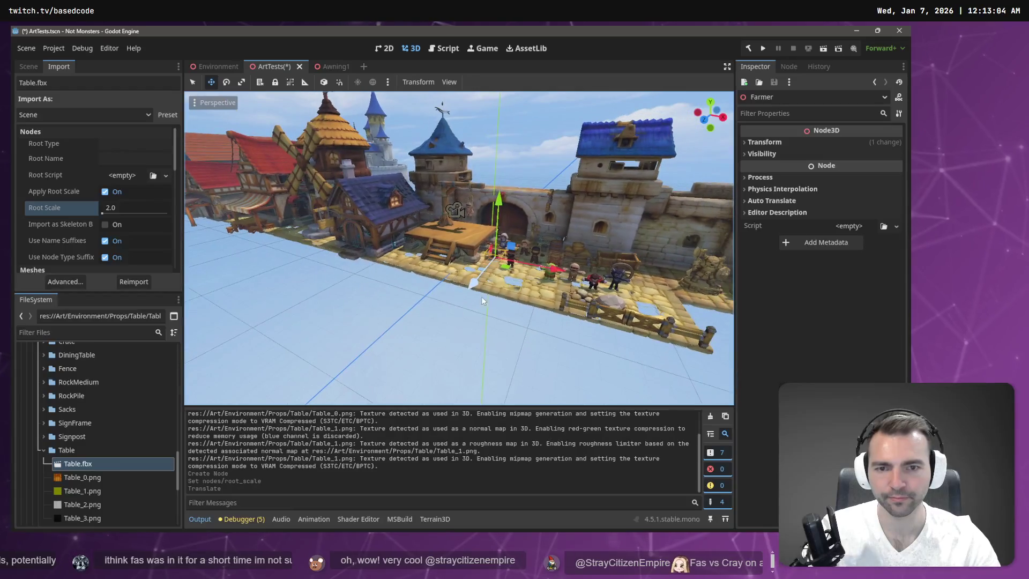
- Move the Farmer onto the stall's paving beside the wooden table and lower it to the ground
drag(226, 296, 227, 296)
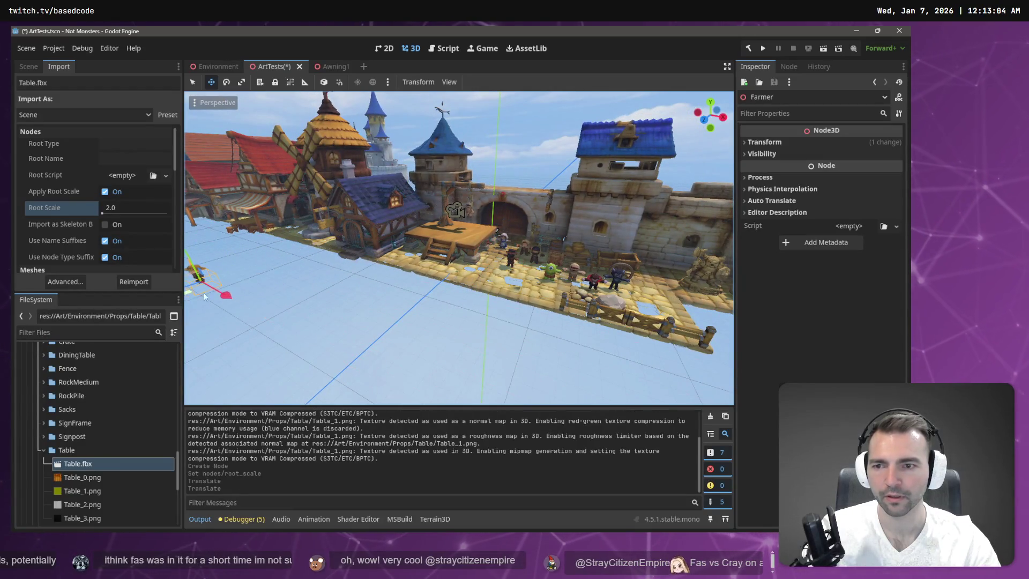
key(w)
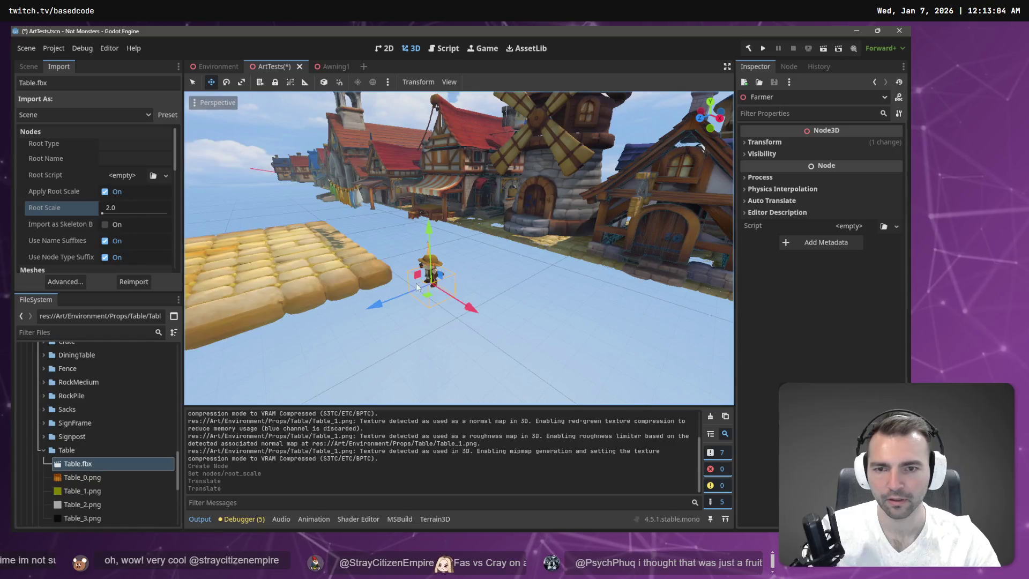
drag(427, 249, 430, 182)
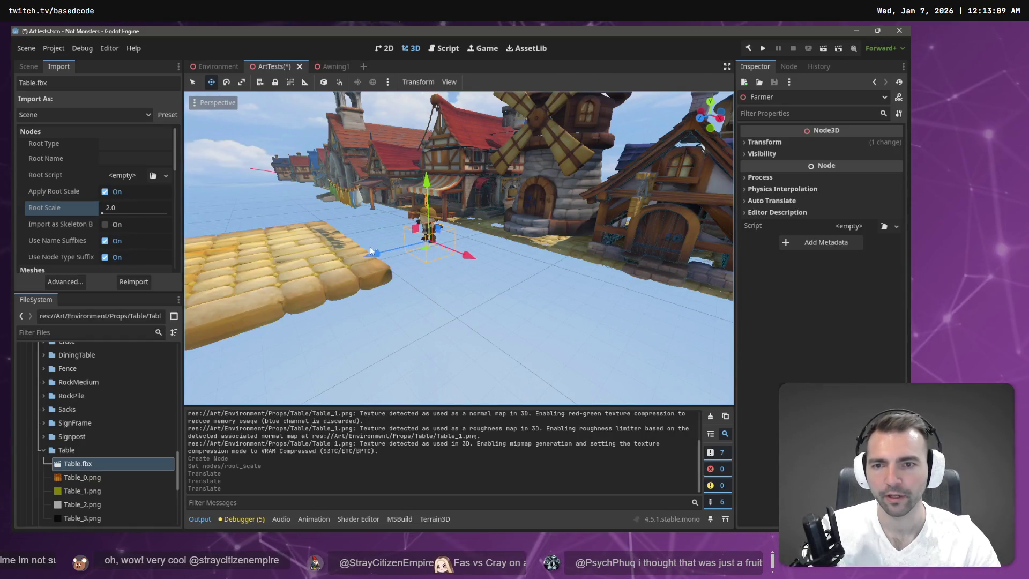
drag(370, 246, 178, 282)
mouse_move(247, 300)
mouse_down()
mouse_move(407, 300)
mouse_move(441, 289)
mouse_up()
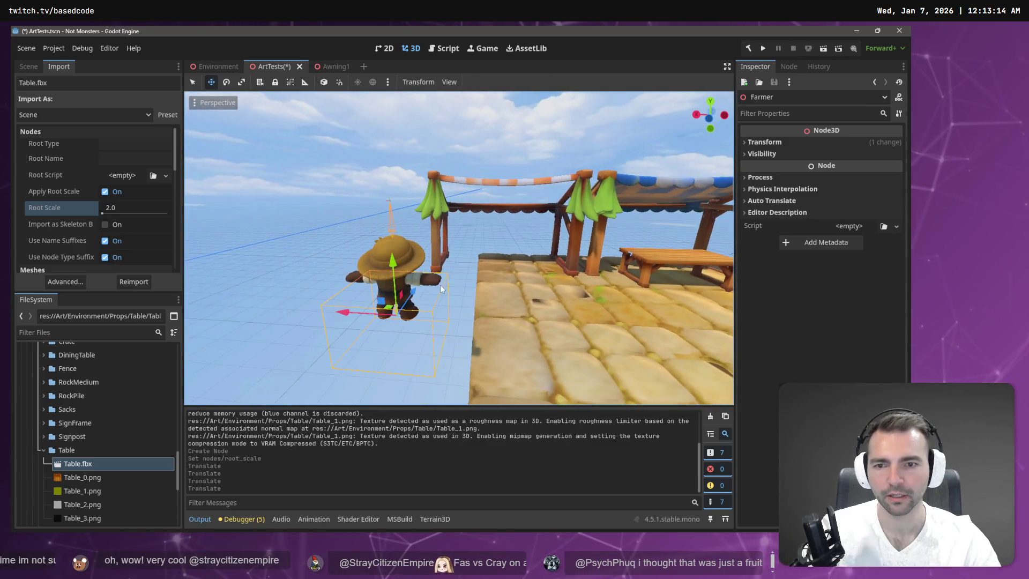
mouse_move(391, 313)
mouse_down()
mouse_move(485, 268)
mouse_move(677, 273)
mouse_move(680, 255)
mouse_up()
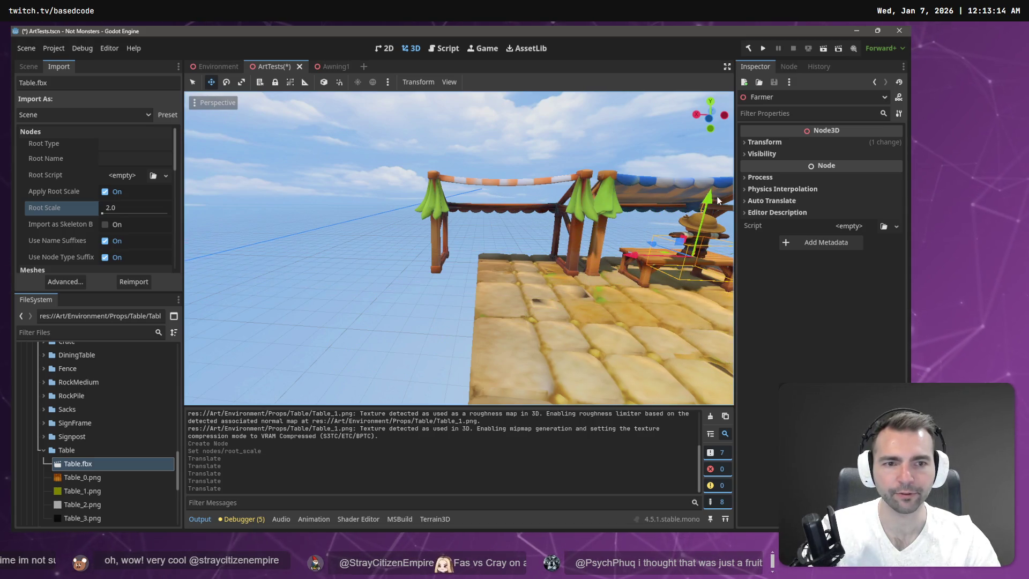
drag(708, 201, 708, 240)
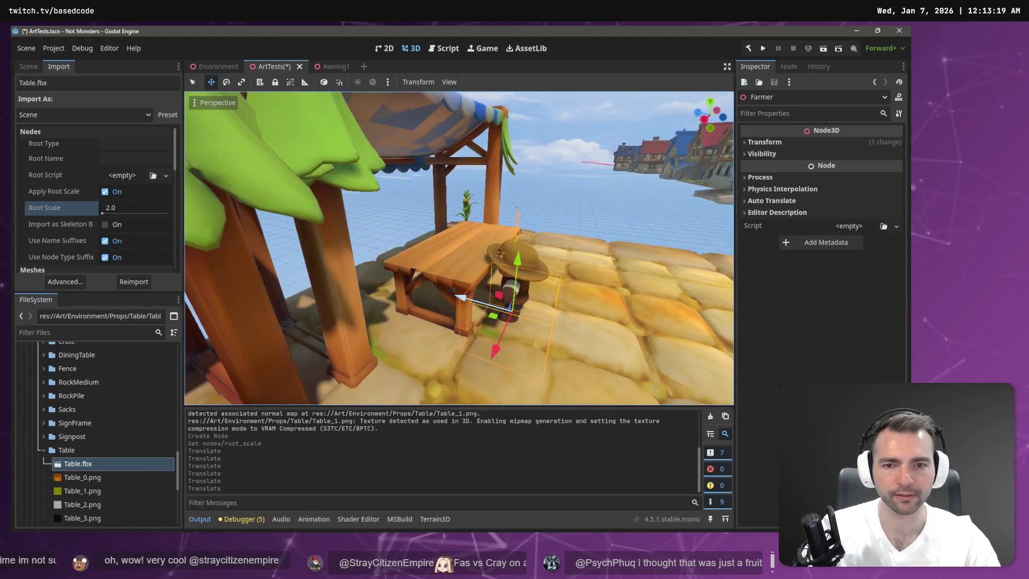
- Select the table and bring up the Root Scale field of its Table.fbx import
click(443, 263)
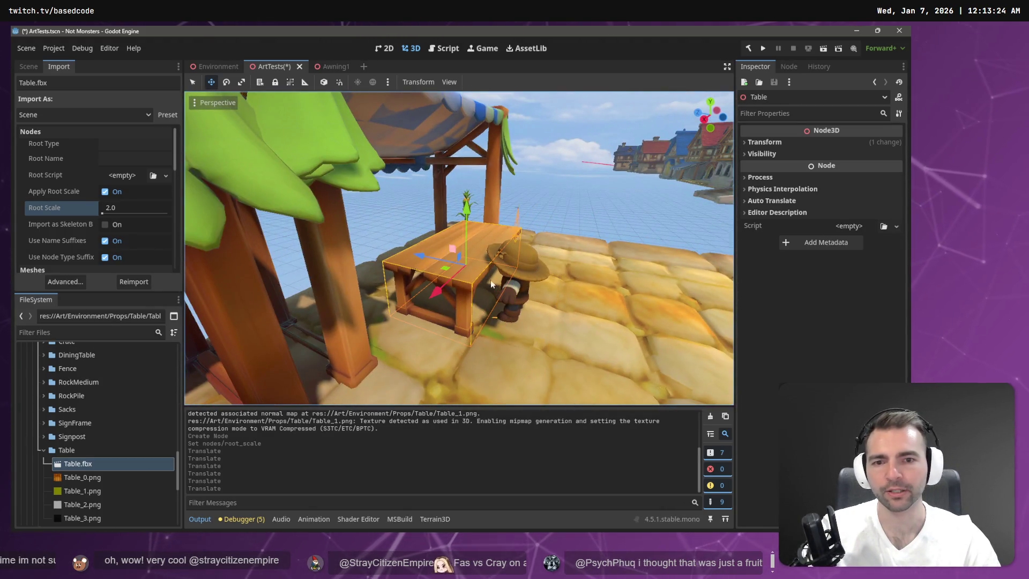
click(519, 291)
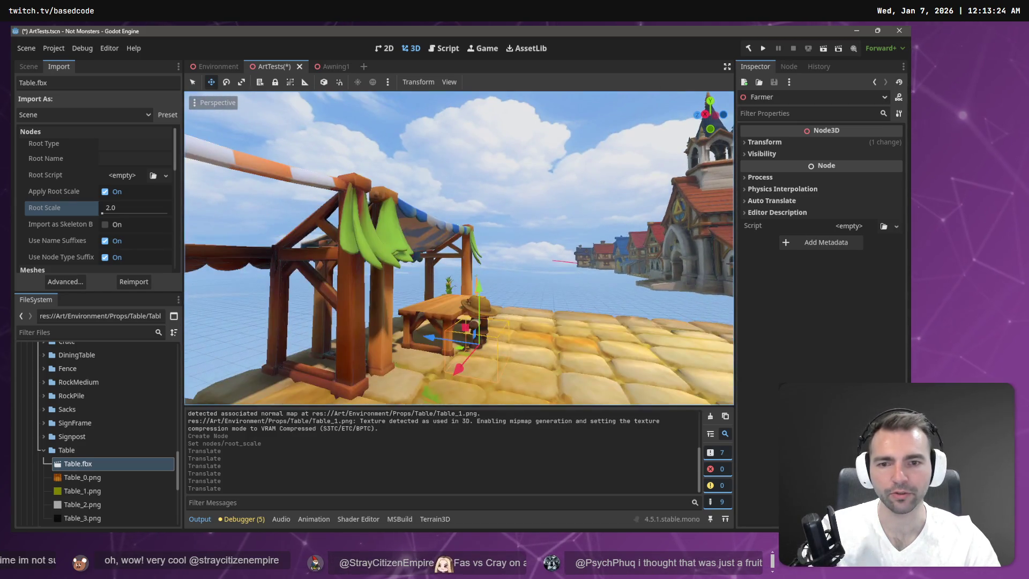
click(524, 294)
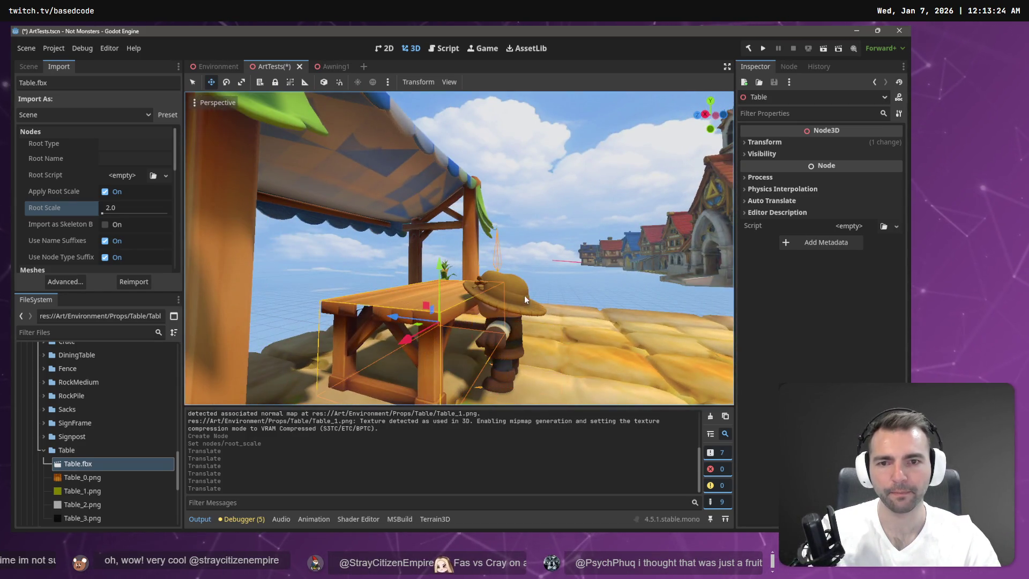
click(125, 210)
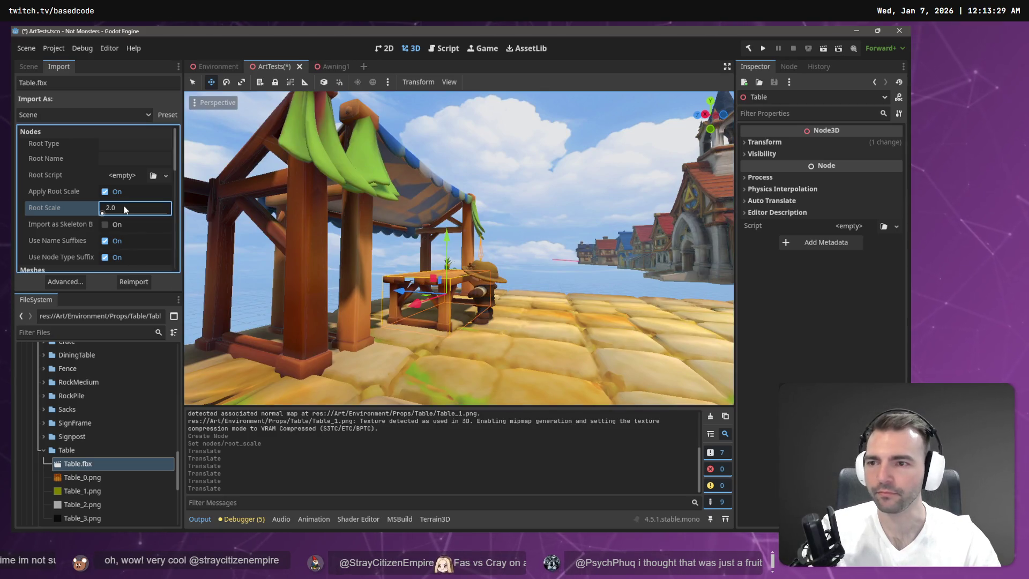
- Reimport Table.fbx at Root Scale 1.5 and lower the table slightly
text(1.5)
key(Return)
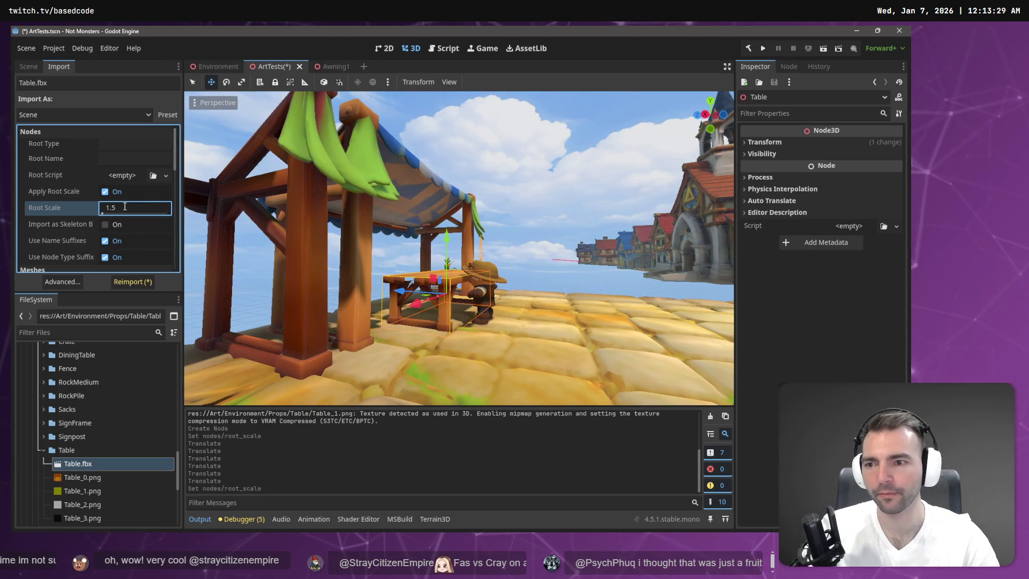
click(140, 282)
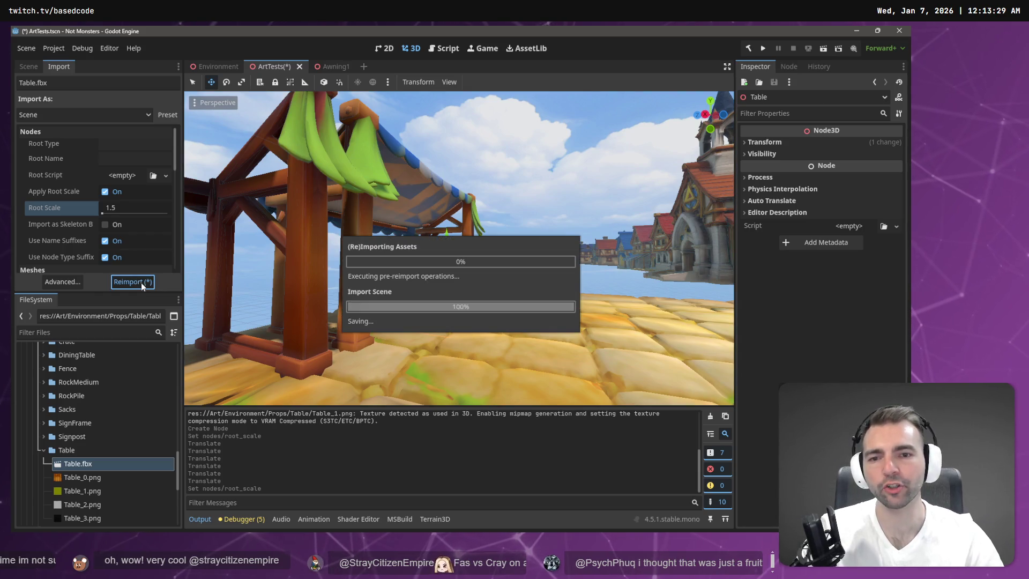
drag(448, 235, 449, 241)
- Reimport the table at Root Scale 1.3 and nudge it a little lower
click(134, 213)
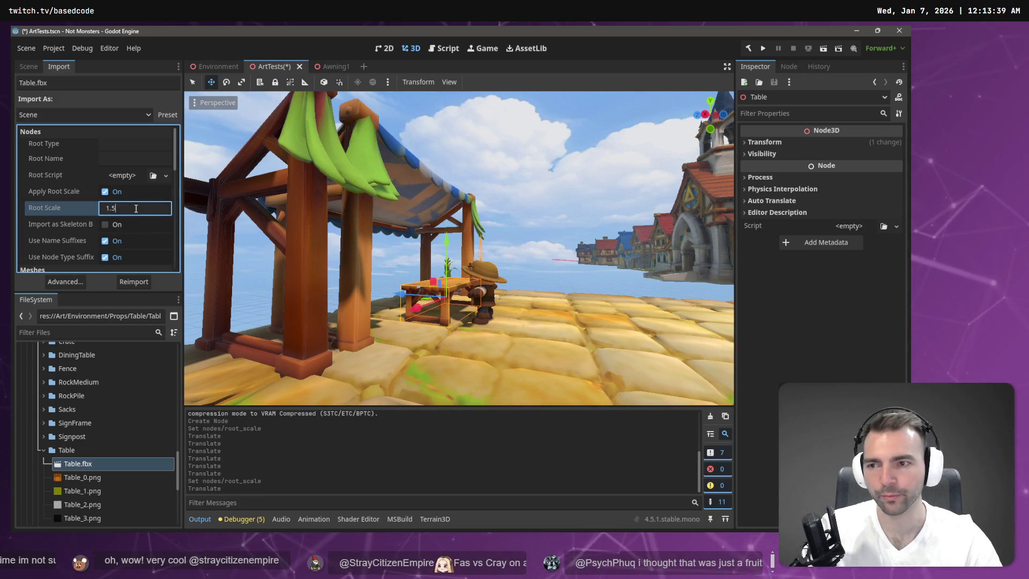
key(BackSpace)
text(3)
key(Return)
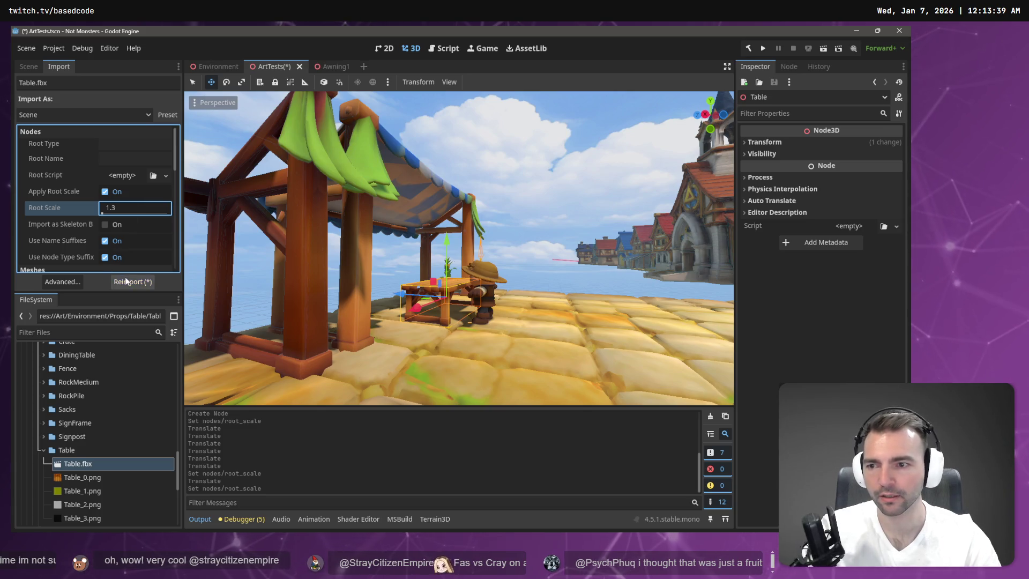
click(125, 279)
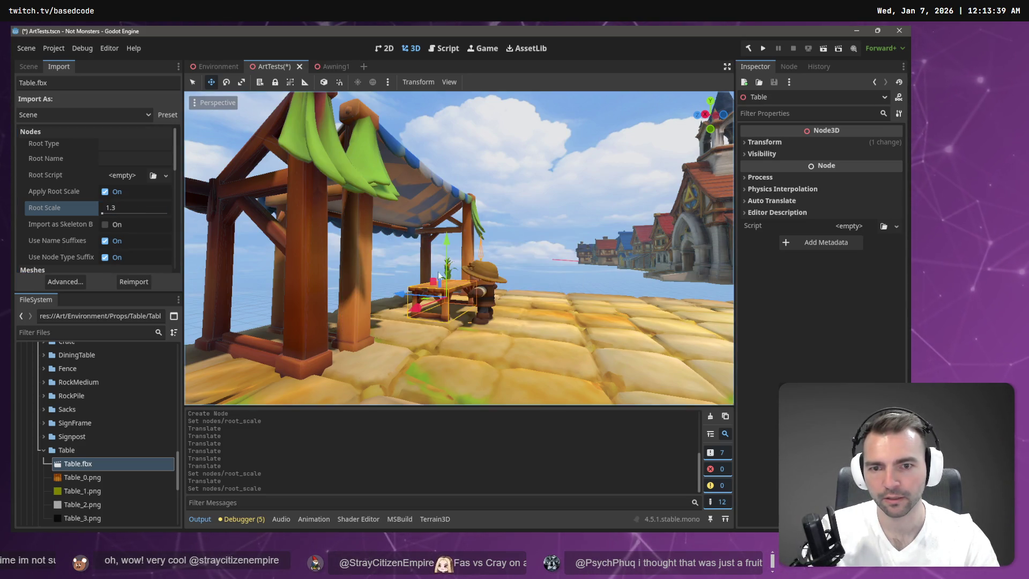
key(w)
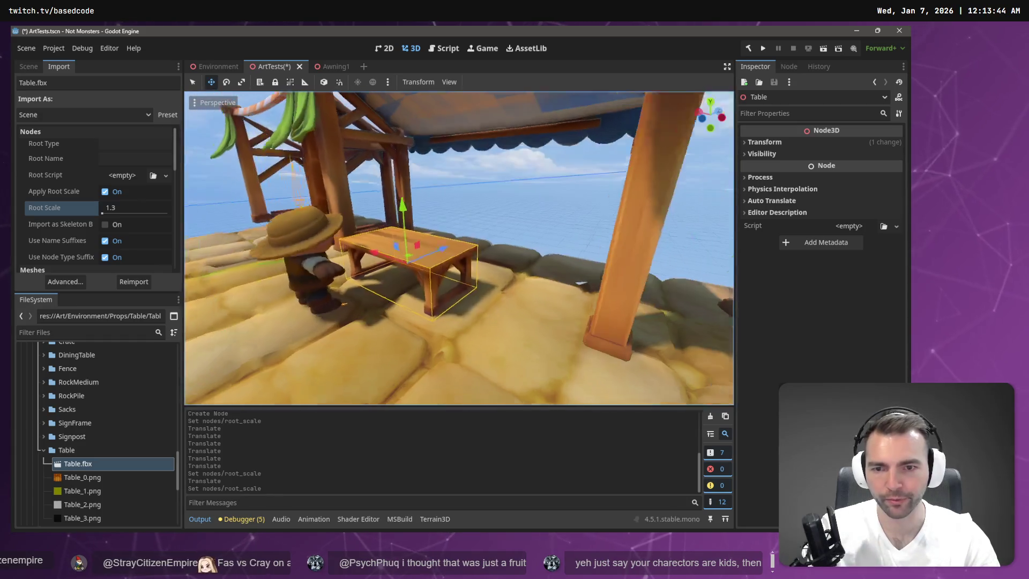
key(w)
drag(411, 213, 405, 217)
click(76, 449)
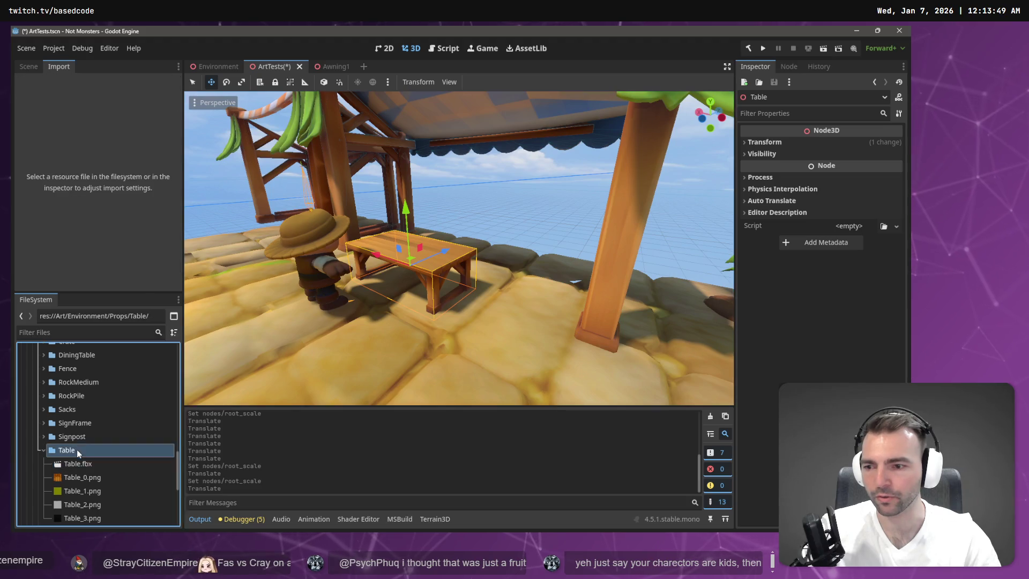
- Create a new scene named Table in the Table folder
right_click(76, 449)
mouse_move(114, 333)
click(216, 346)
text(Tab)
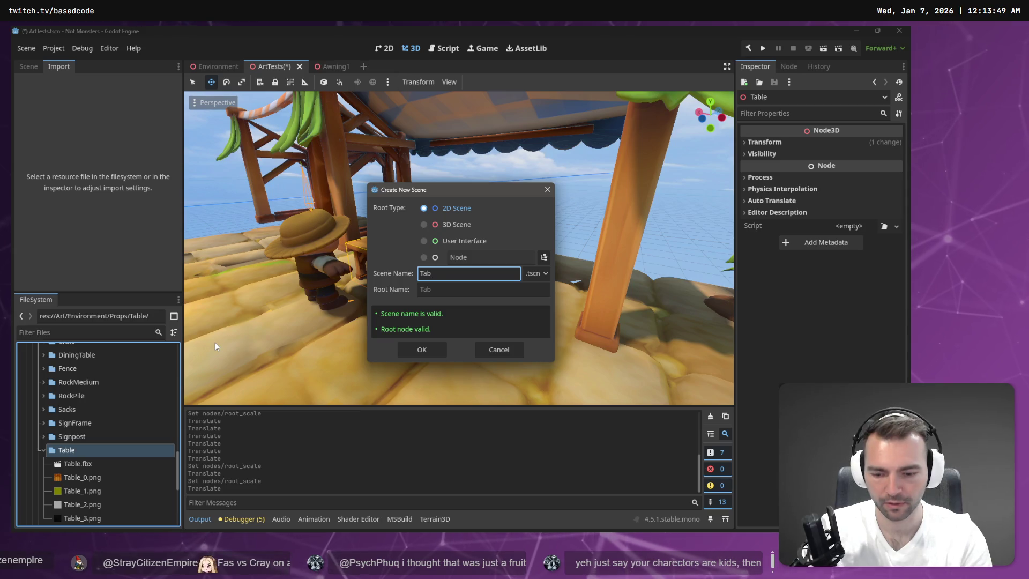
text(le)
key(Return)
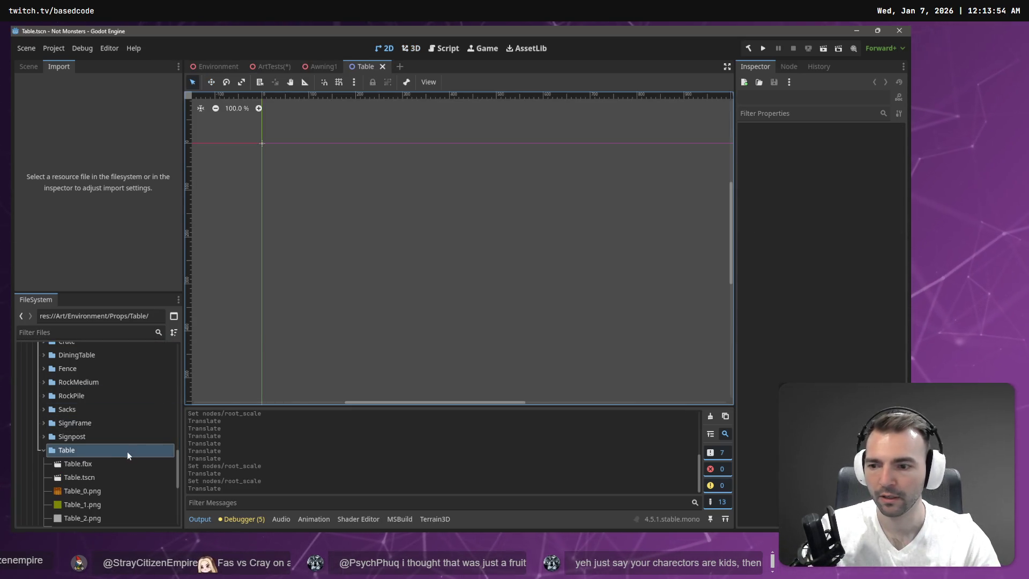
- Place the Table.fbx model in the scene, raise it to Y 0.423, and save
mouse_move(89, 465)
mouse_down()
mouse_move(216, 157)
mouse_move(306, 160)
mouse_move(334, 182)
mouse_up()
click(31, 67)
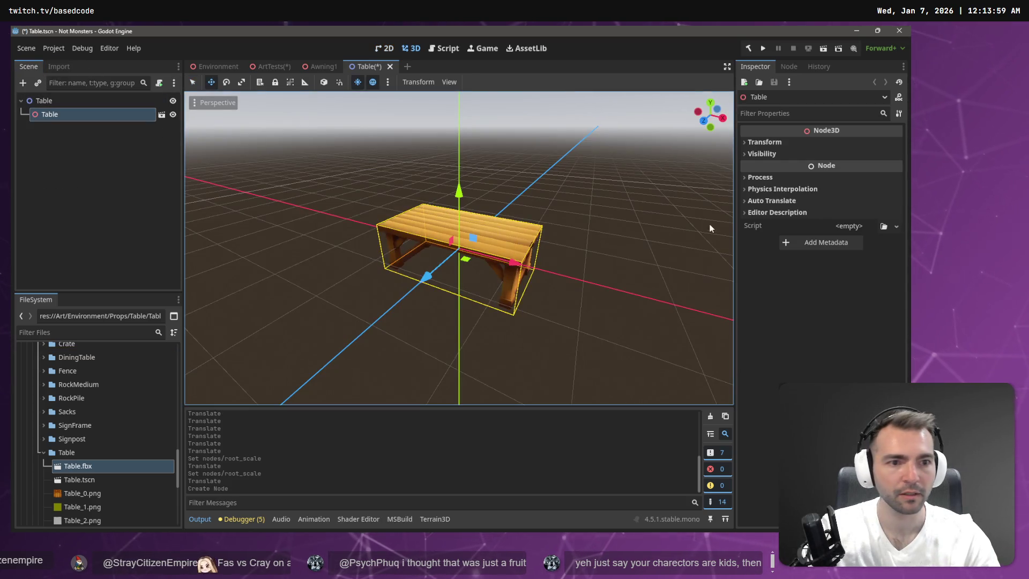
click(771, 144)
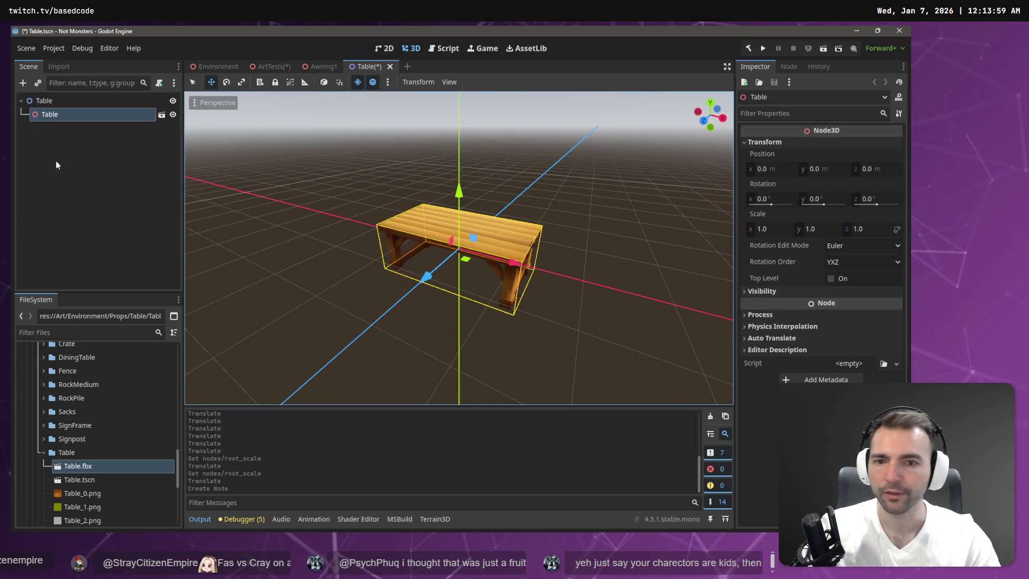
mouse_move(460, 194)
mouse_down()
mouse_move(463, 151)
mouse_move(464, 163)
mouse_up()
scroll(313, 242, down, 5)
key(ctrl+s)
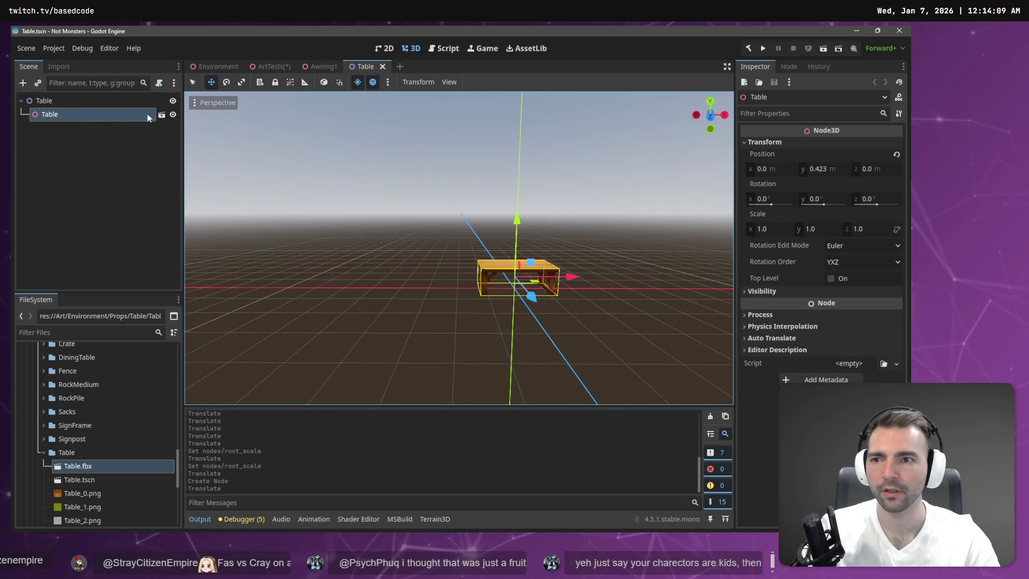
- View the imported Table.fbx model in its own tab, then close it
click(161, 114)
click(462, 293)
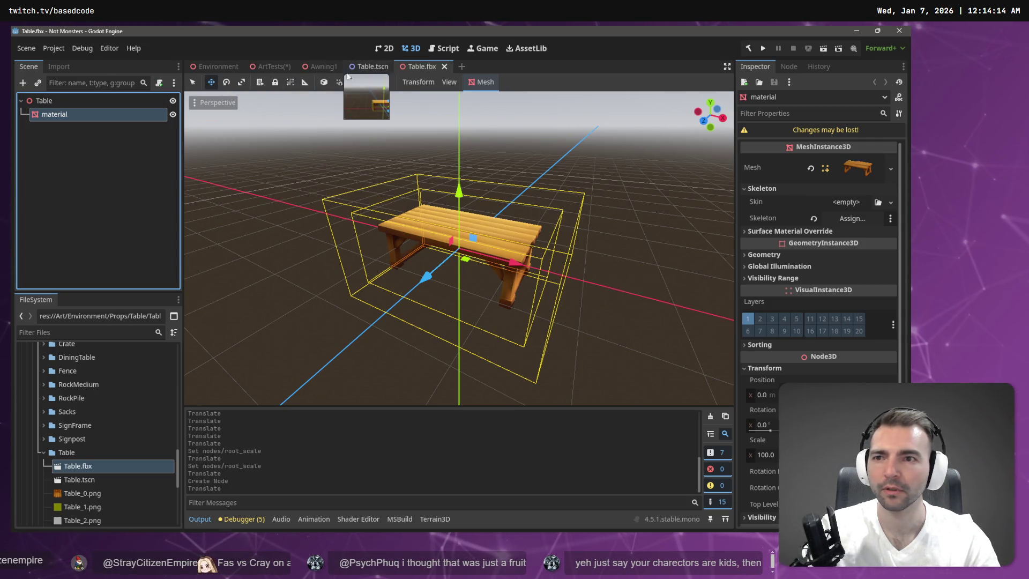
middle_click(429, 64)
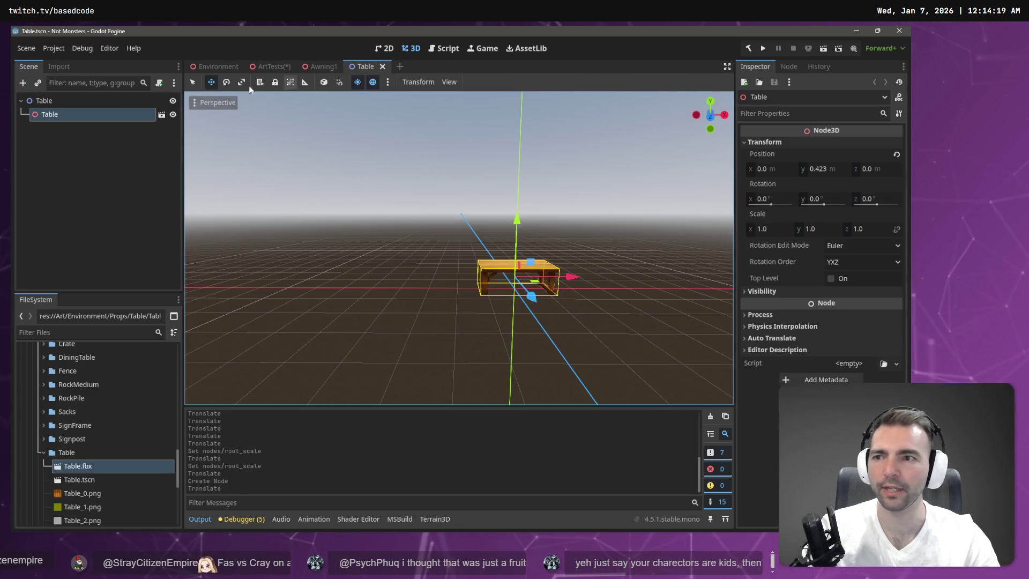
click(79, 480)
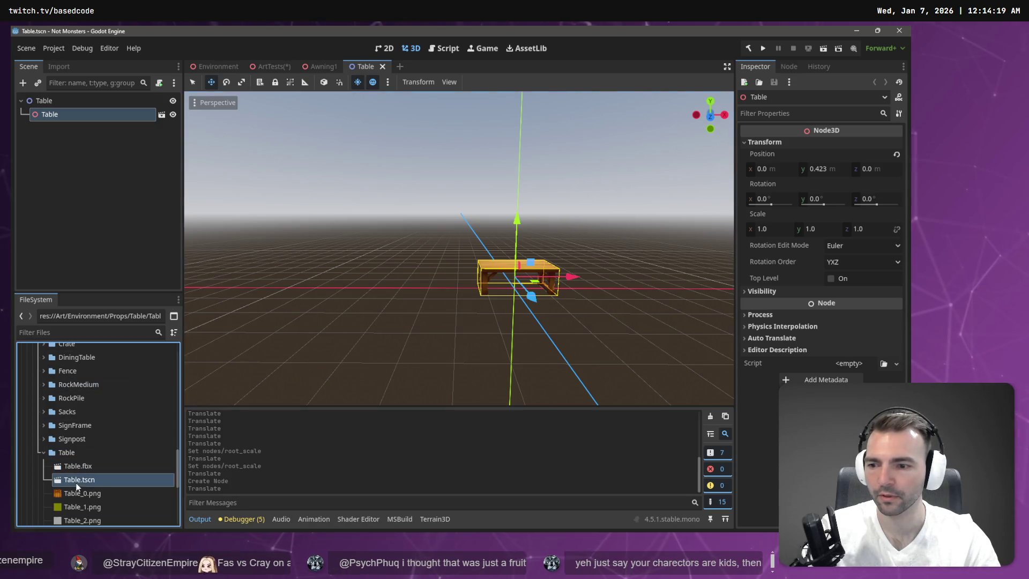
- Delete the existing Table.tscn scene file
right_click(78, 479)
click(93, 458)
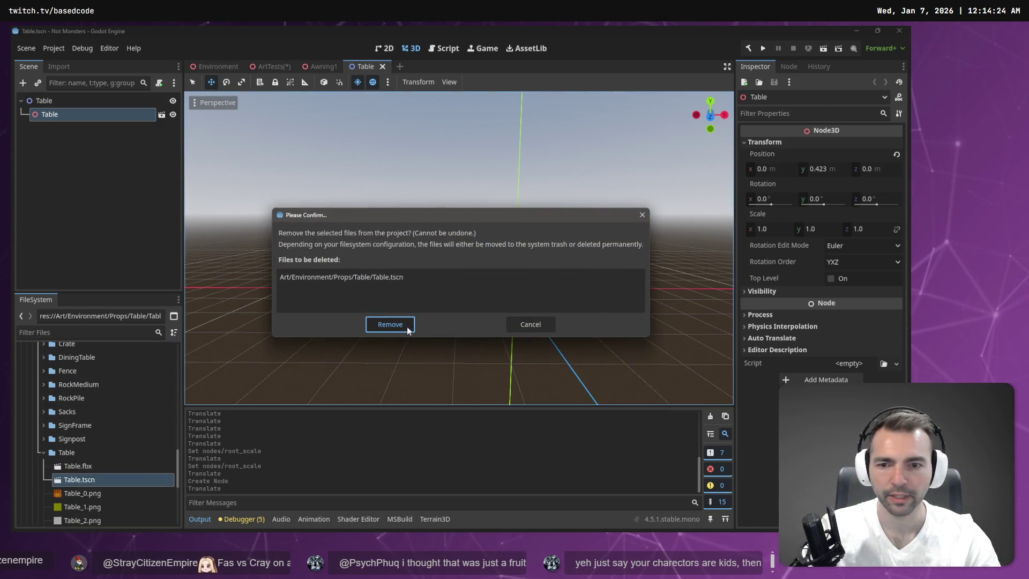
click(406, 327)
- Create a fresh scene named Table in the Table folder and drop Table.fbx into it
click(66, 452)
right_click(67, 452)
mouse_move(119, 339)
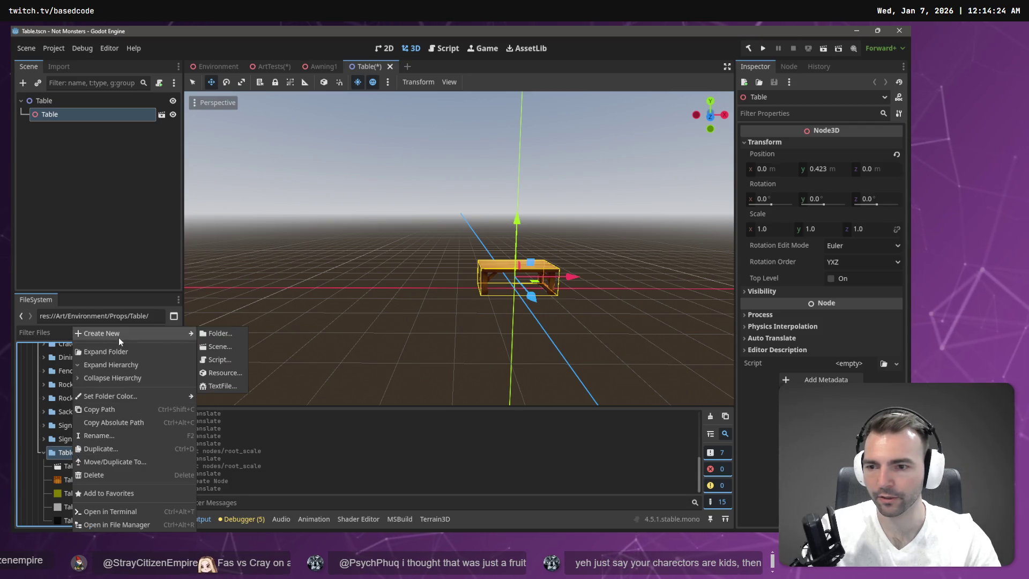
click(229, 346)
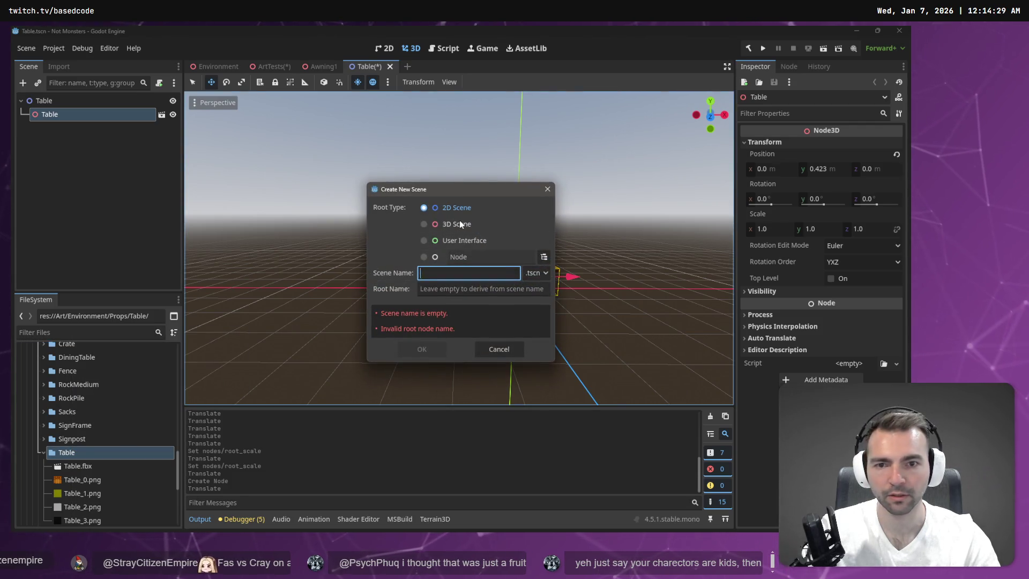
text(Table)
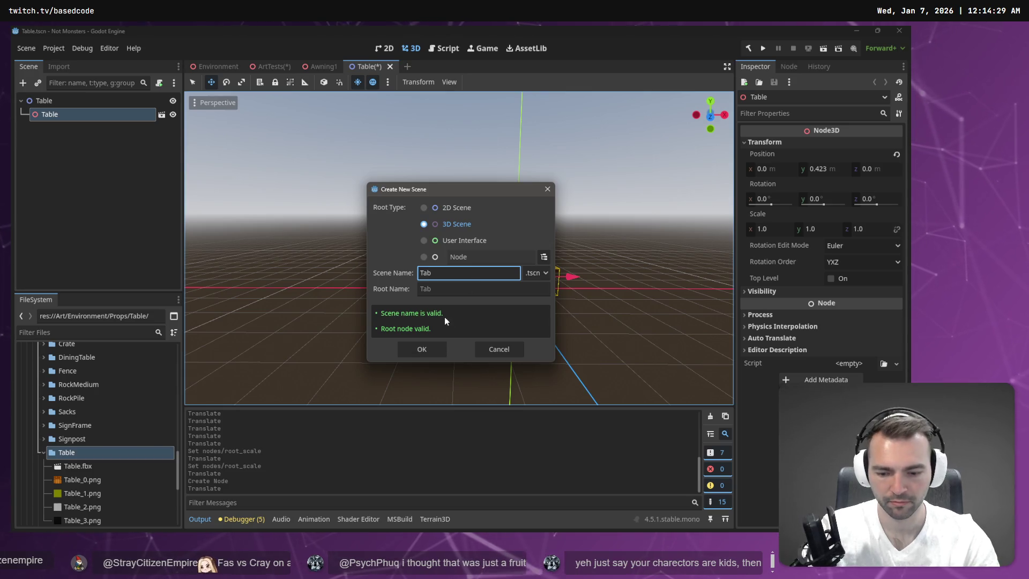
key(Return)
click(101, 156)
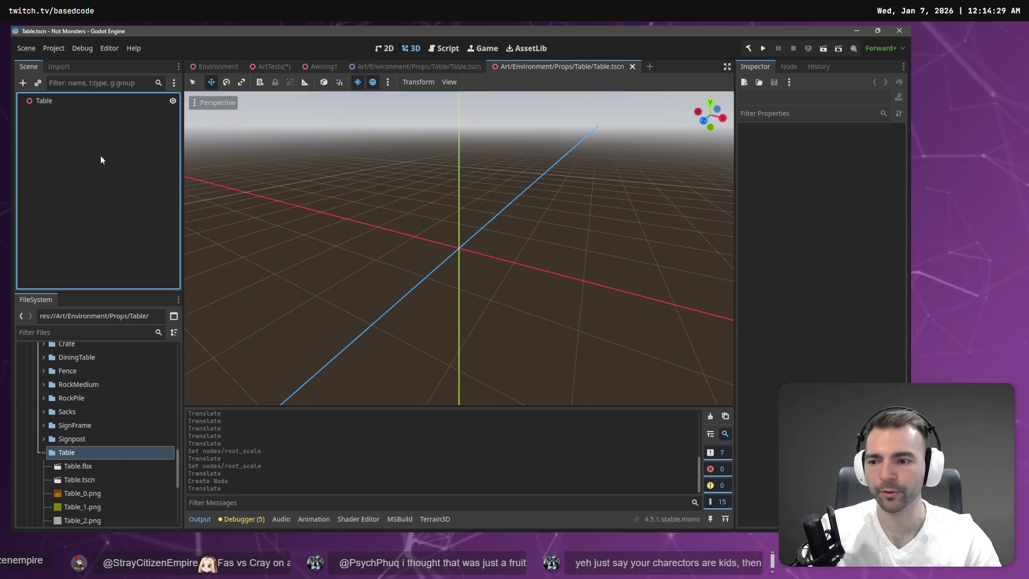
mouse_move(77, 466)
mouse_down()
mouse_move(131, 409)
mouse_move(153, 199)
mouse_move(265, 211)
mouse_up()
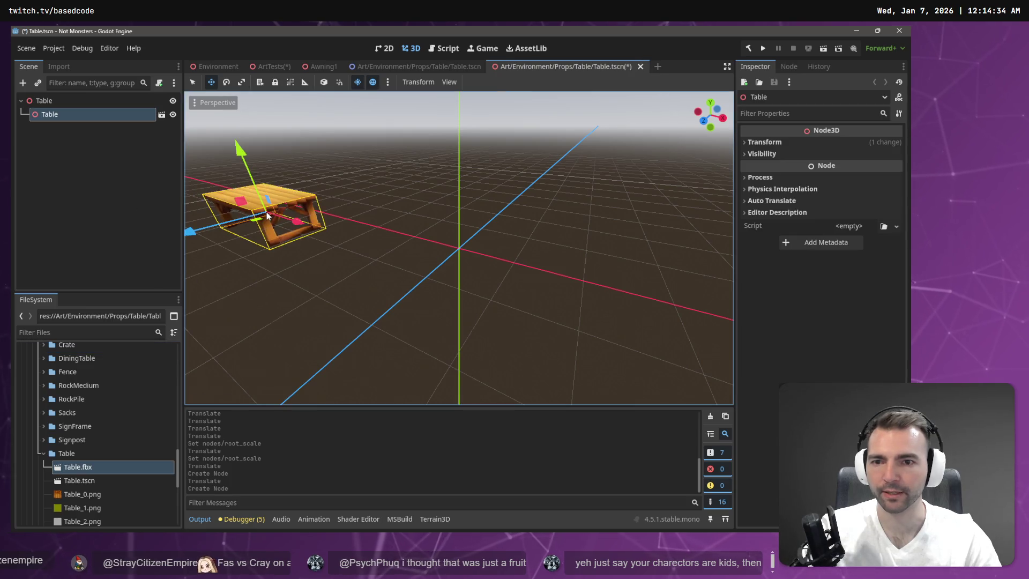
- Redo the Table.fbx drop near the origin and raise it to Y 0.423 onto the grid
key(ctrl+z)
mouse_move(33, 464)
mouse_down()
mouse_move(586, 237)
mouse_move(804, 268)
mouse_up()
mouse_move(210, 161)
mouse_down()
mouse_move(467, 252)
mouse_move(307, 256)
mouse_move(377, 264)
mouse_move(423, 240)
mouse_move(464, 242)
mouse_up()
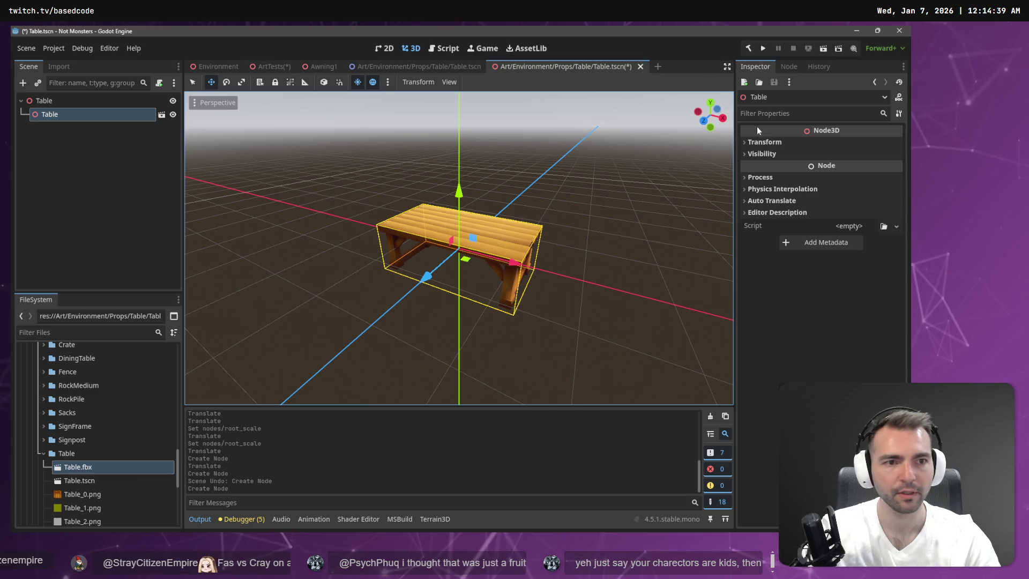
click(764, 142)
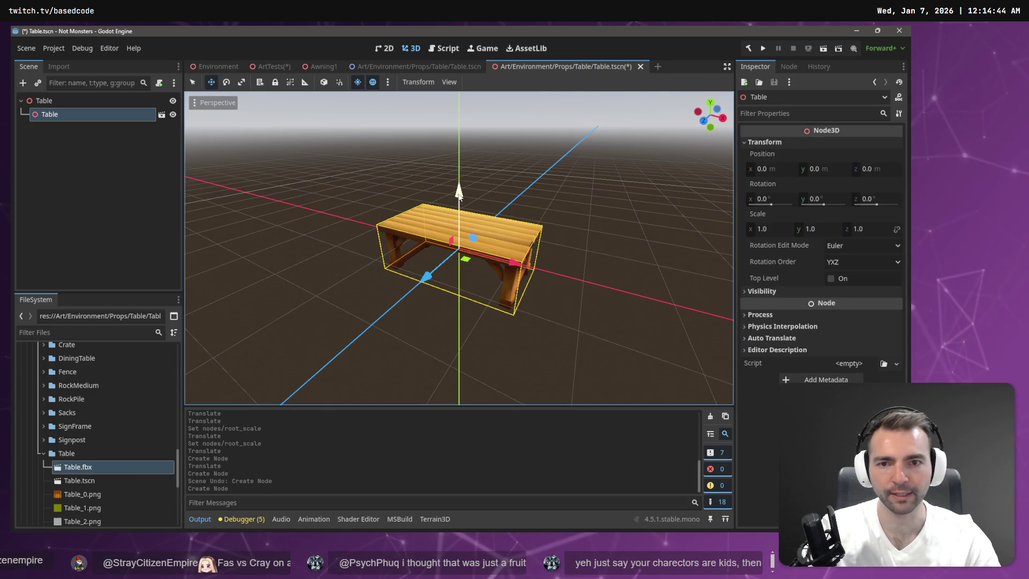
mouse_move(462, 162)
mouse_down()
mouse_move(451, 130)
mouse_move(464, 178)
mouse_up()
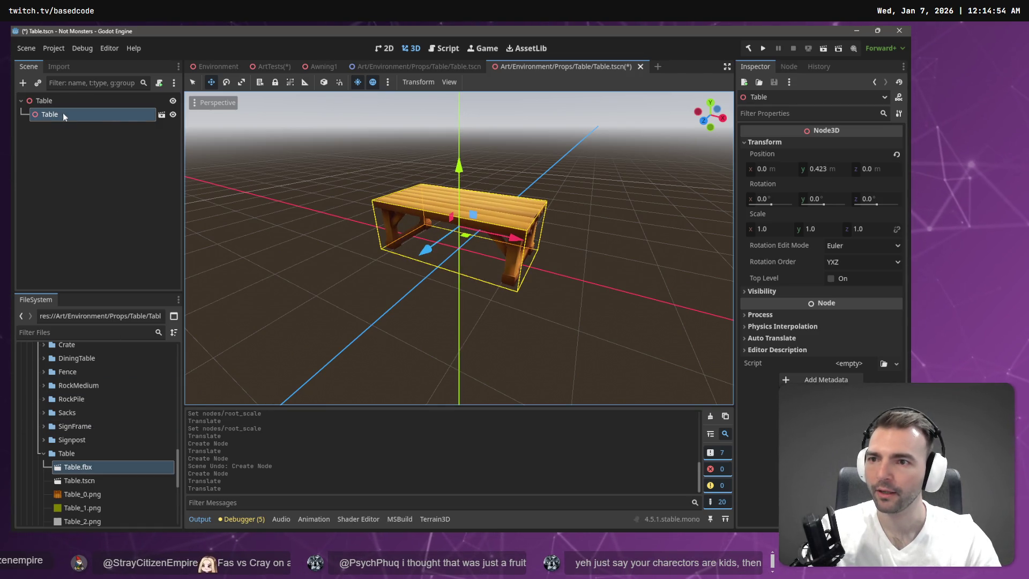
click(161, 115)
- Paste the Table.fbx mesh node under the Table root and delete the nested table instance
click(461, 295)
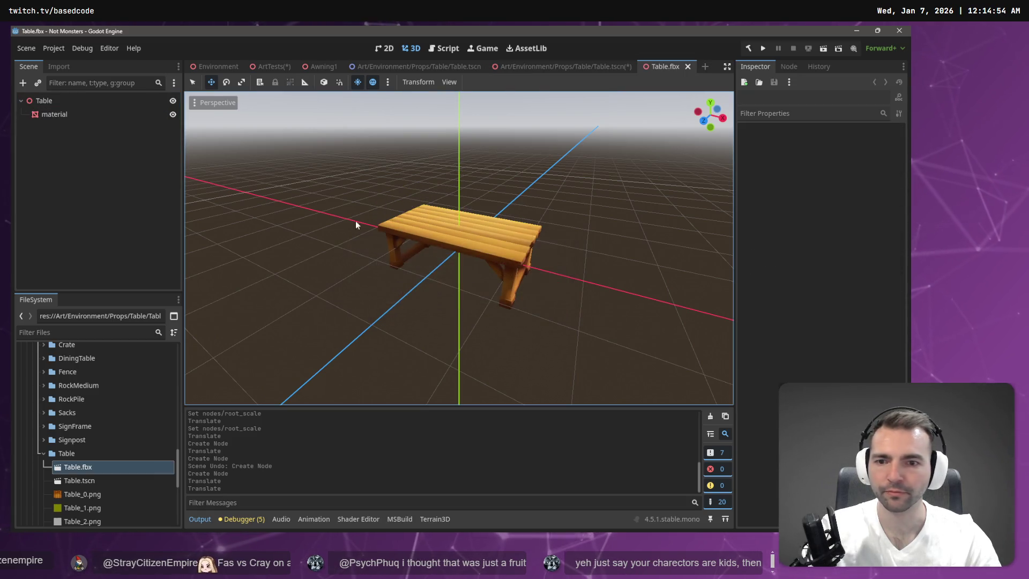
click(54, 113)
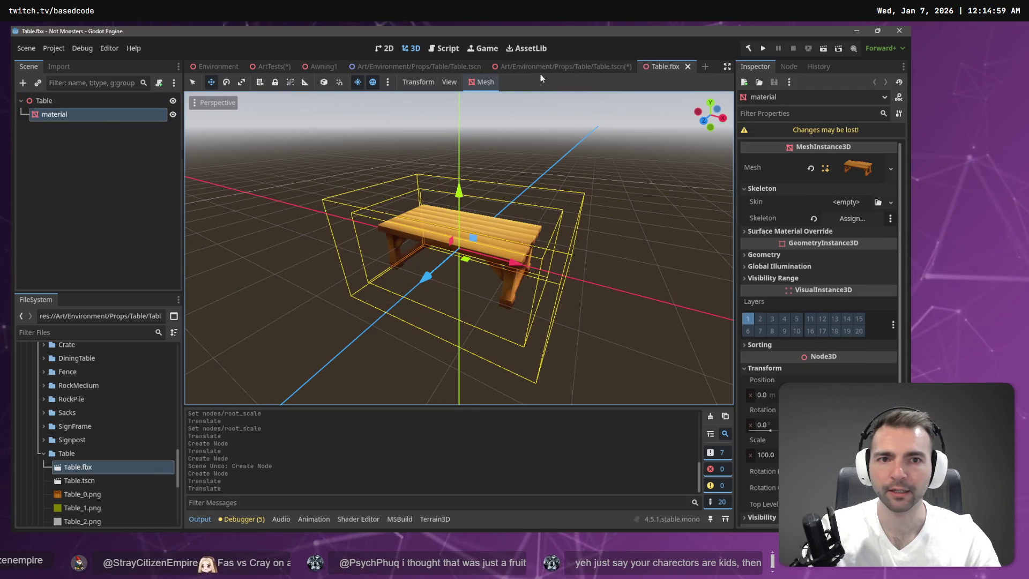
click(566, 66)
click(147, 159)
key(ctrl+v)
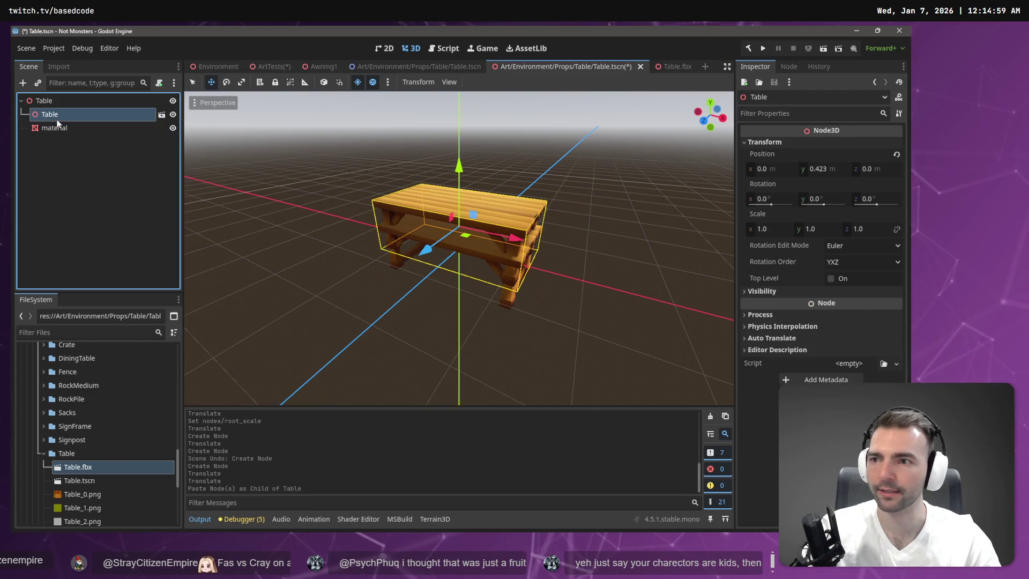
key(Delete)
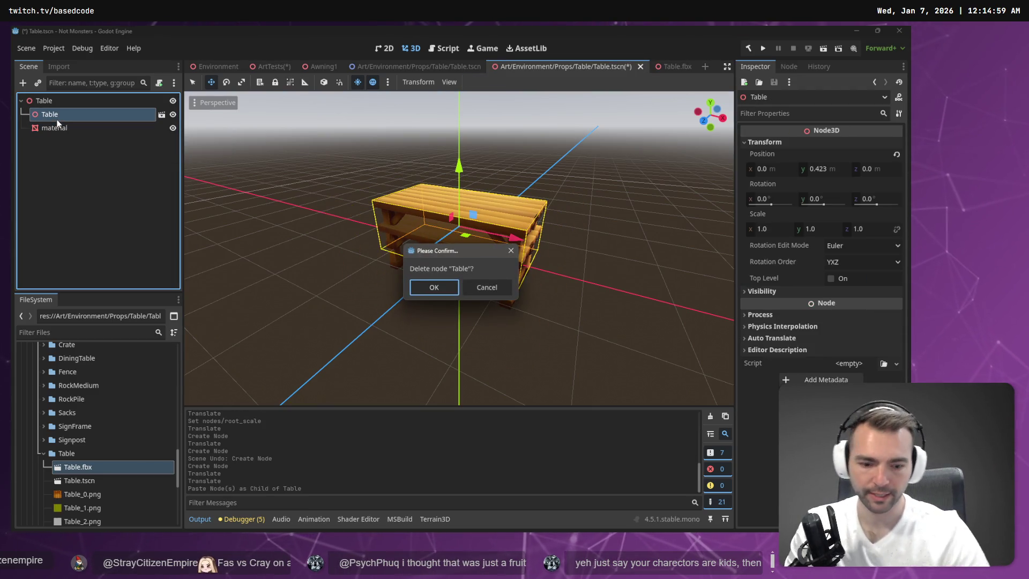
key(Return)
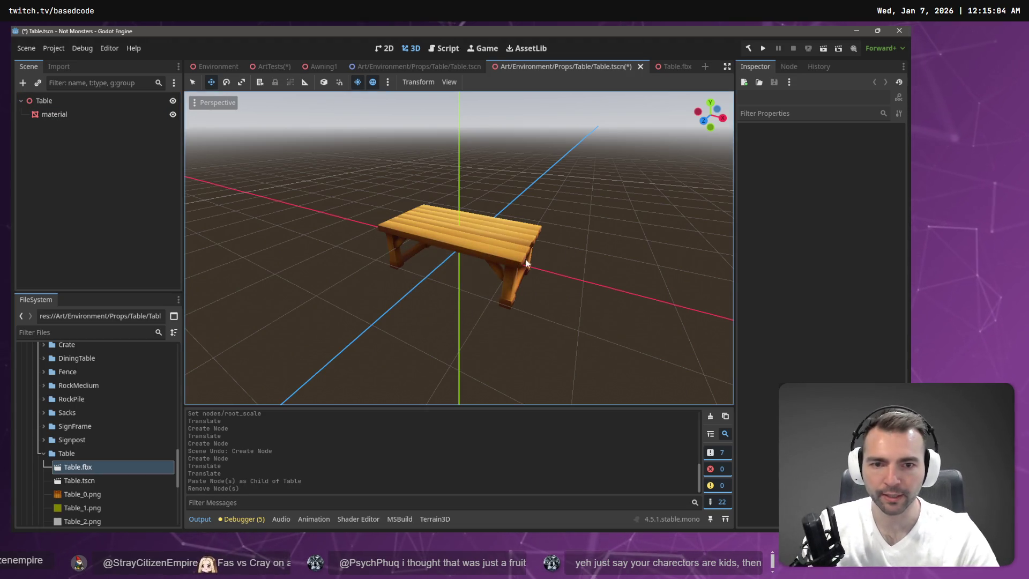
- Lift the pasted table mesh onto the ground grid, then start adding a child node to Table
right_click(525, 262)
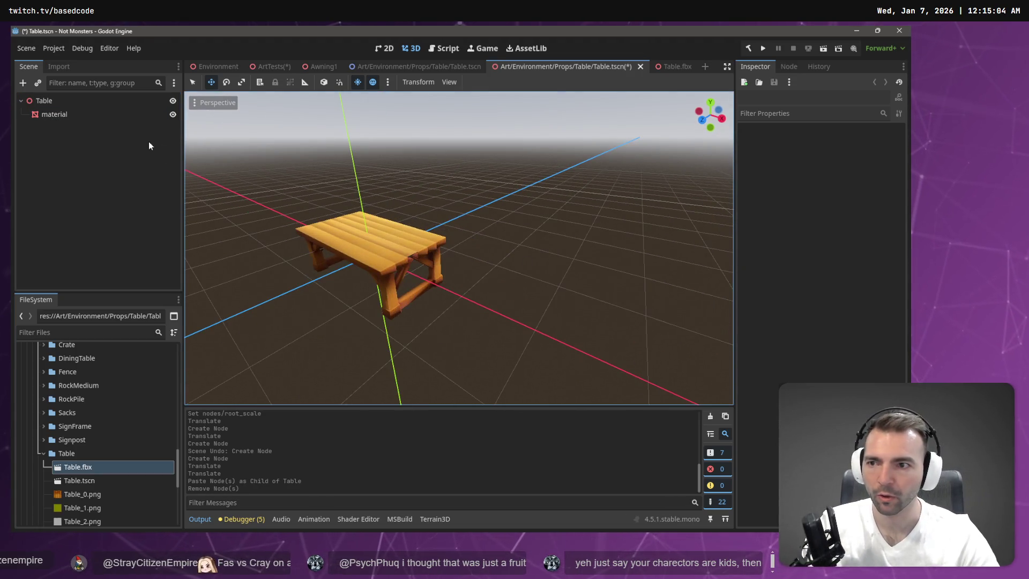
click(44, 101)
click(54, 115)
mouse_move(359, 198)
mouse_down()
mouse_move(358, 170)
mouse_move(369, 189)
mouse_up()
right_click(366, 170)
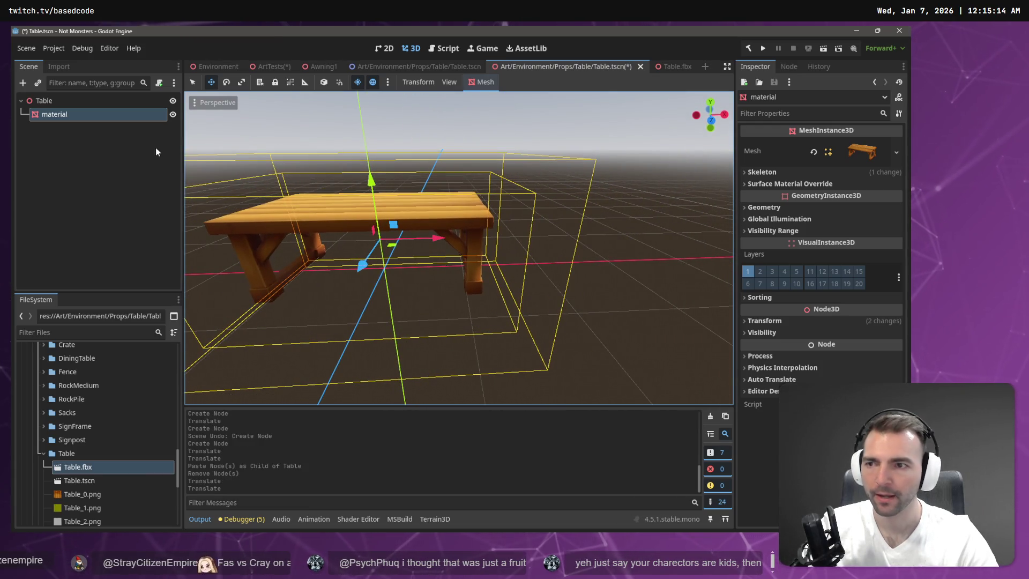
right_click(53, 102)
click(72, 105)
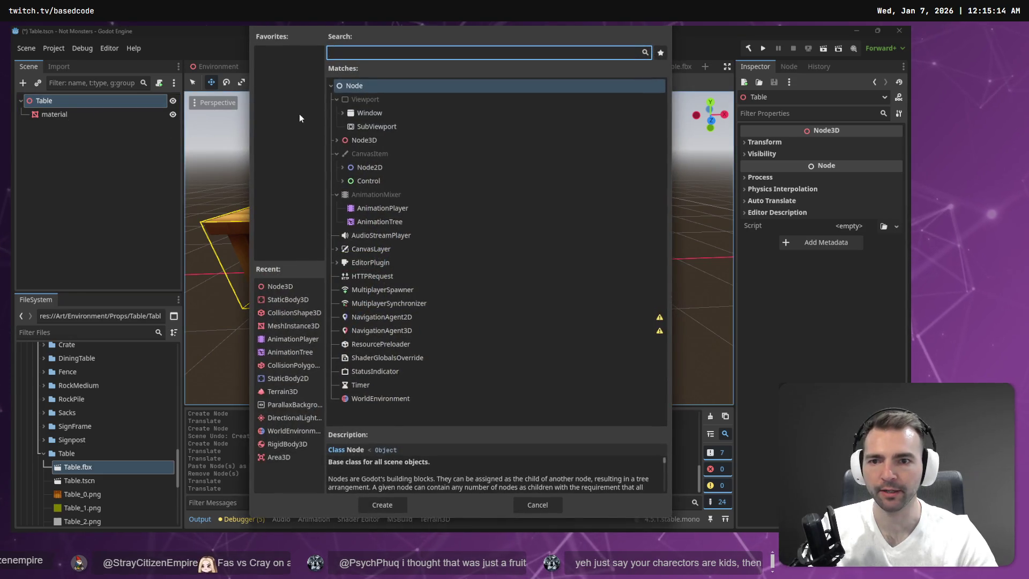
- Add a StaticBody3D holding a trimesh CollisionShape3D generated from the table mesh
text(staic)
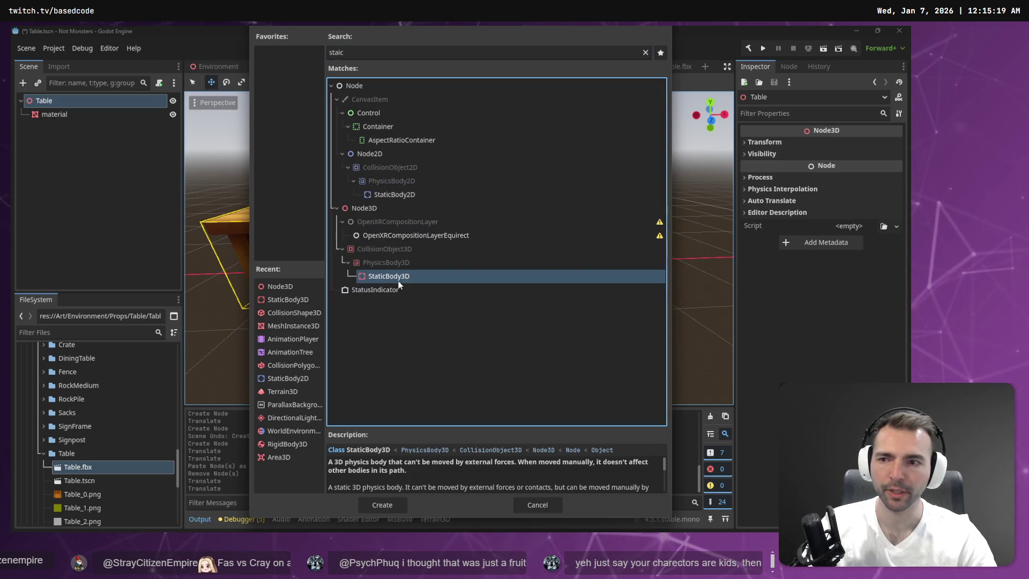
double_click(389, 276)
click(90, 119)
click(482, 83)
click(494, 97)
click(444, 312)
drag(72, 128, 81, 141)
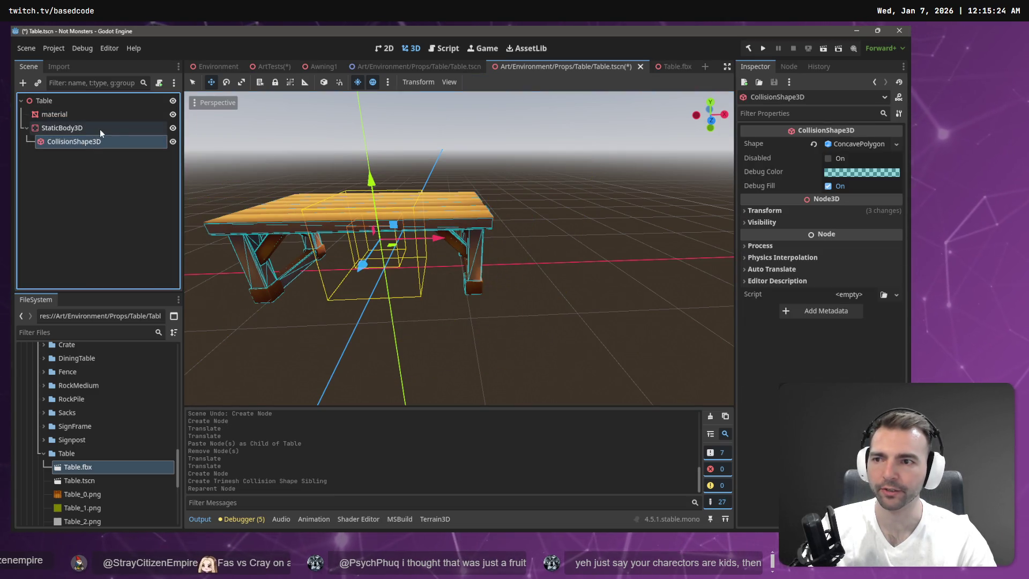
- Save the Table scene with Ctrl+S
click(100, 129)
click(109, 201)
key(ctrl+s)
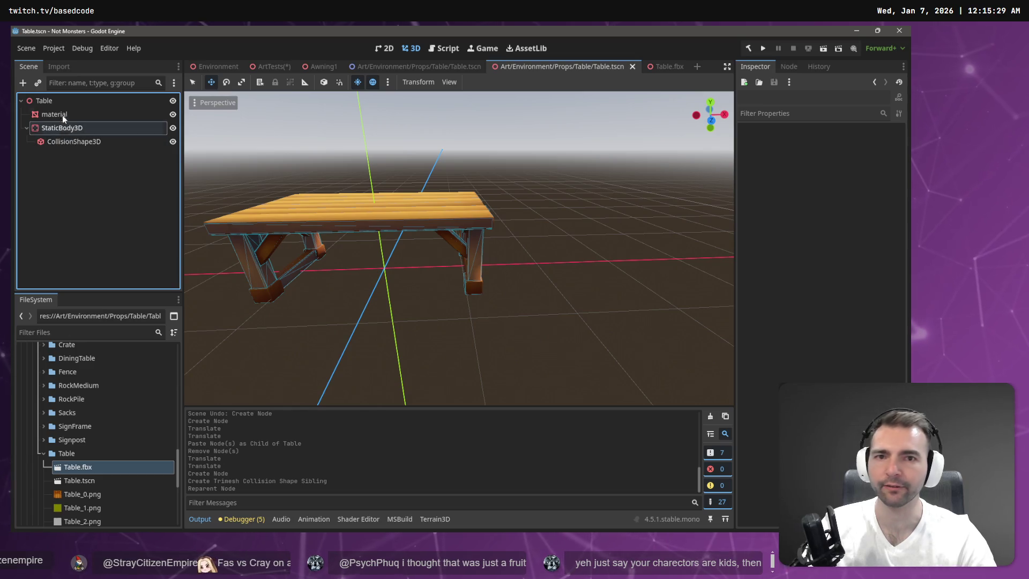
click(437, 68)
- Close the duplicate Table tab and delete the old table from ArtTests
middle_click(435, 72)
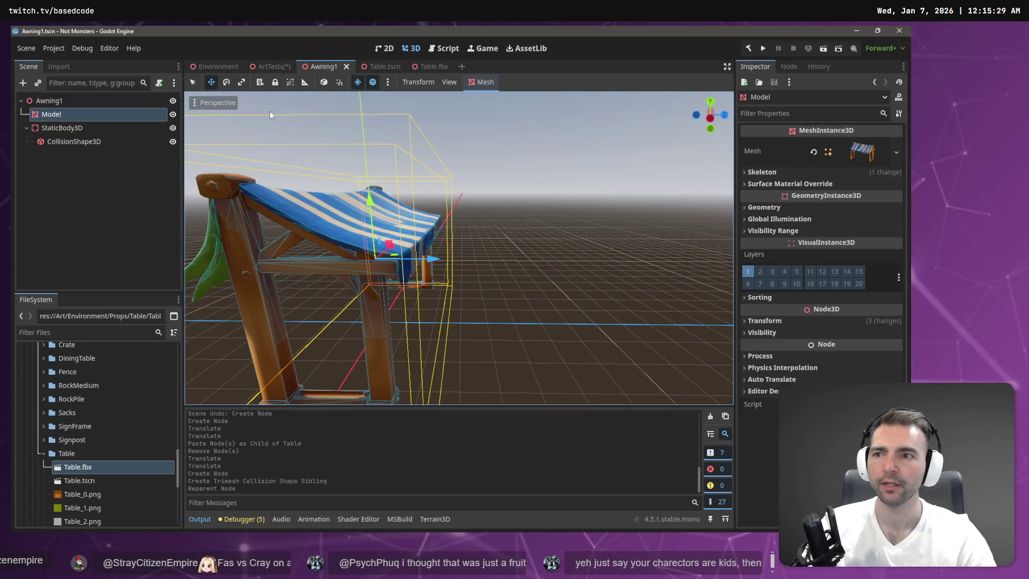
click(272, 67)
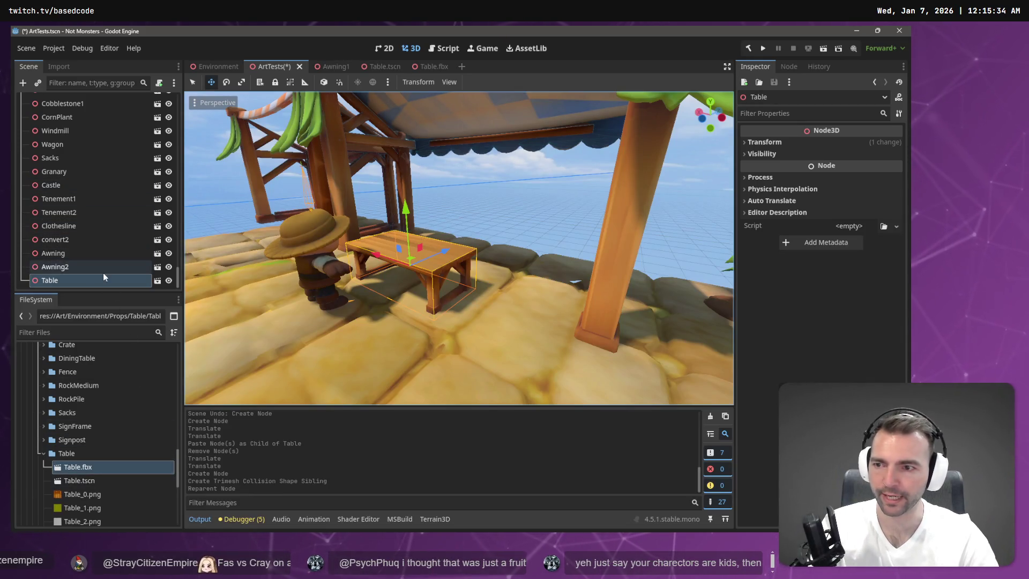
key(Delete)
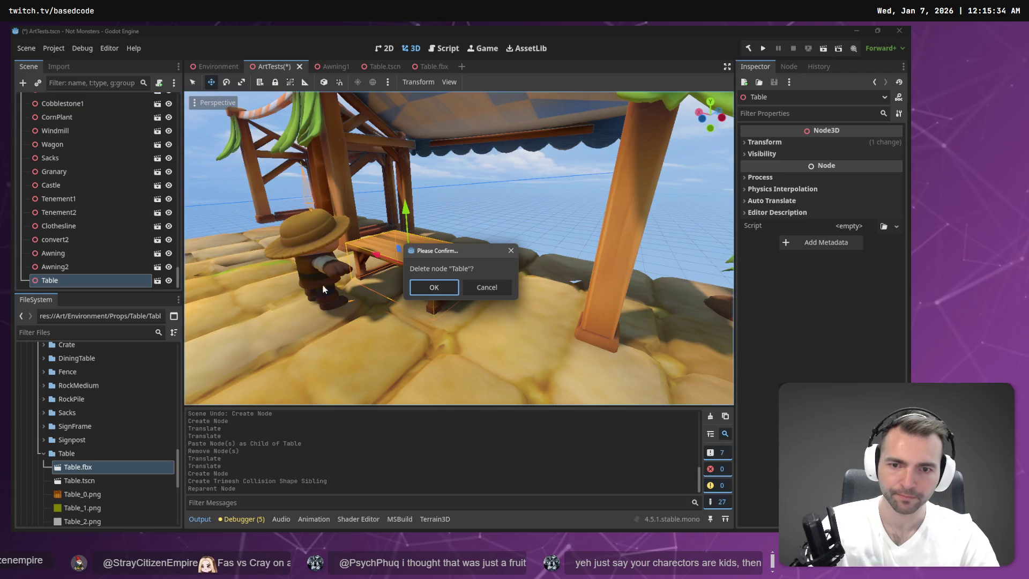
click(441, 287)
- Place a Table.tscn instance under the awning in ArtTests and save the scene
mouse_move(94, 478)
mouse_down()
mouse_move(166, 467)
mouse_move(445, 272)
mouse_move(438, 283)
mouse_up()
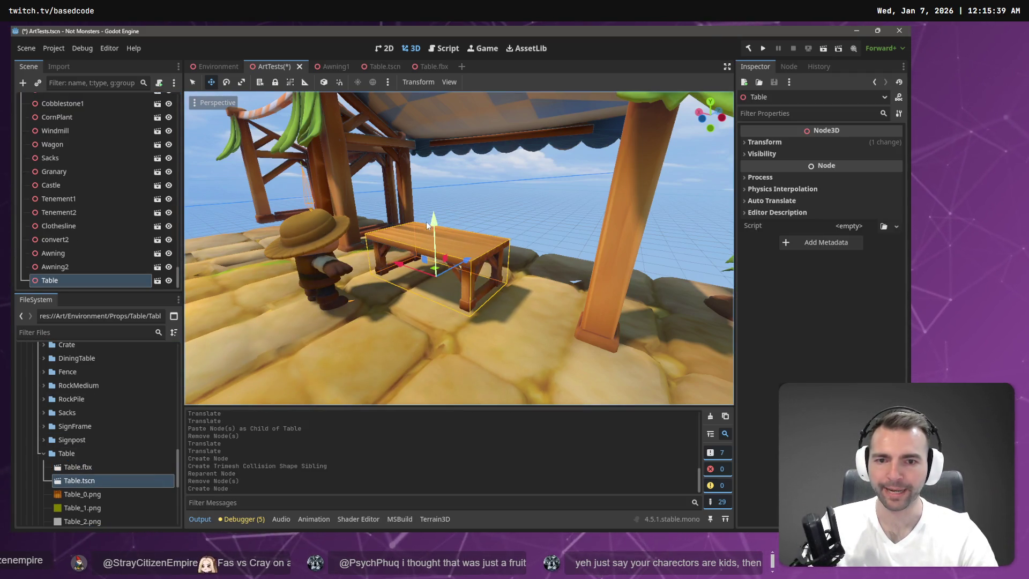
drag(434, 221, 440, 234)
key(ctrl+z)
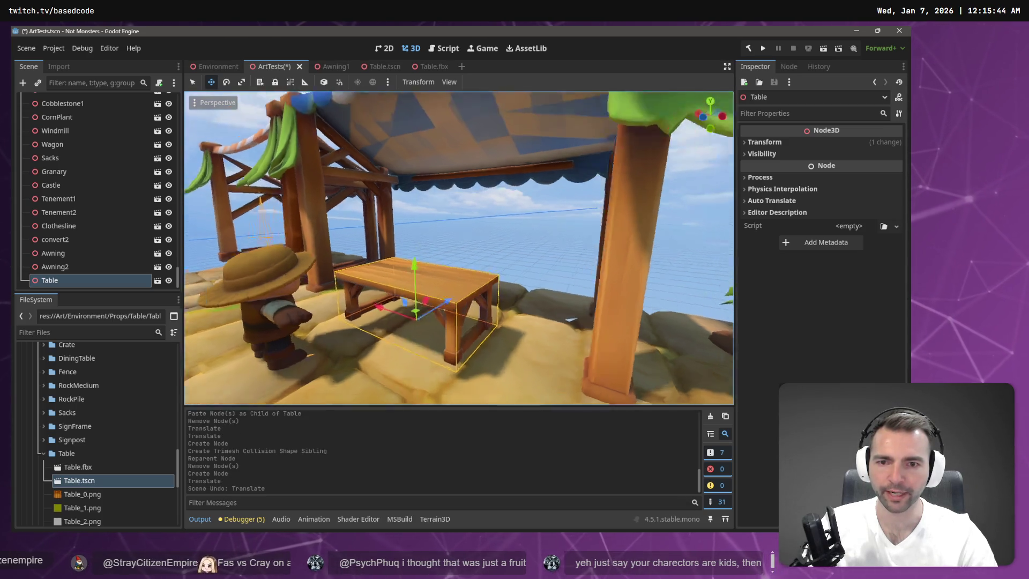
key(w)
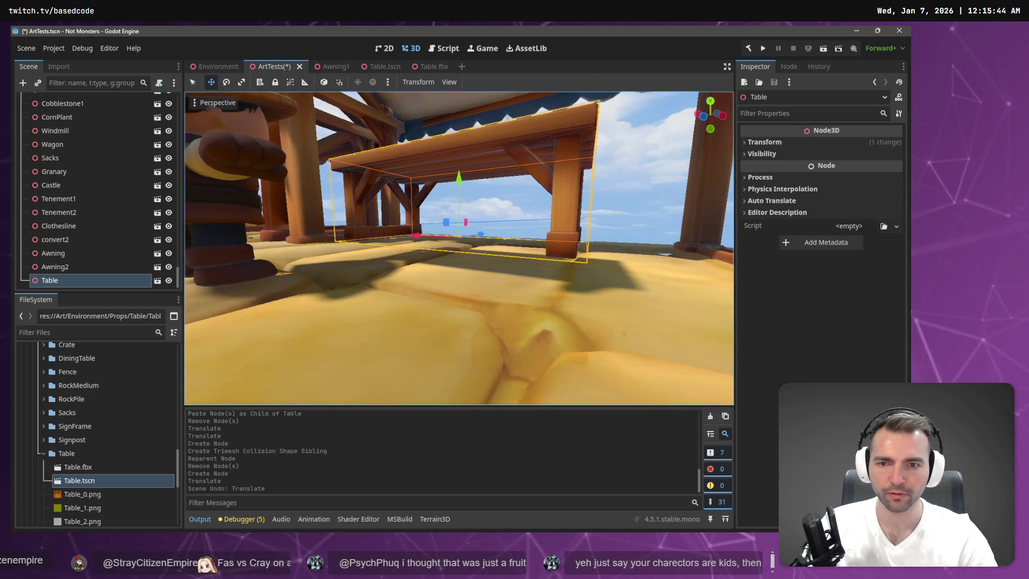
key(s)
key(ctrl+s)
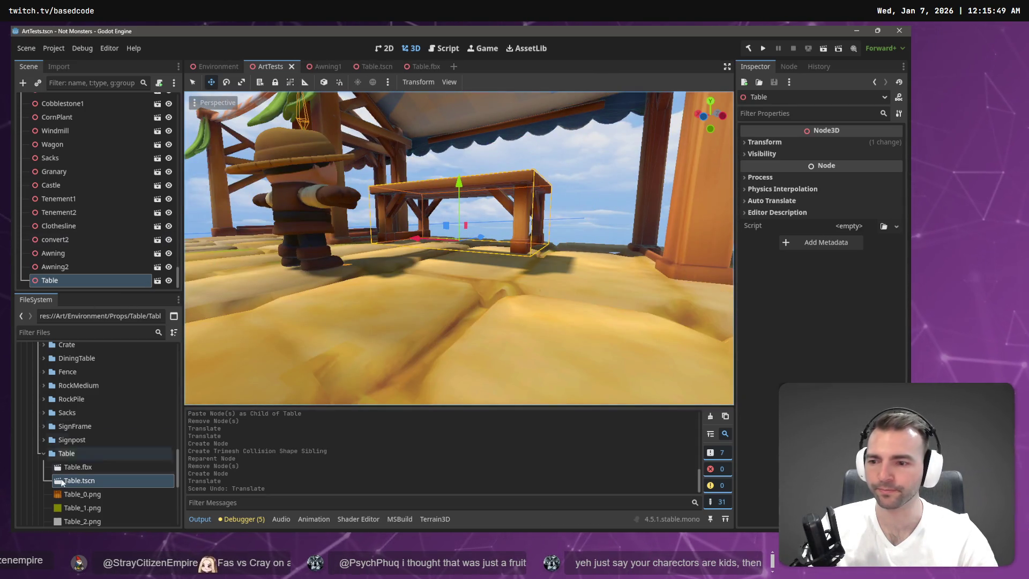
click(214, 64)
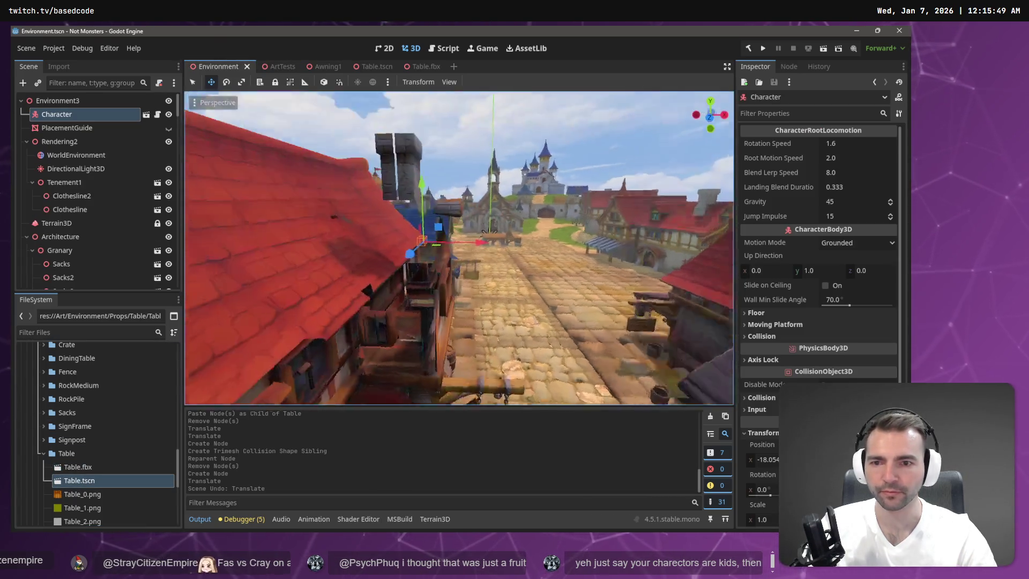
- Drop a Table scene instance under the orange-striped stall and lower it onto the cobblestones
key(w)
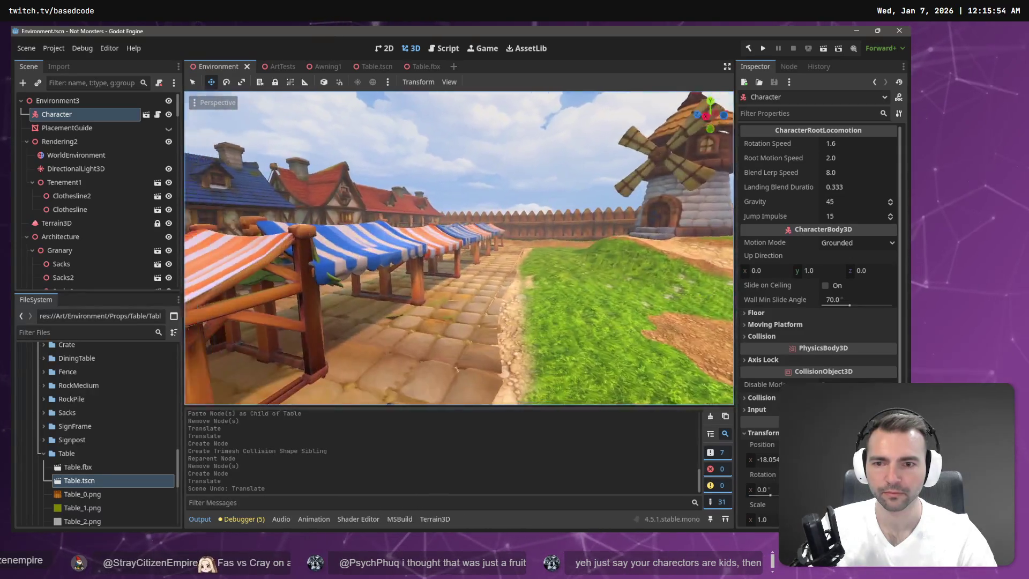
key(s)
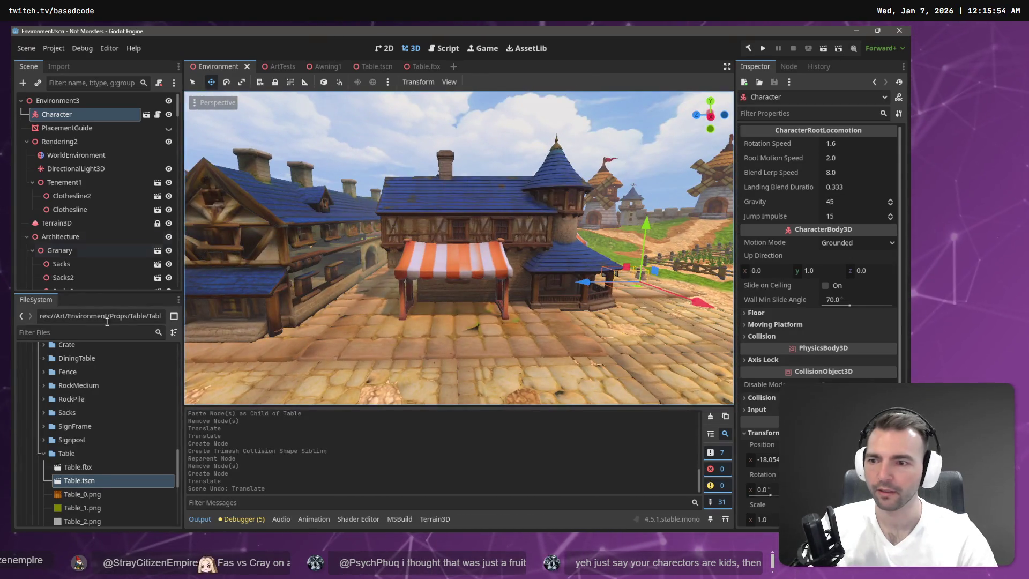
mouse_move(79, 480)
mouse_down()
mouse_move(437, 321)
mouse_move(426, 339)
mouse_move(401, 340)
mouse_move(410, 339)
mouse_up()
key(e)
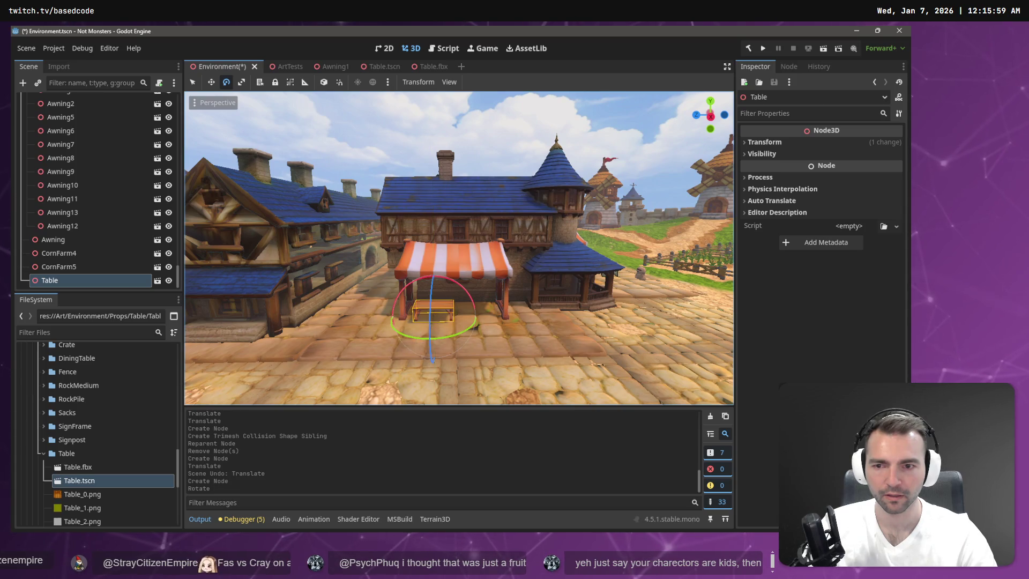
key(w)
key(w)
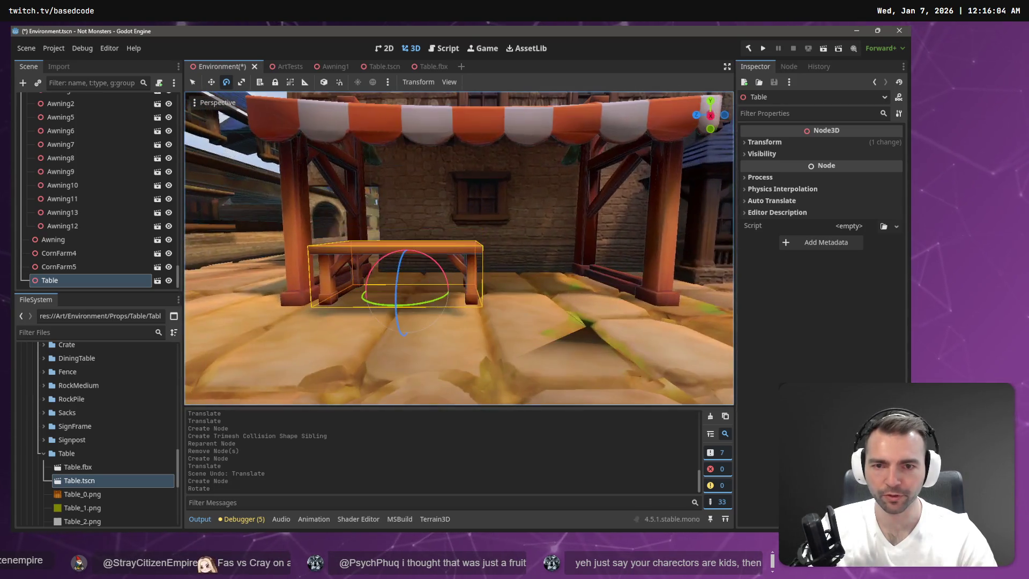
drag(407, 242, 410, 256)
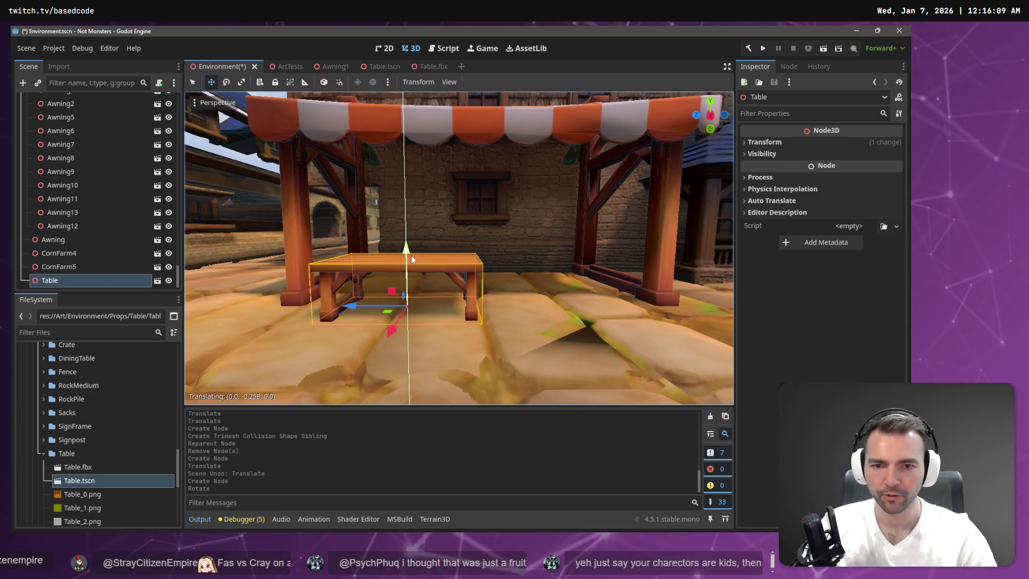
- Slide the table along Z toward the awning's right post and reselect it
drag(351, 305, 499, 313)
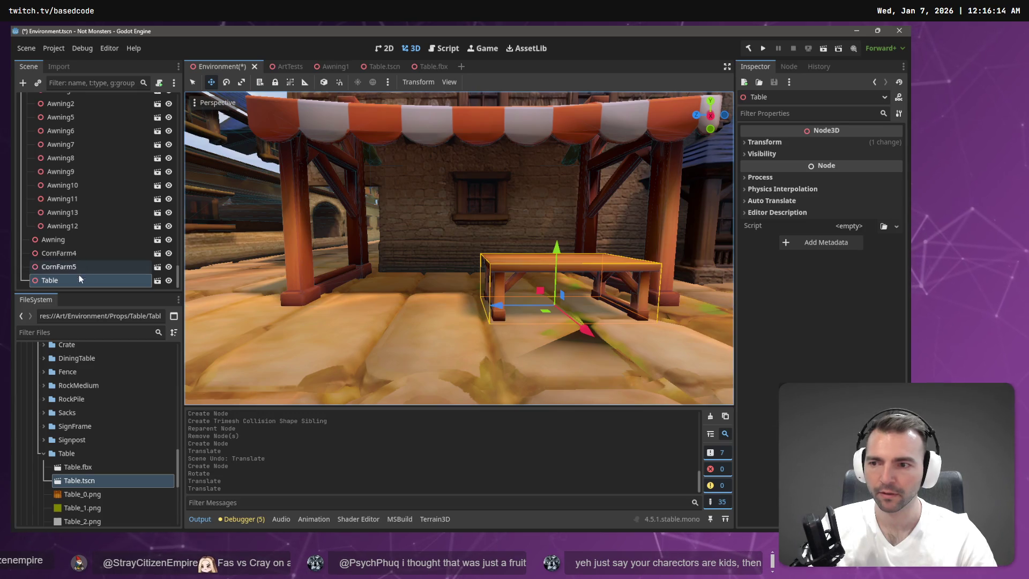
click(394, 125)
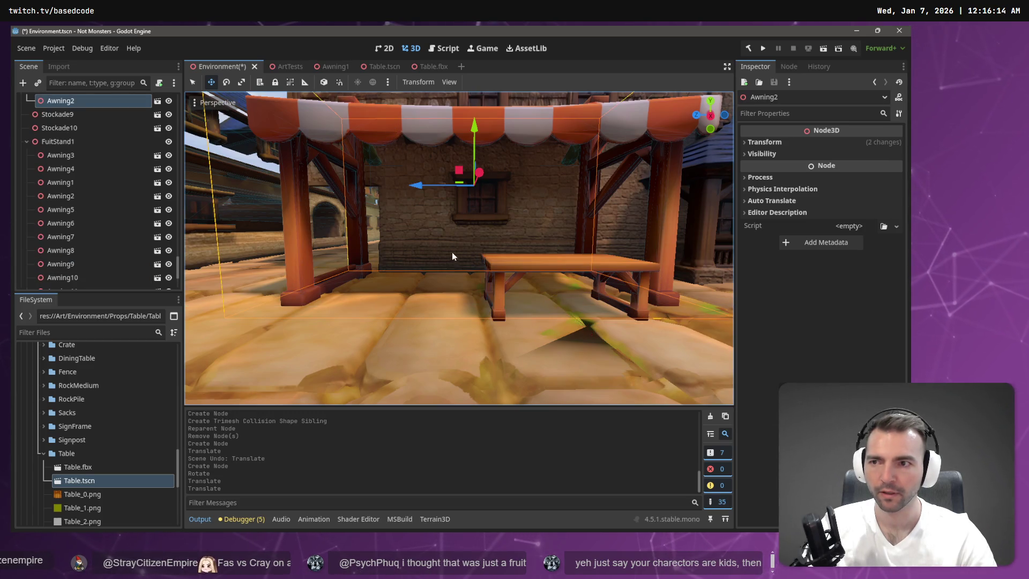
scroll(126, 141, up, 2)
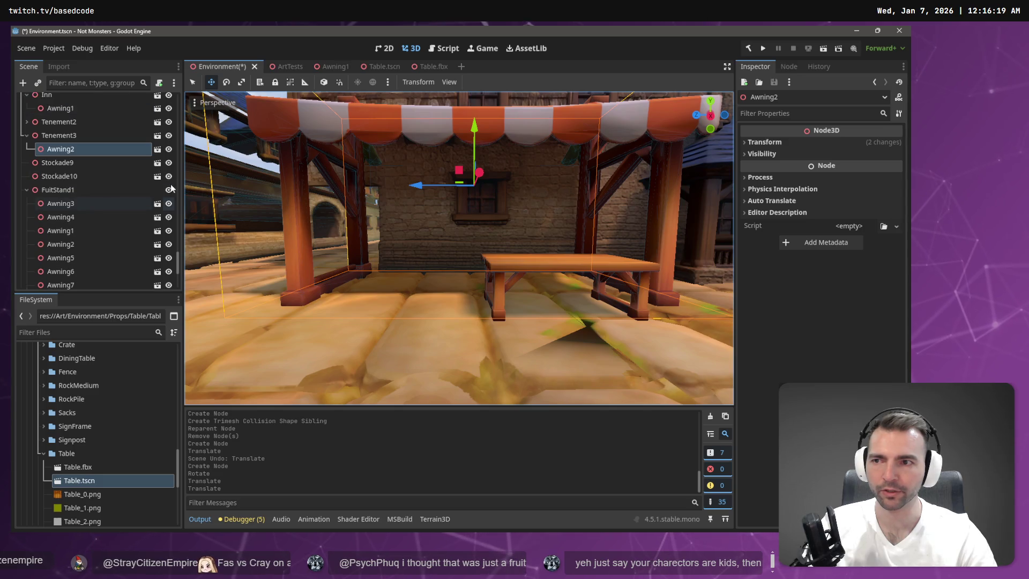
click(490, 277)
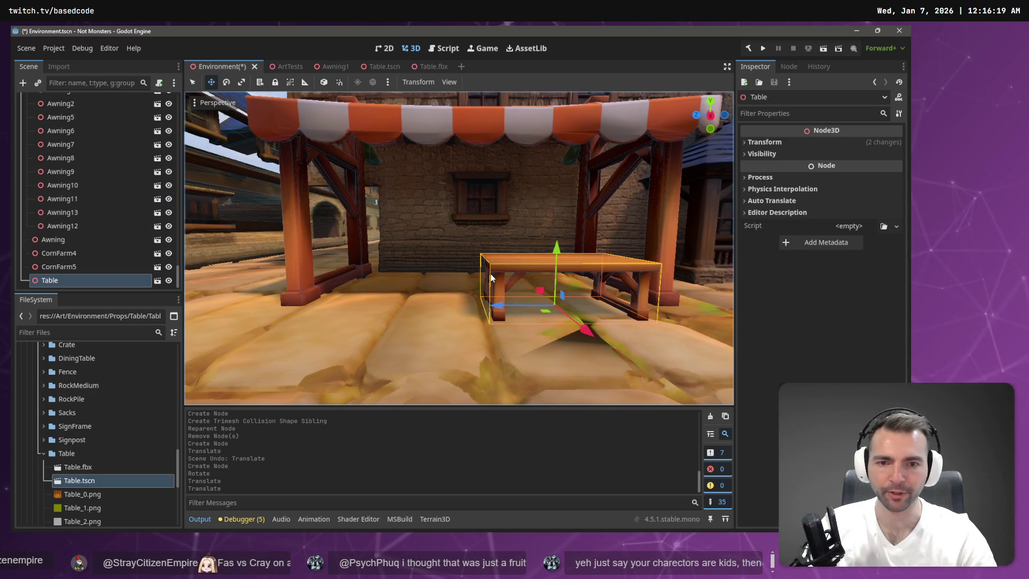
- Reparent the Table node under Tenement3 via the Reparent Node dialog
right_click(75, 278)
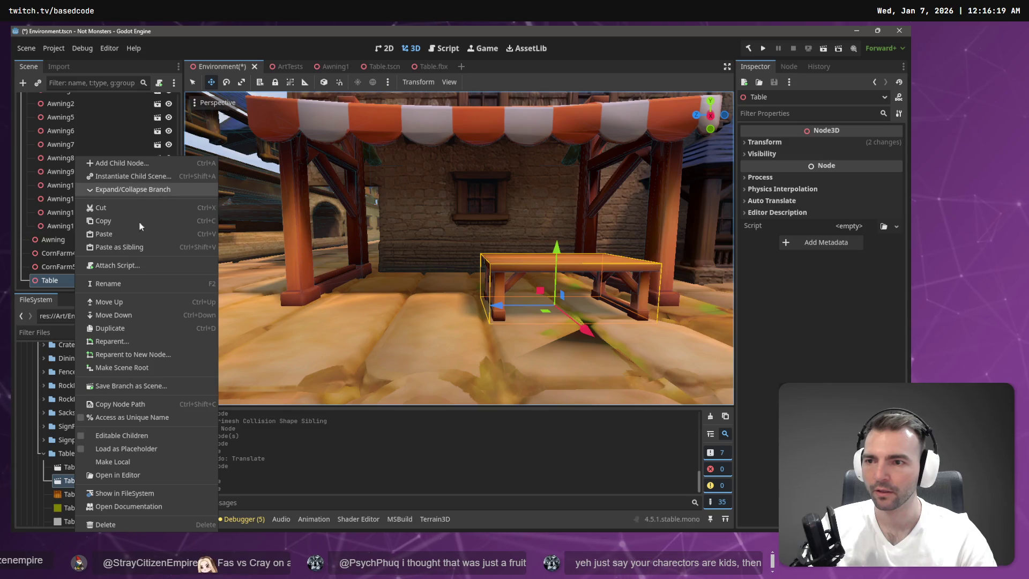
click(136, 339)
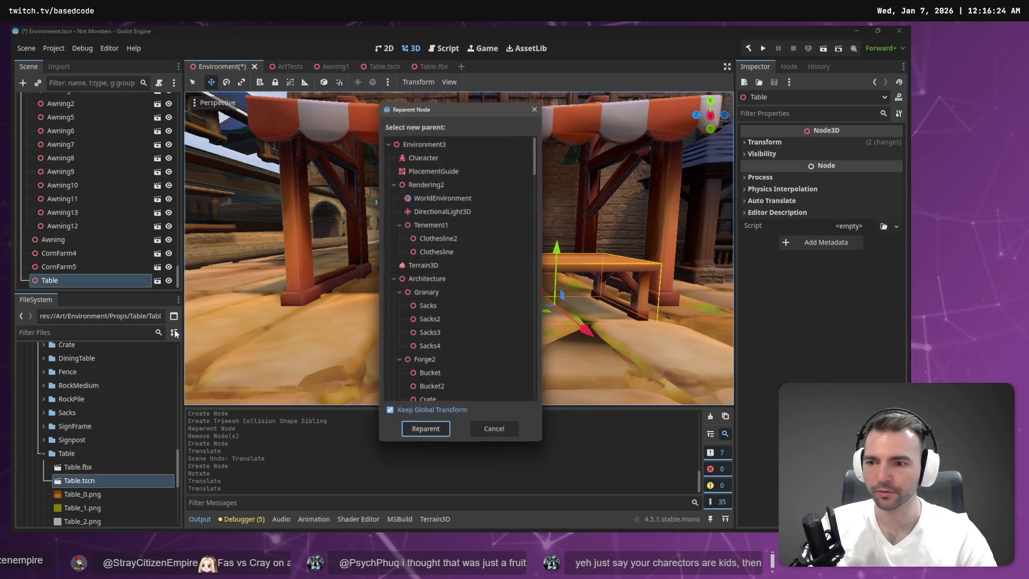
scroll(440, 297, down, 5)
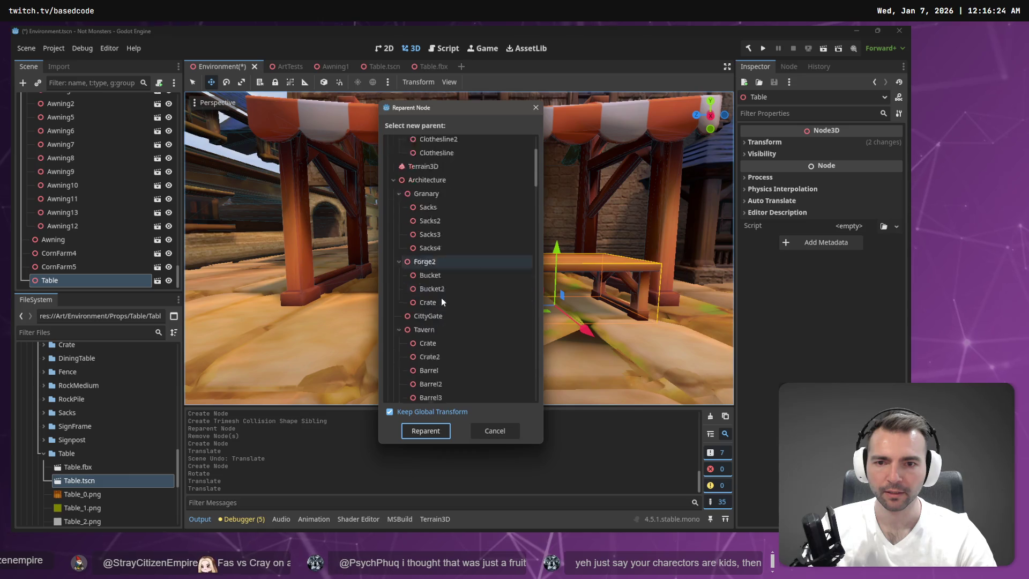
scroll(446, 290, down, 6)
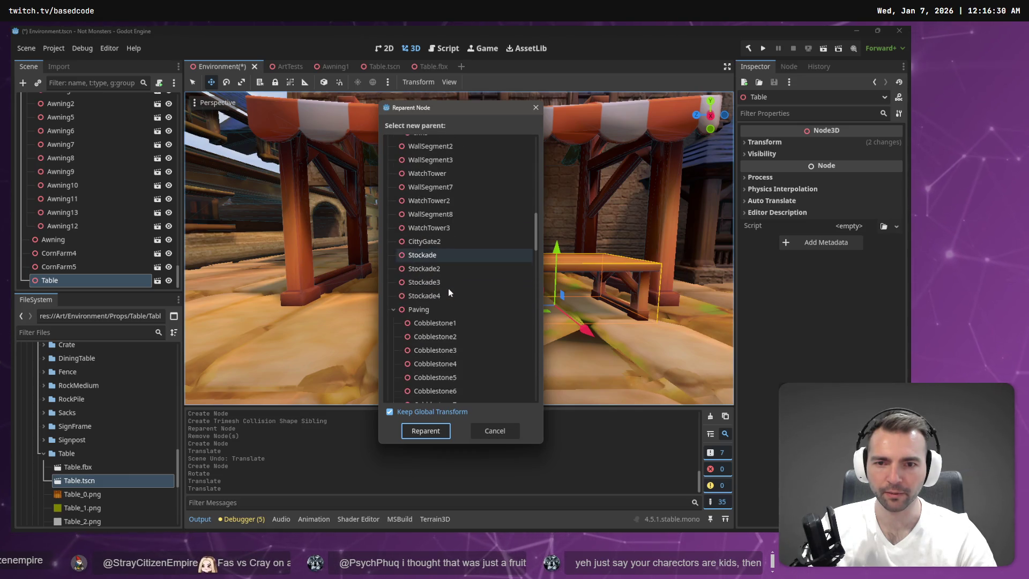
scroll(448, 288, down, 8)
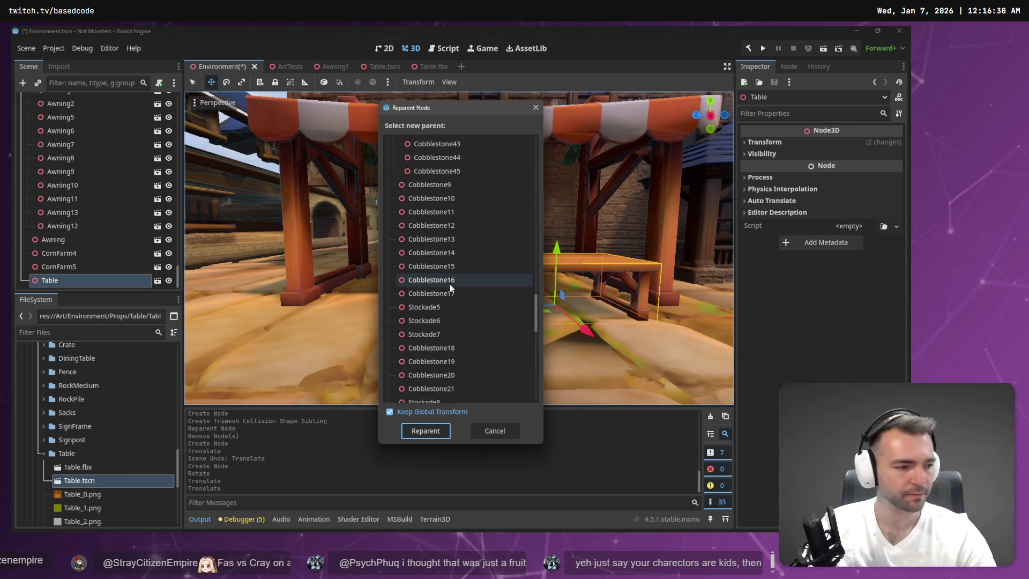
scroll(449, 287, down, 2)
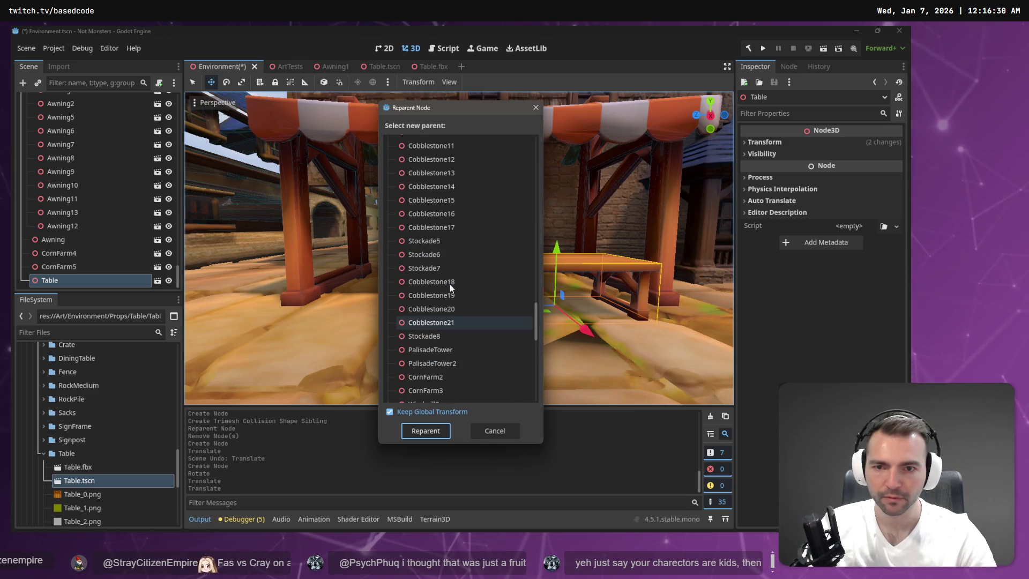
click(449, 284)
key(t)
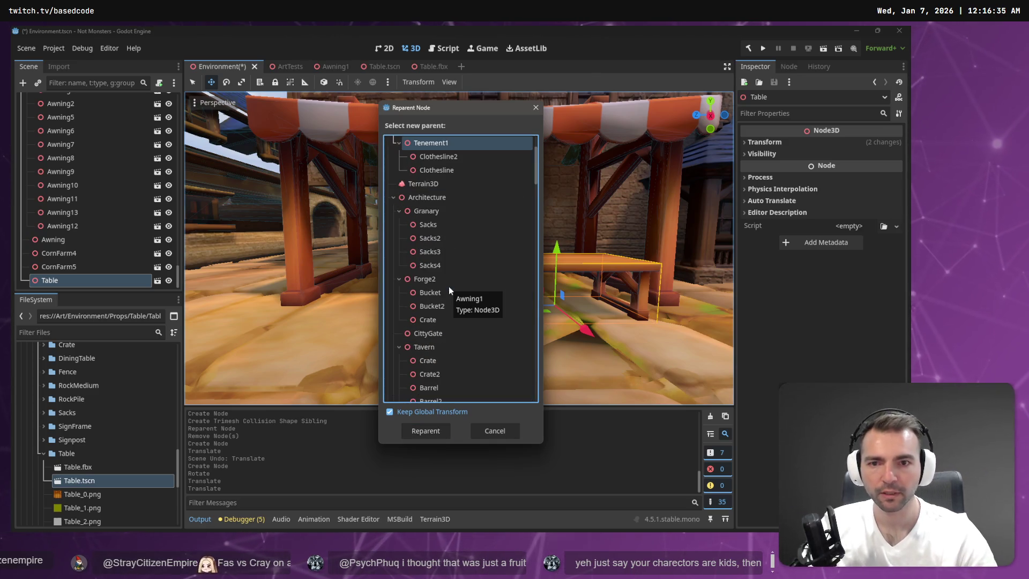
scroll(450, 257, down, 10)
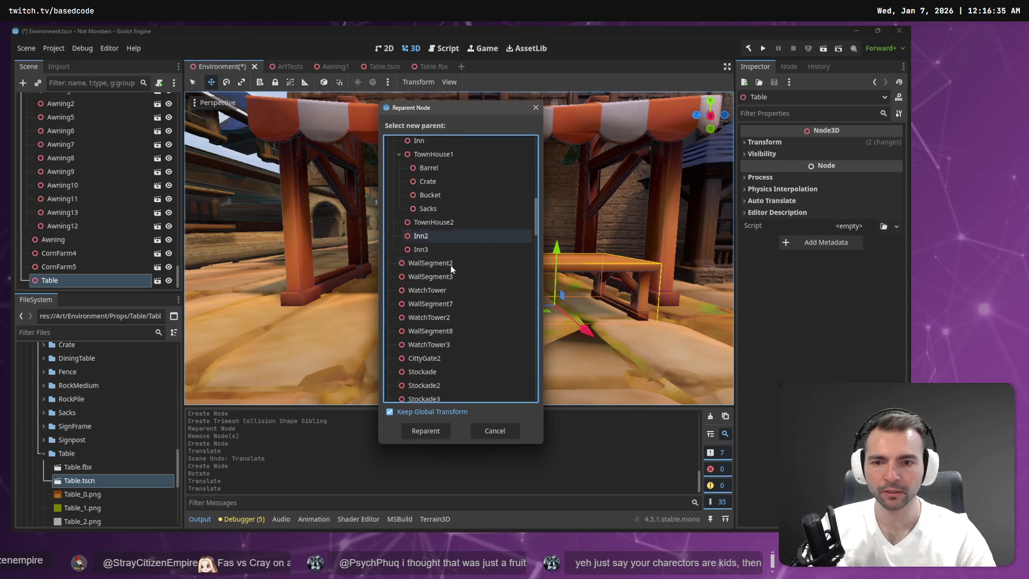
scroll(450, 241, up, 15)
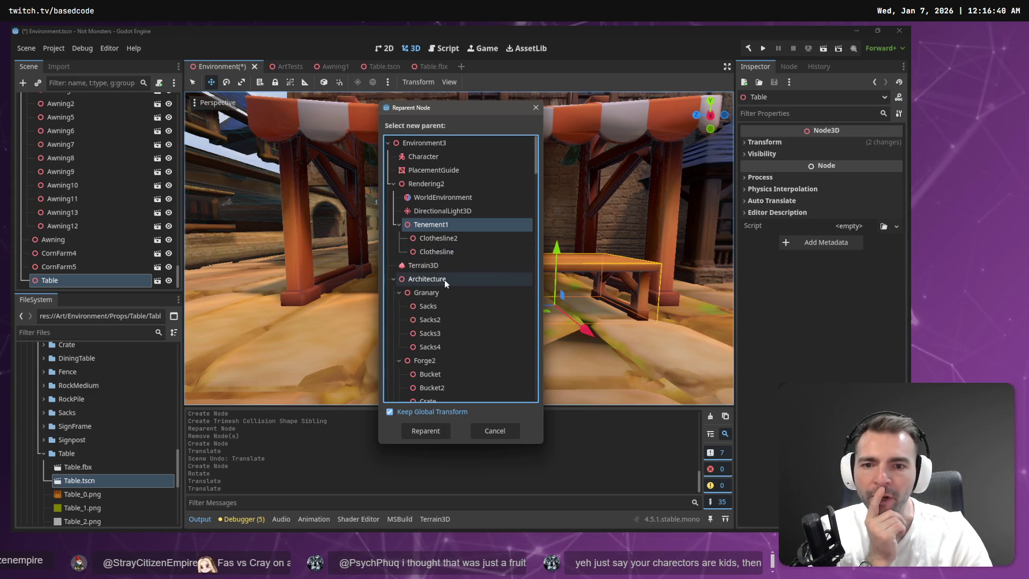
scroll(446, 279, down, 2)
scroll(446, 281, down, 8)
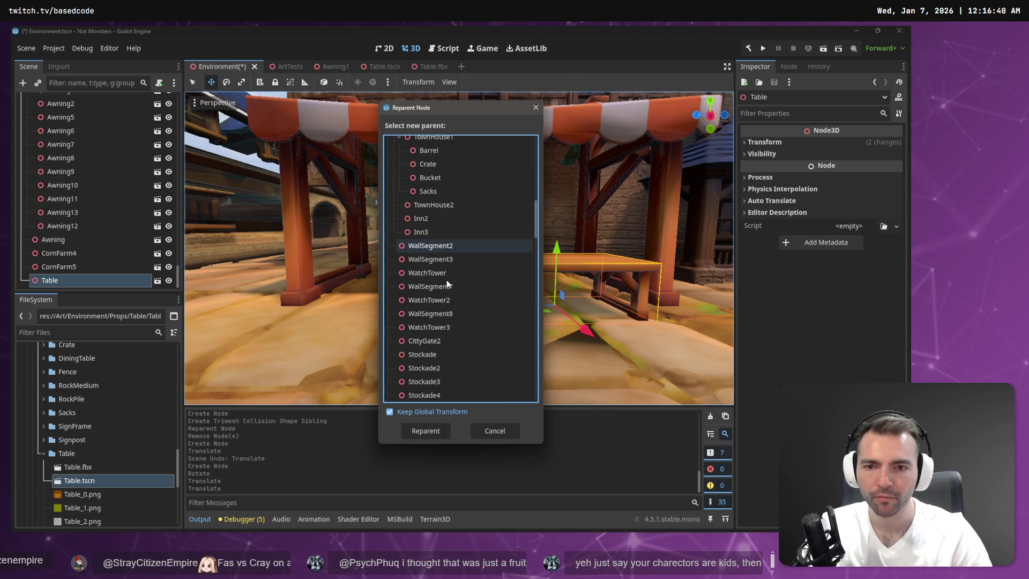
scroll(445, 280, down, 10)
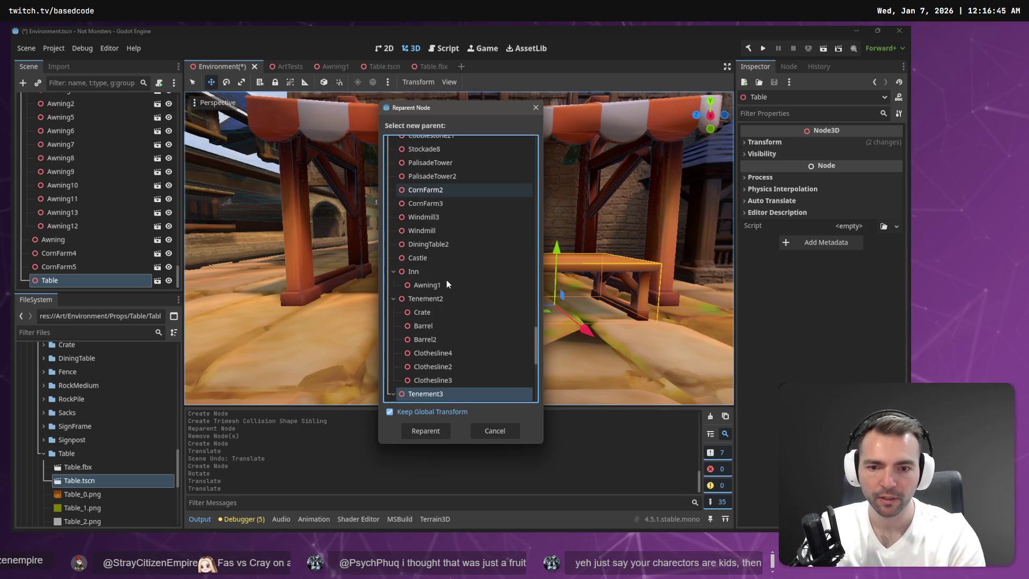
key(Return)
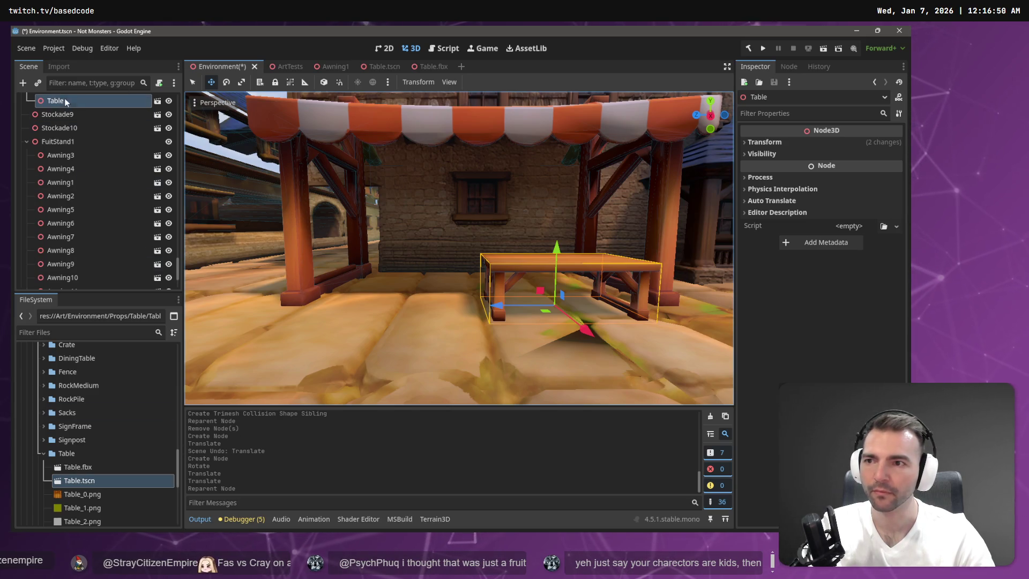
scroll(70, 134, up, 3)
click(68, 174)
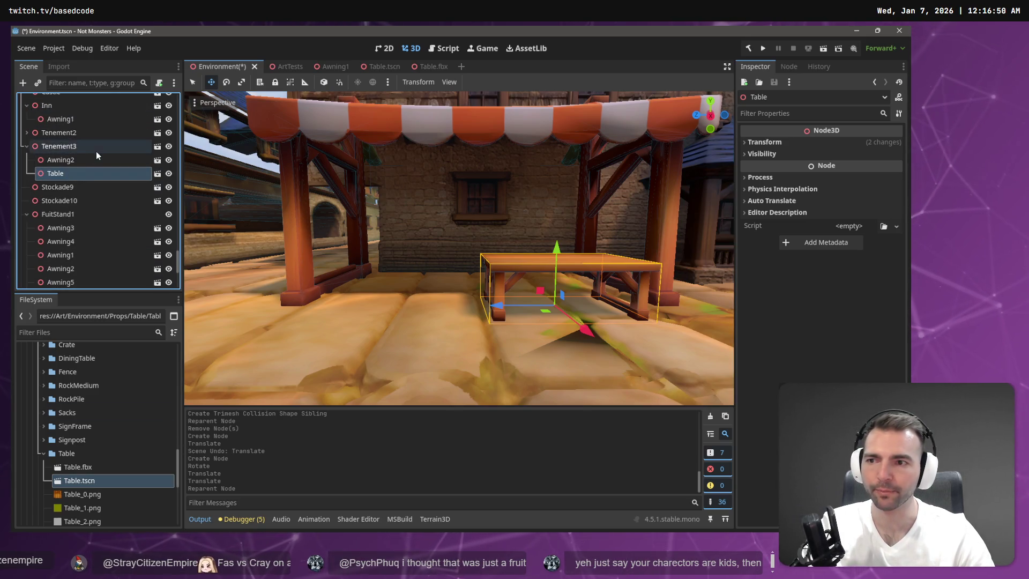
- Paste Table2 under Tenement3, offset it along Z beside the first table, then save and run
key(ctrl+v)
drag(503, 317, 348, 307)
scroll(459, 247, down, 5)
mouse_move(459, 248)
mouse_down()
mouse_move(729, 323)
mouse_move(451, 281)
mouse_up()
key(ctrl+s)
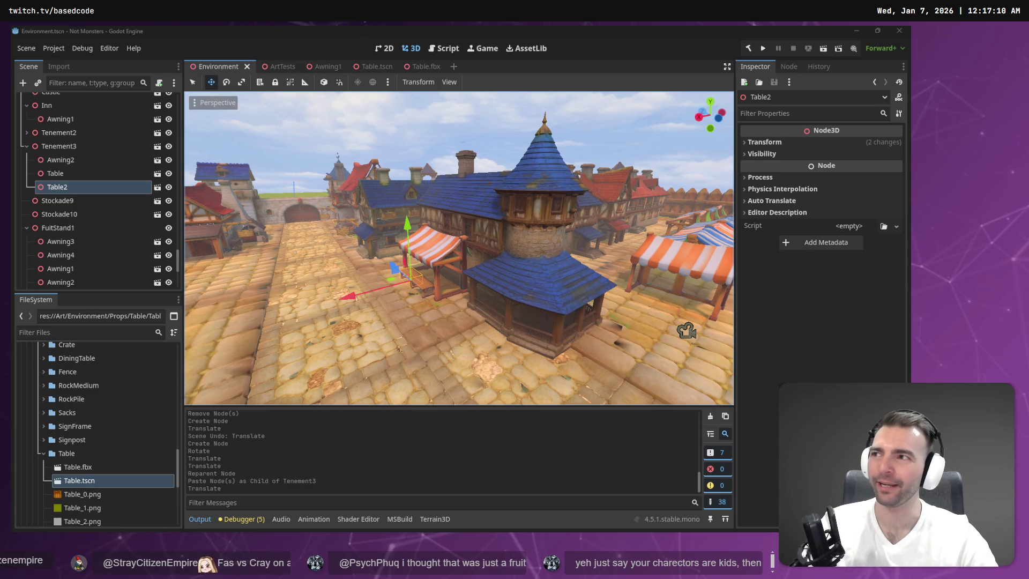
key(F5)
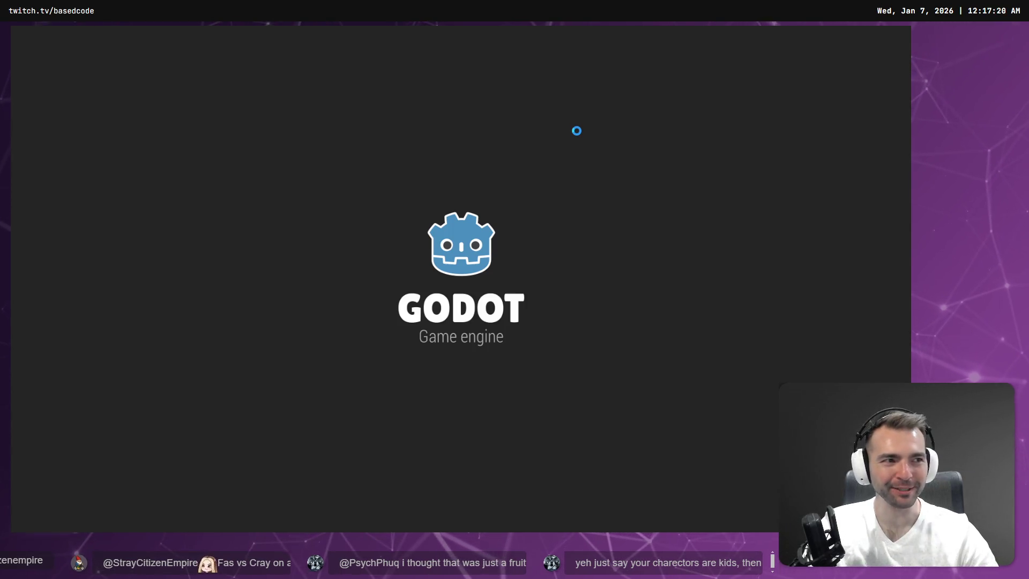
- Run the mummy with W past both awning tables, then stop the game with F8
key(w)
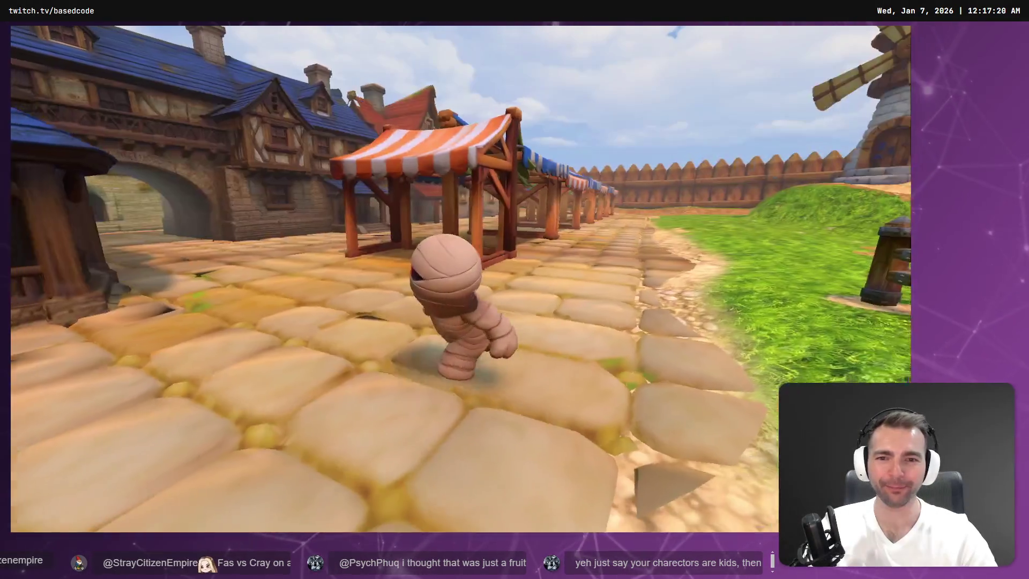
key(w)
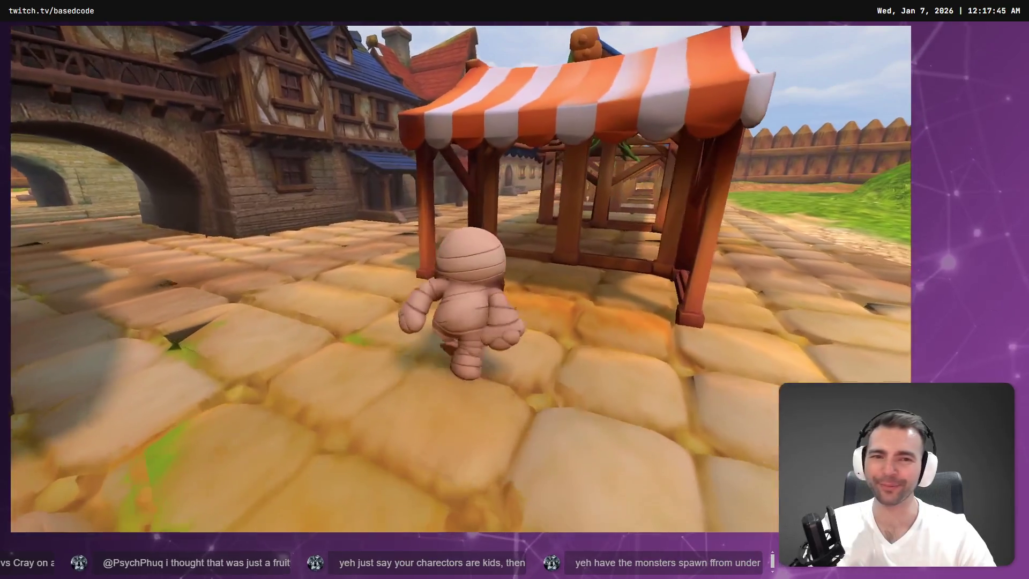
key(F8)
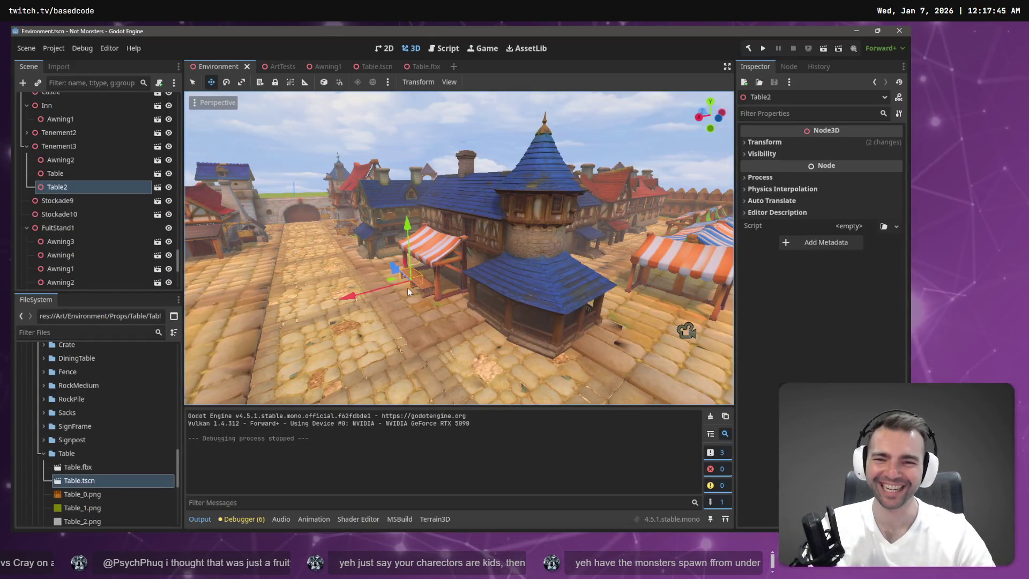
- Paste a copy of Table under FuitStand1, slide it along the stalls and raise it slightly
click(104, 175)
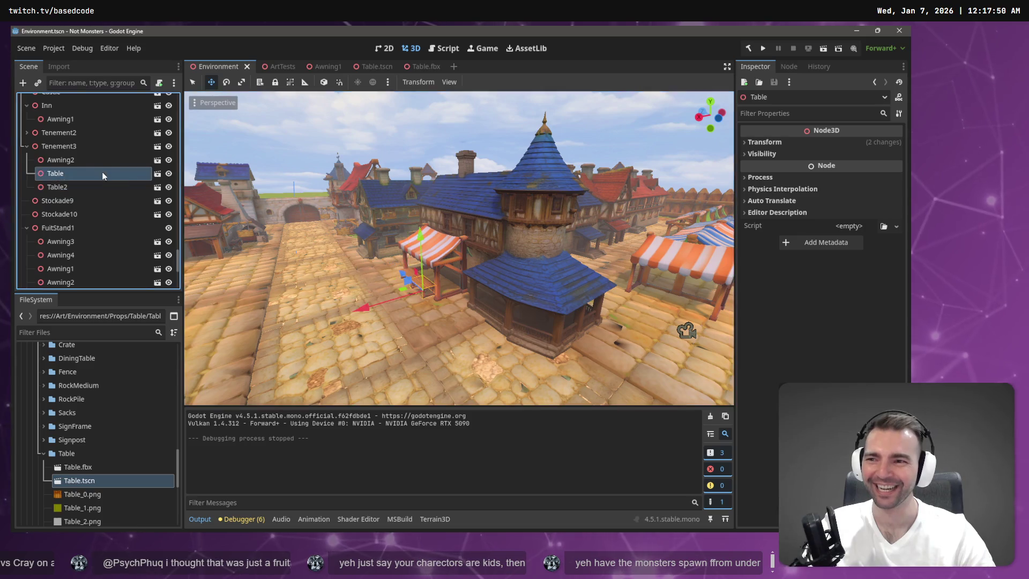
click(684, 271)
key(ctrl+v)
drag(673, 280, 676, 278)
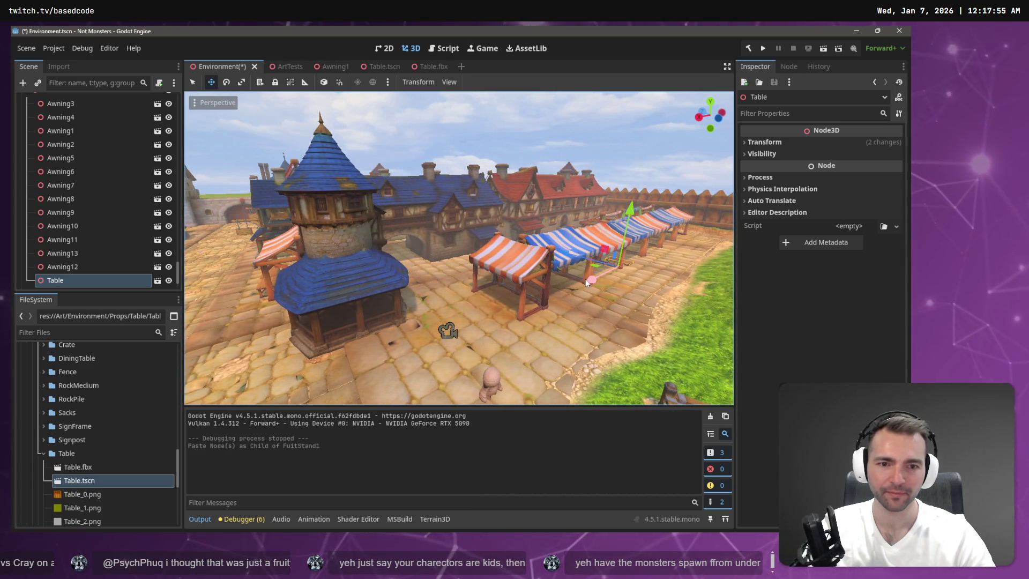
drag(416, 340, 398, 345)
mouse_move(506, 268)
mouse_down()
mouse_move(509, 254)
mouse_move(507, 271)
mouse_move(467, 289)
mouse_move(475, 291)
mouse_up()
- Position the table beneath the striped awning, shifting it sideways, along depth, and slightly lower
scroll(539, 290, up, 5)
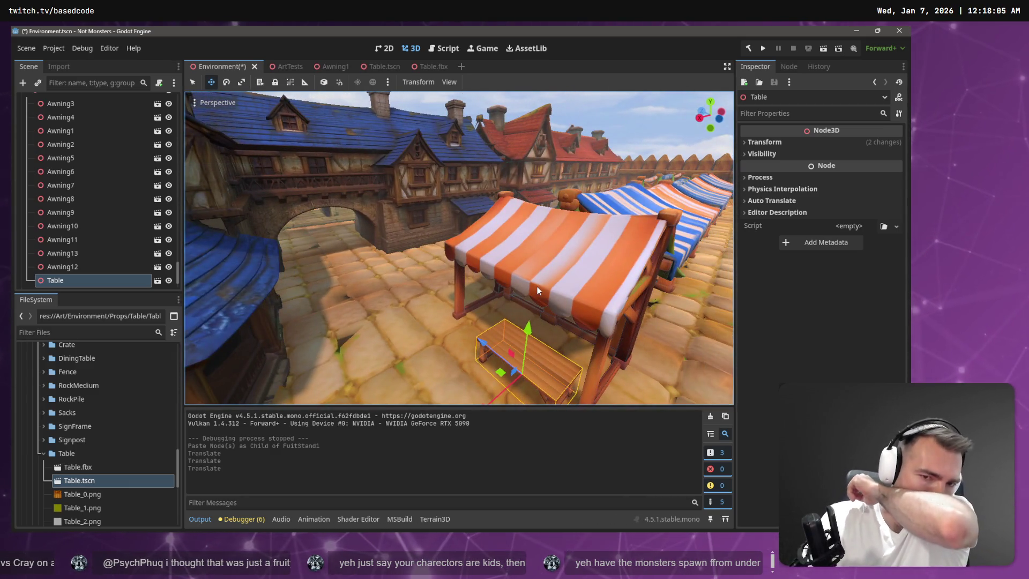
scroll(488, 348, down, 5)
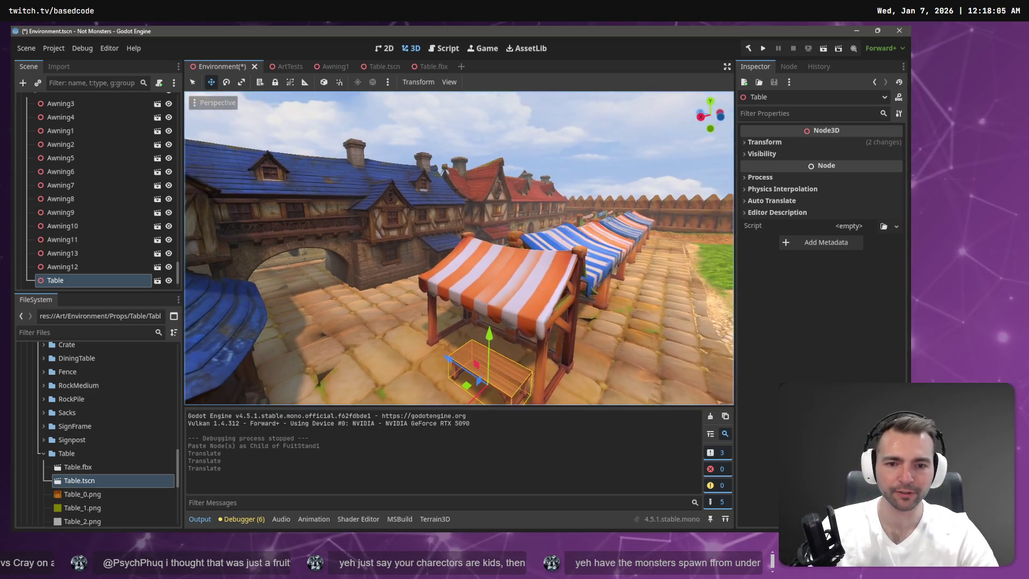
scroll(459, 248, up, 3)
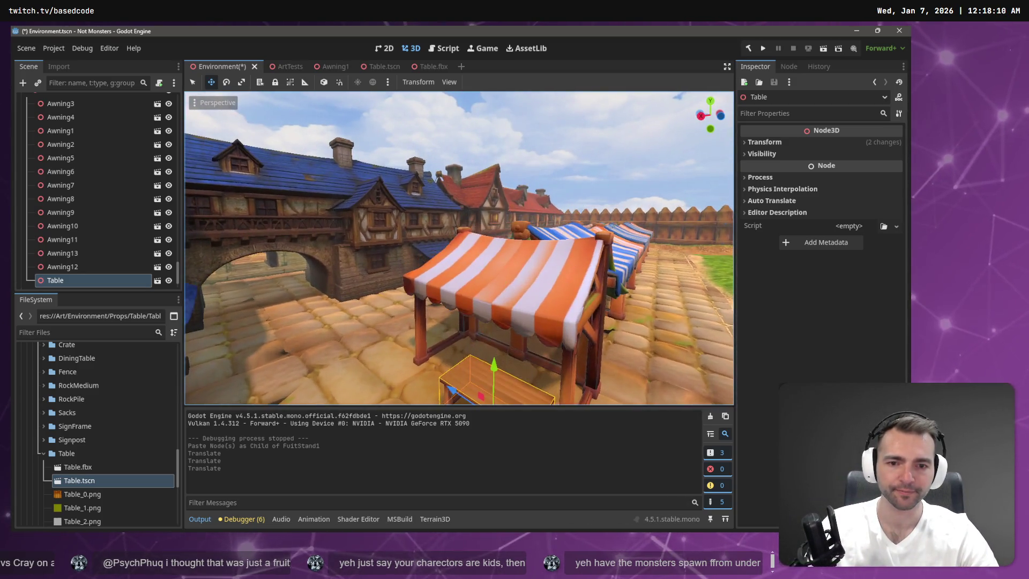
drag(452, 377, 458, 381)
mouse_move(450, 327)
mouse_down()
mouse_move(427, 318)
mouse_move(435, 313)
mouse_up()
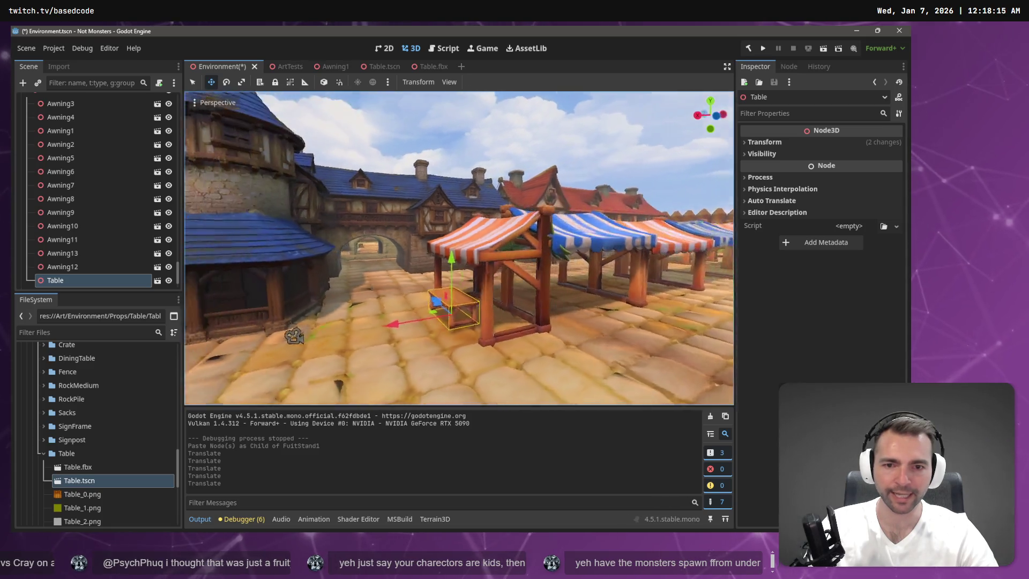
key(a)
drag(421, 266, 423, 270)
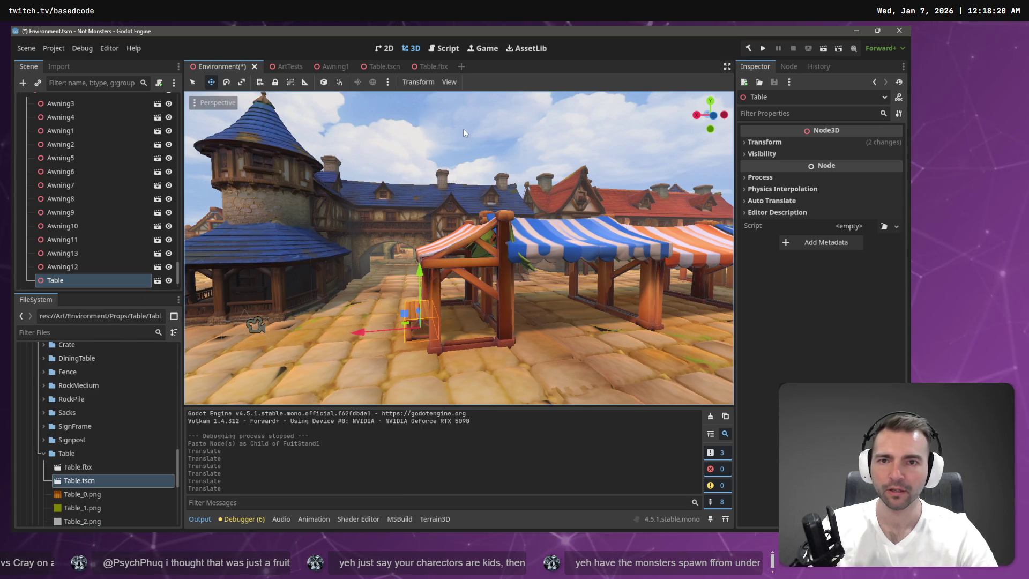
- Reselect the Table node, then select FuitStand1 in the Scene tree
click(463, 129)
click(58, 279)
scroll(69, 269, up, 3)
scroll(69, 270, up, 4)
click(59, 260)
- Frame FuitStand1 and paste a second table copy, Table2, under it
key(f)
scroll(407, 214, up, 3)
scroll(449, 188, up, 5)
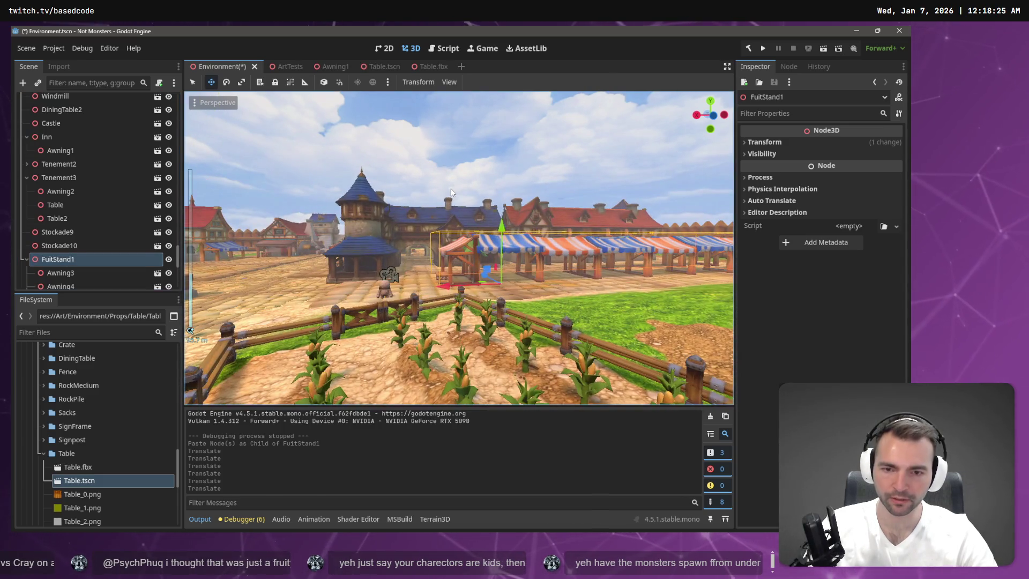
key(ctrl+v)
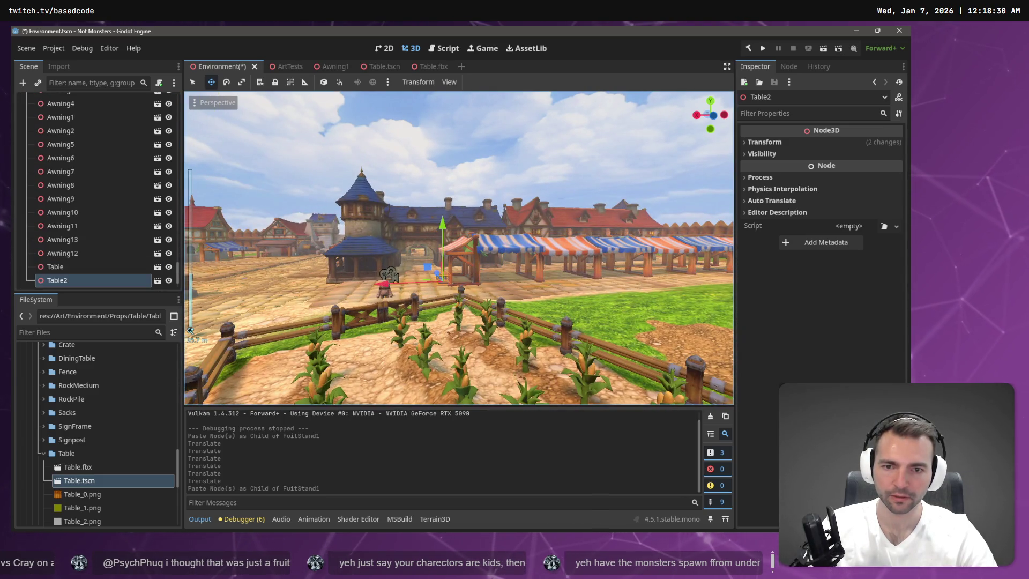
- Fly the camera over the market stalls, then switch to the ChatGPT browser window
key(w)
key(s)
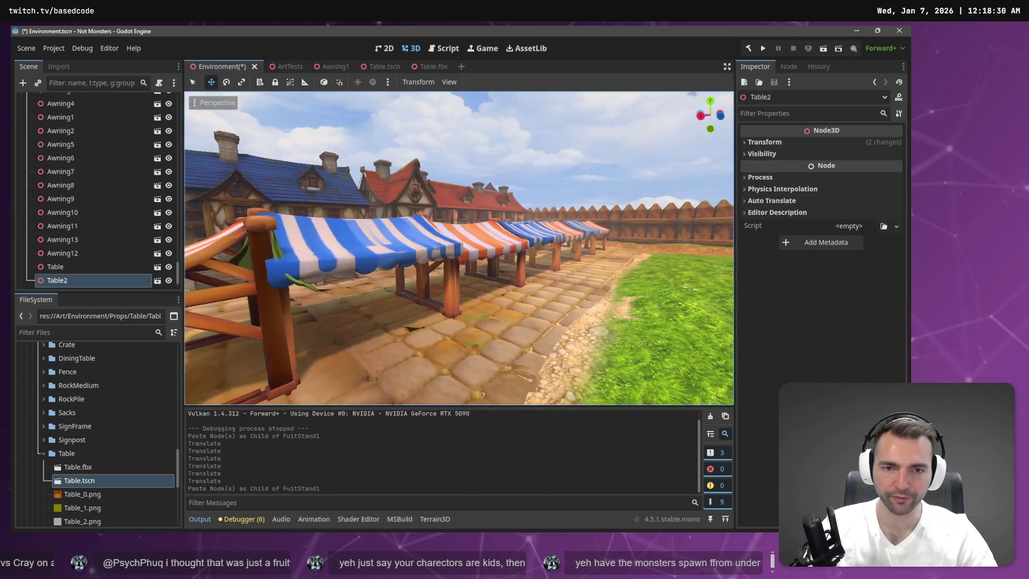
key(e)
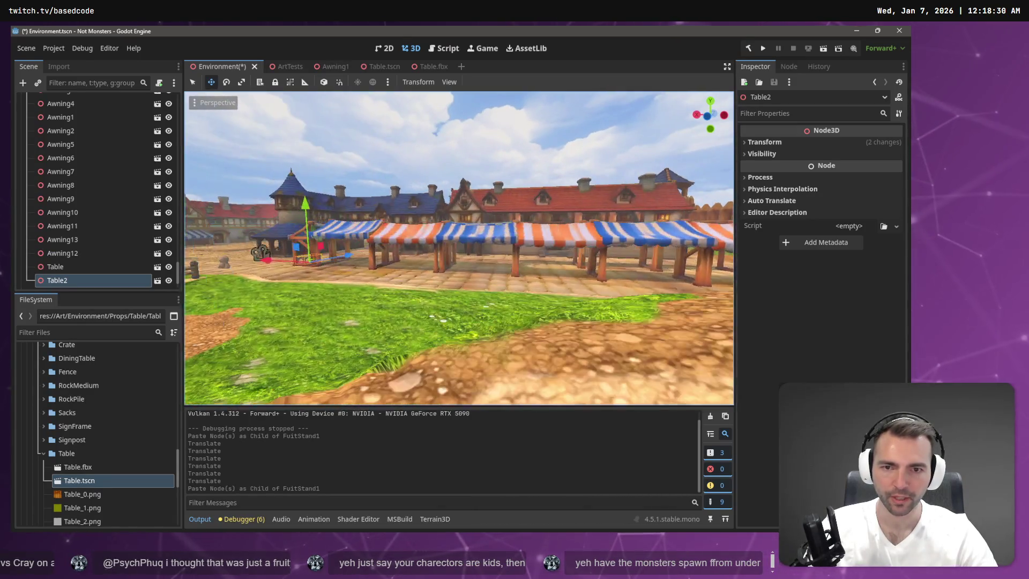
key(w)
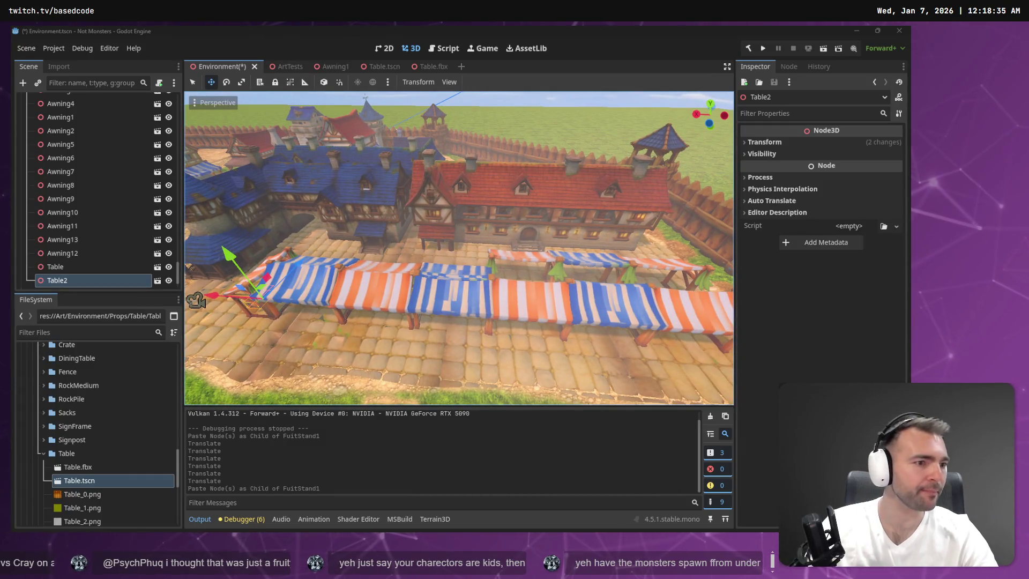
key(alt+Tab)
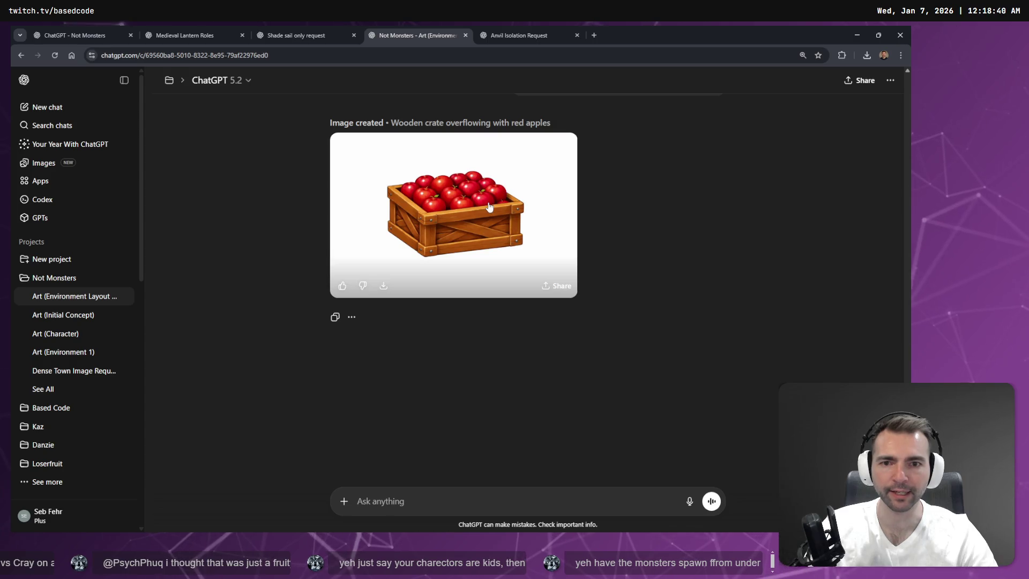
- Open the apple crate image and dictate and send 'remove the stems from these apples'
click(490, 207)
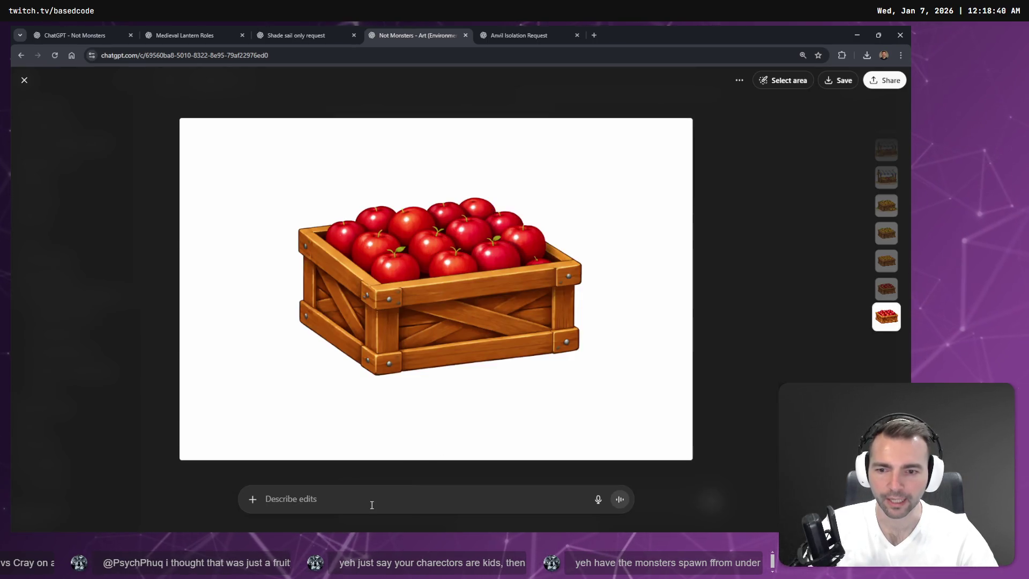
key(super+h)
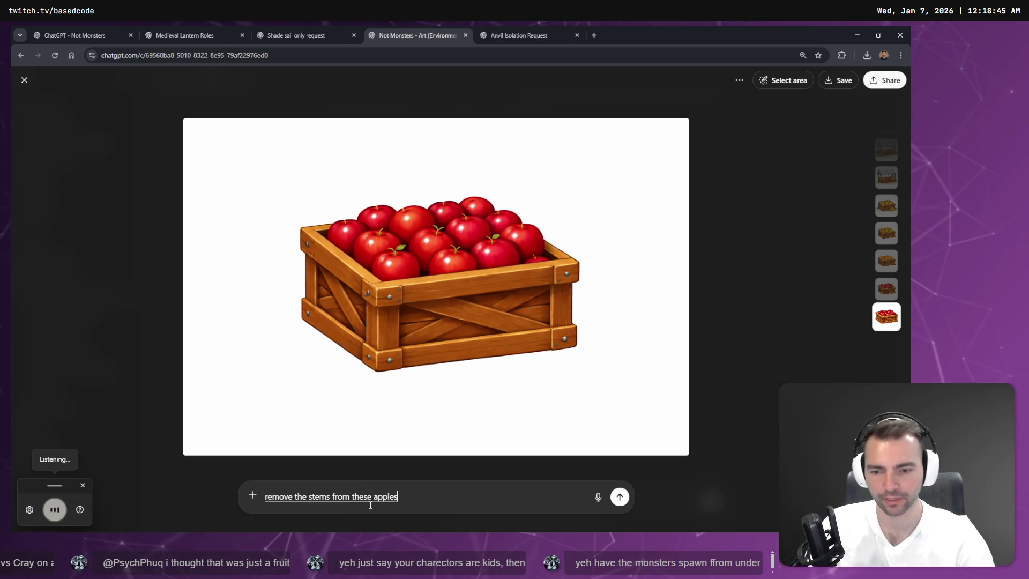
key(Return)
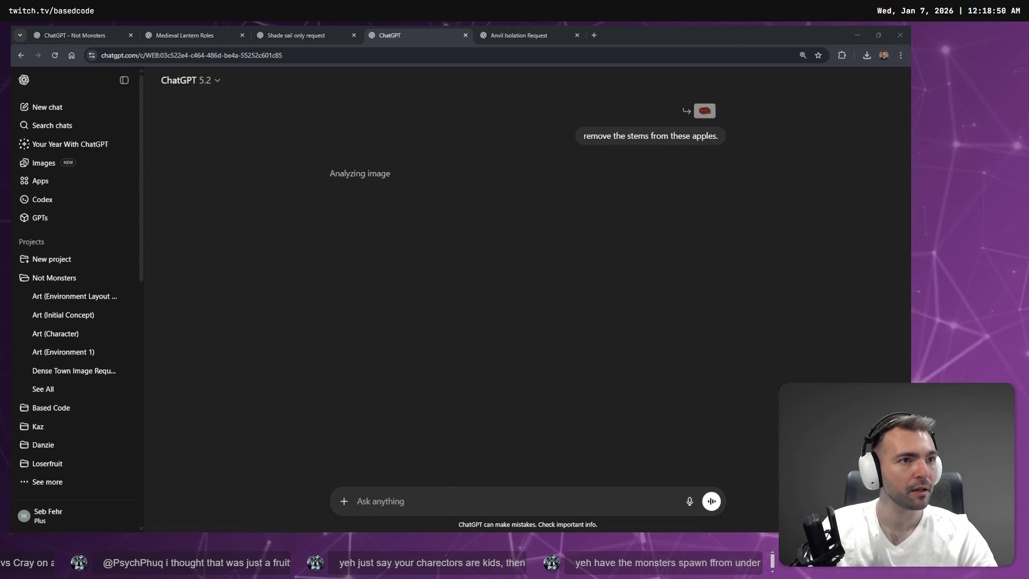
- Check the anvil isolation chat's options, then close its tab
click(517, 35)
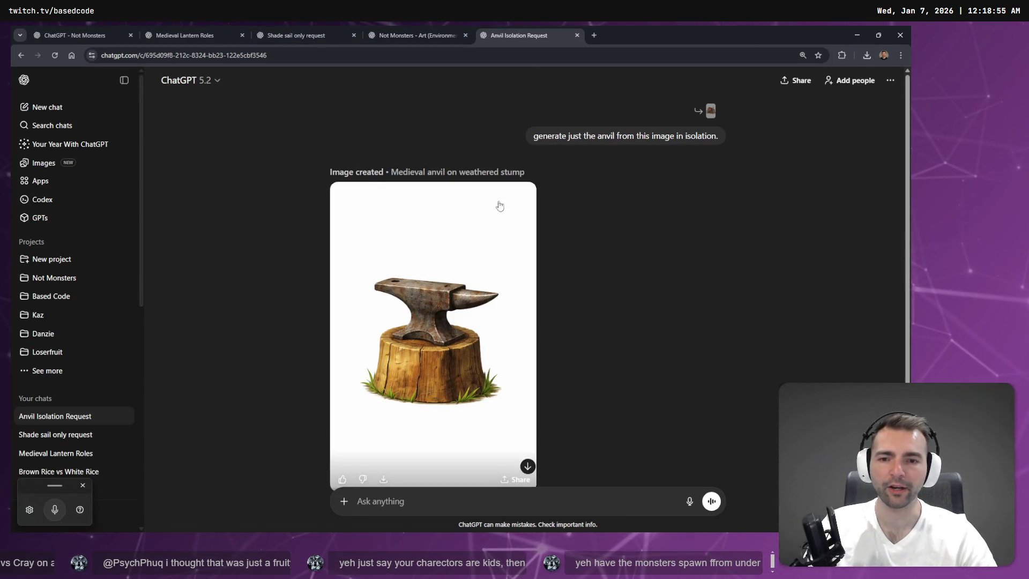
scroll(611, 236, down, 2)
scroll(613, 240, up, 2)
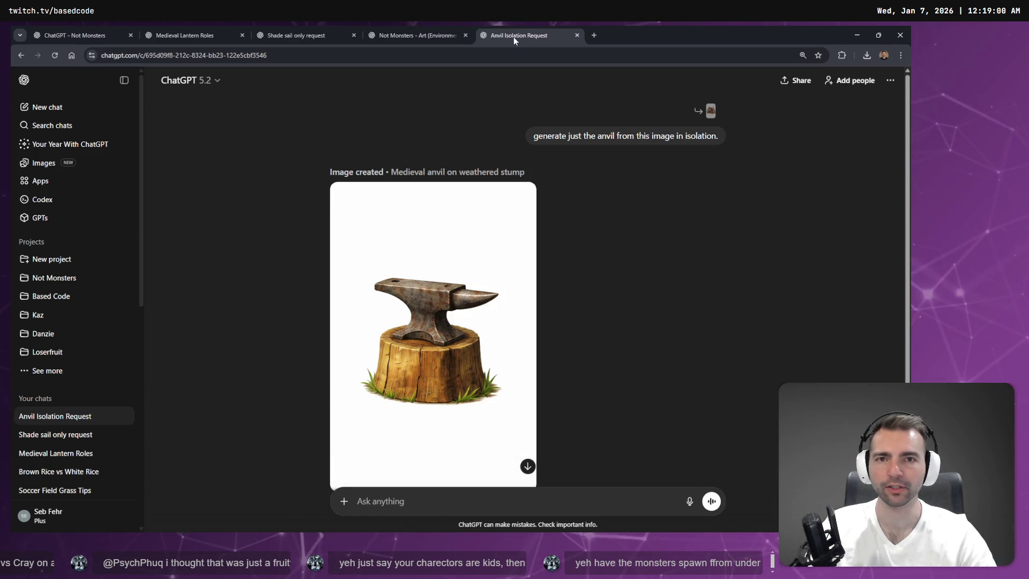
click(890, 80)
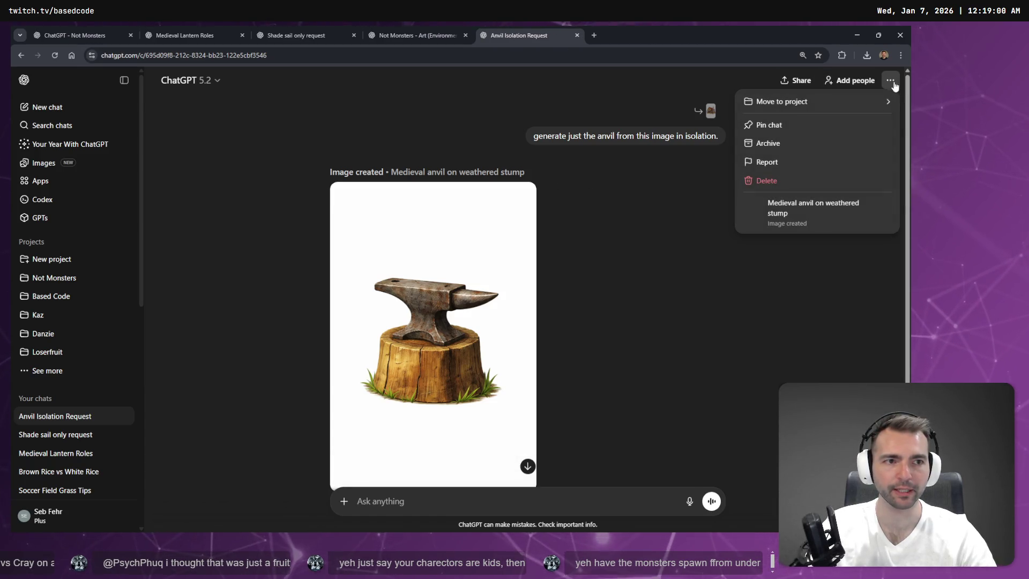
click(607, 155)
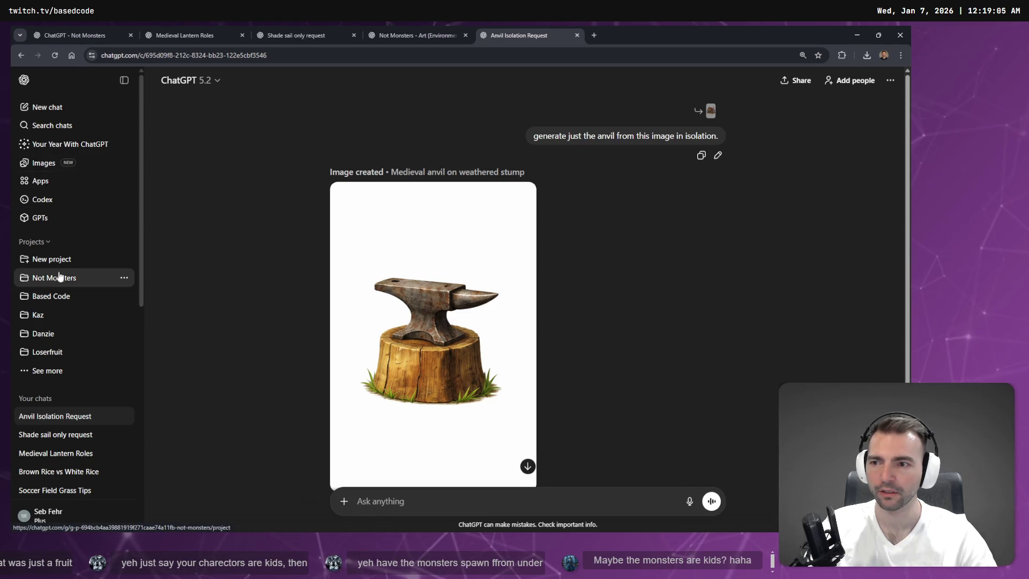
middle_click(532, 35)
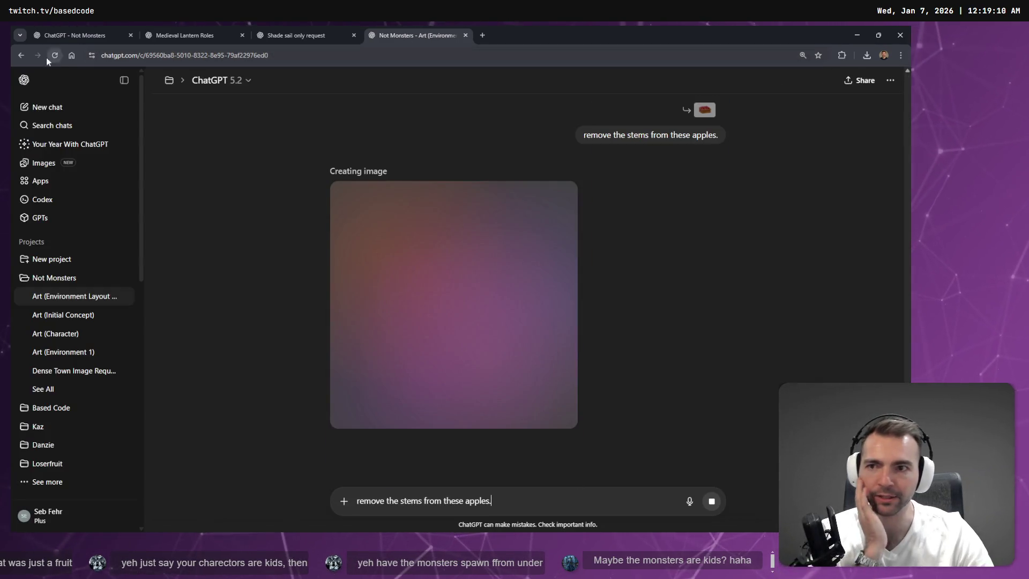
- Open the Art (Environment 3) chat from the Not Monsters project in a new tab
click(75, 33)
middle_click(452, 243)
click(210, 28)
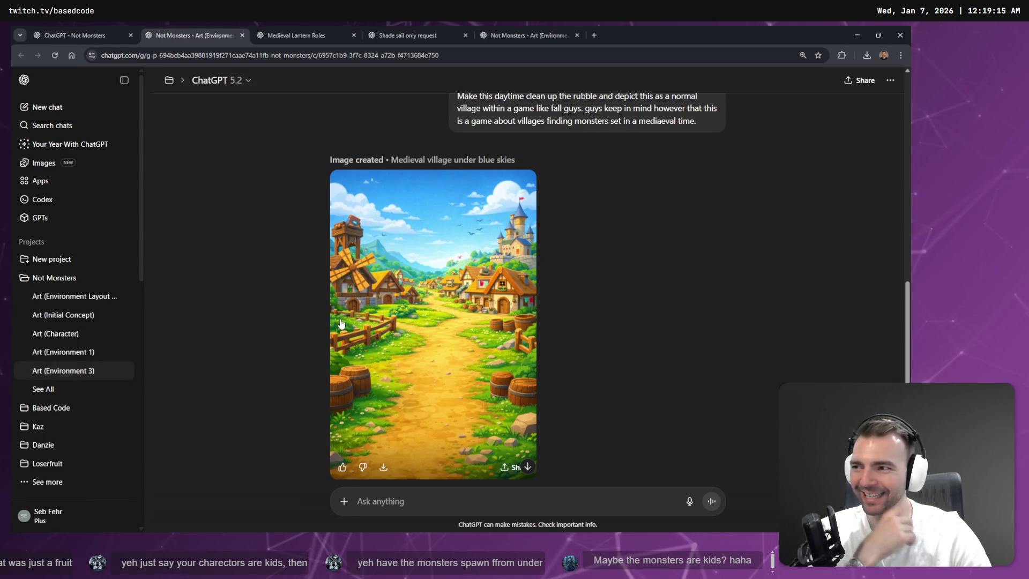
scroll(481, 265, down, 2)
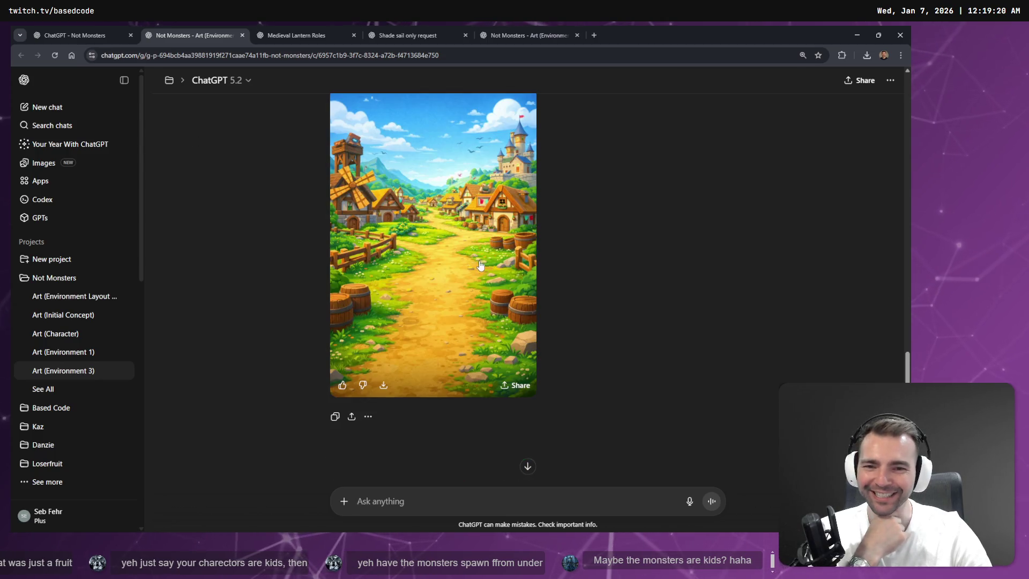
scroll(514, 455, up, 5)
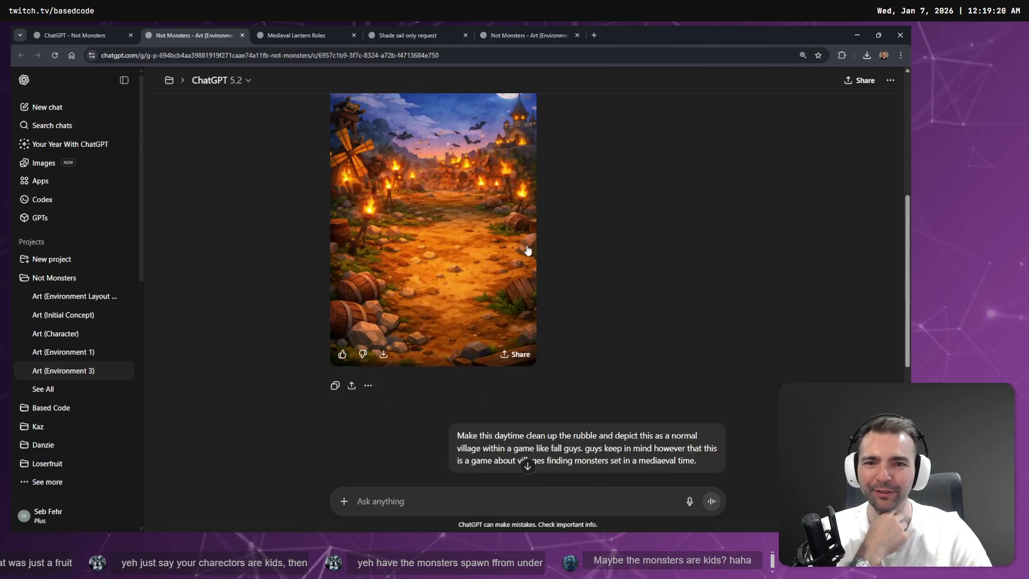
scroll(530, 254, down, 5)
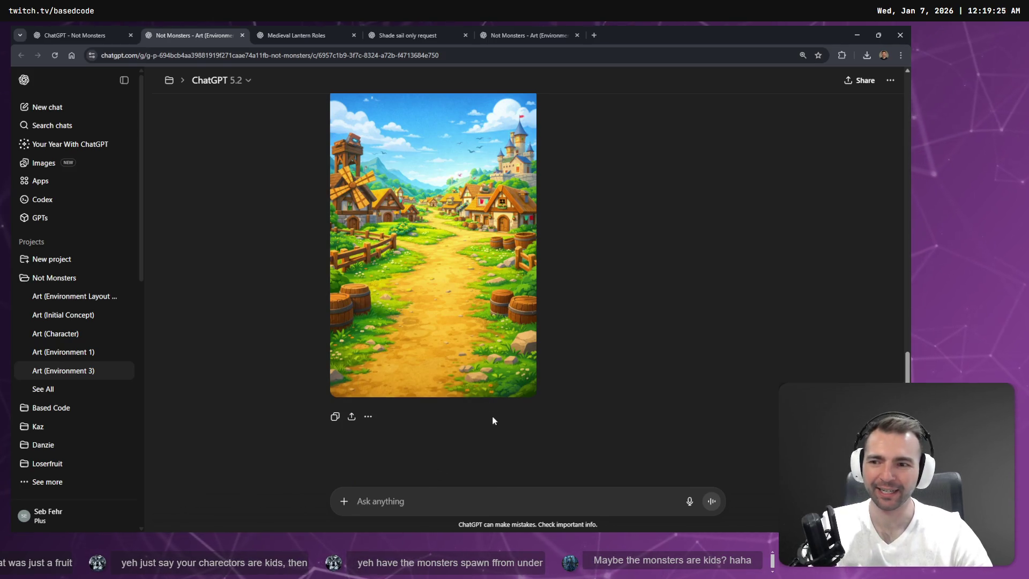
- Dictate and send a prompt for an anvil from a forge in the village art style
click(445, 504)
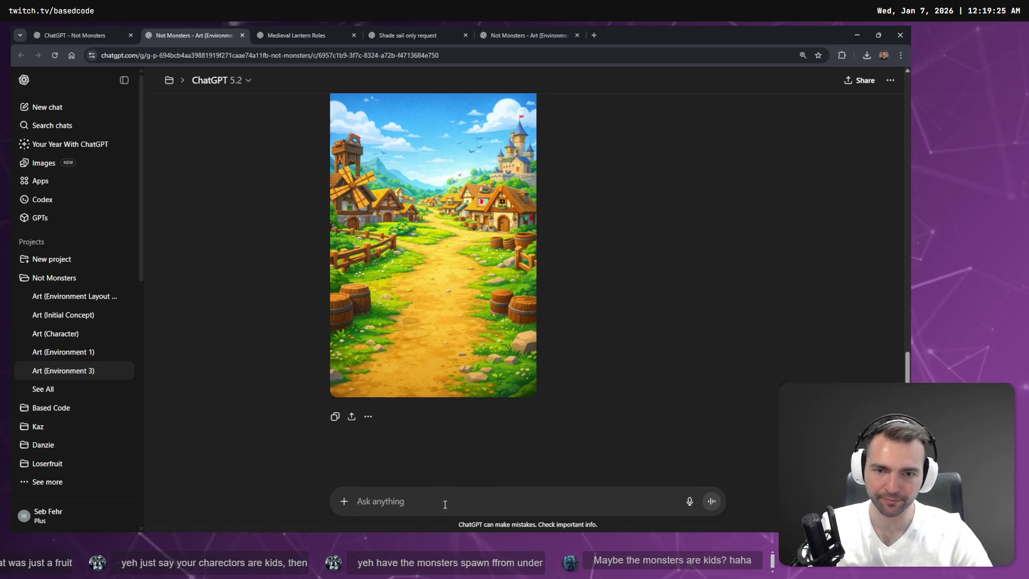
key(super+h)
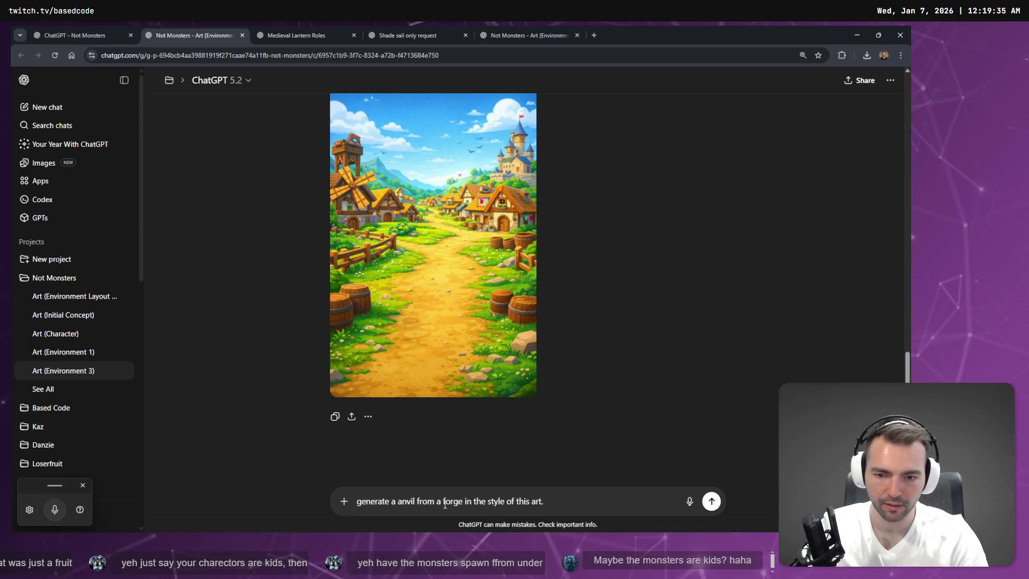
key(Return)
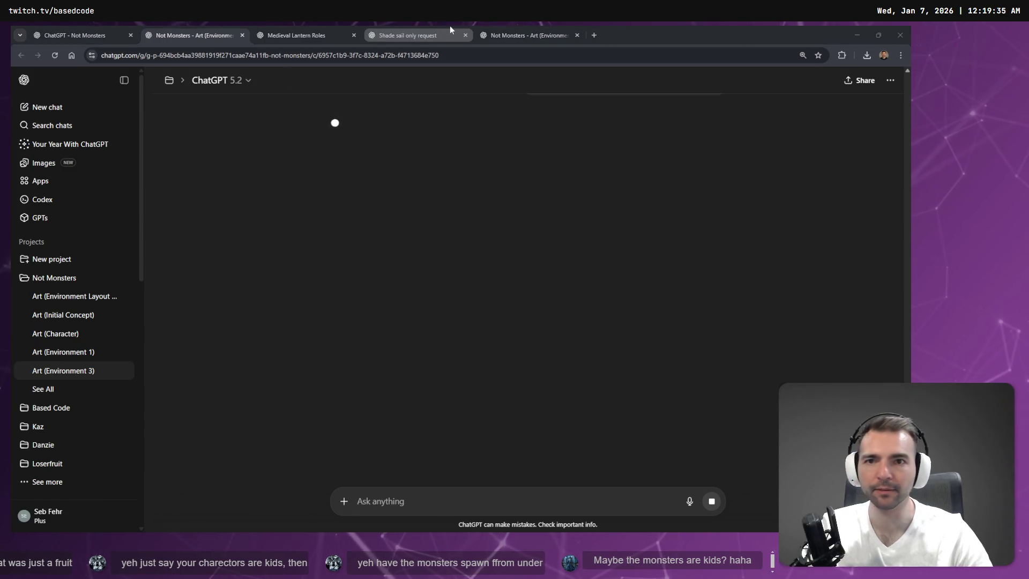
- Reorder the lantern roles tab, then ask the shade sail chat for a completely flat roof
click(321, 35)
drag(292, 29, 225, 31)
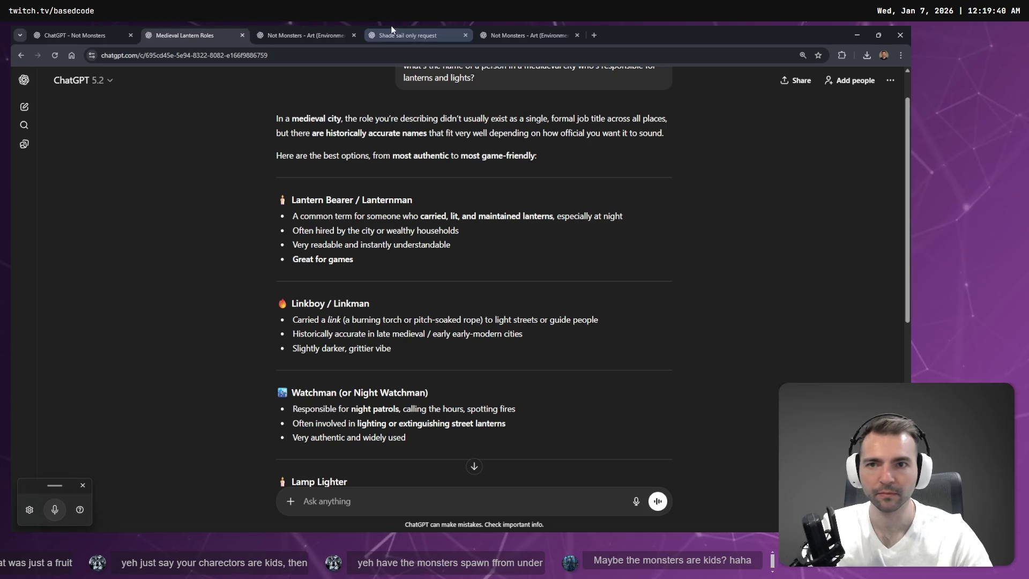
click(407, 34)
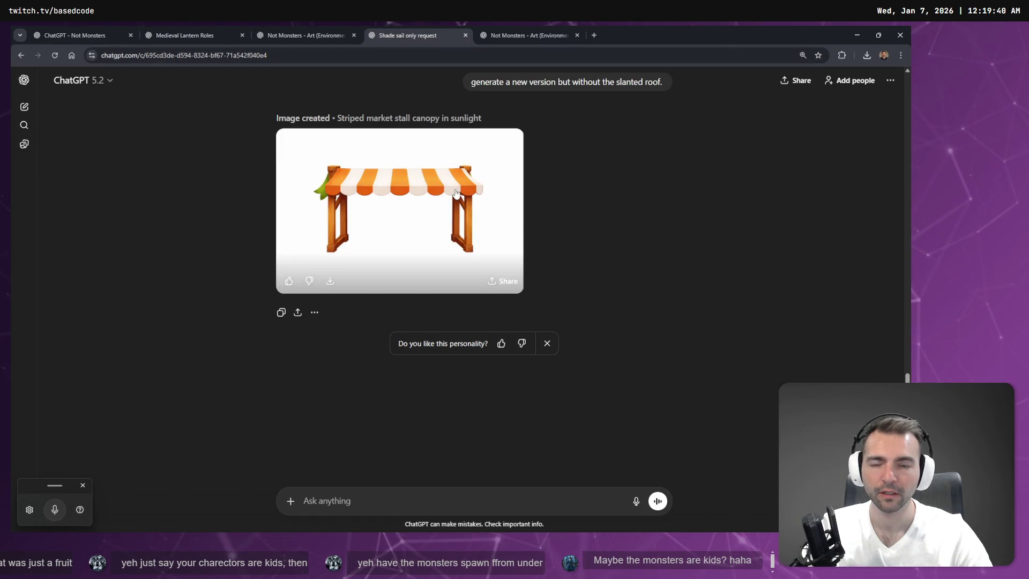
scroll(596, 175, up, 2)
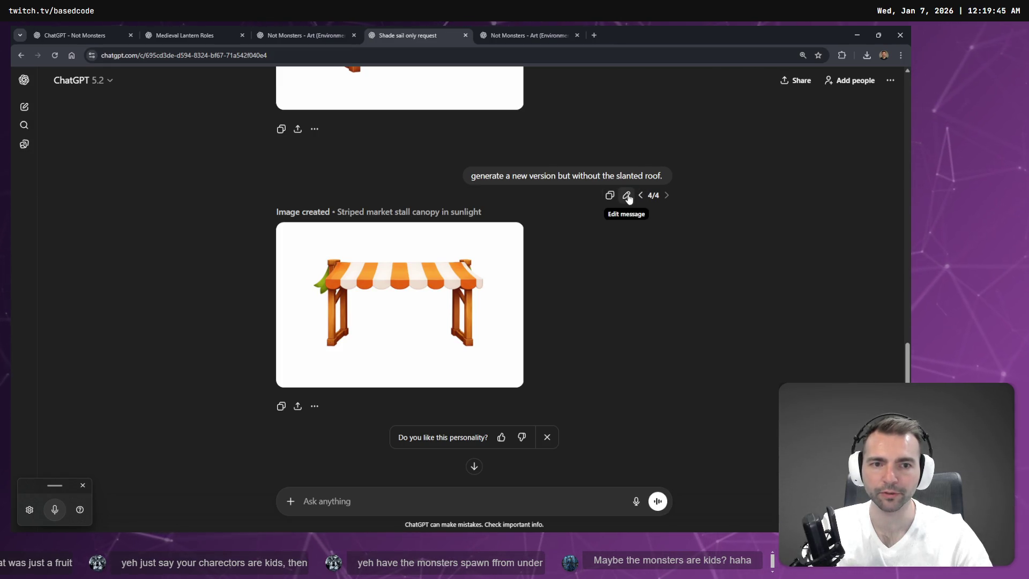
key(super+h)
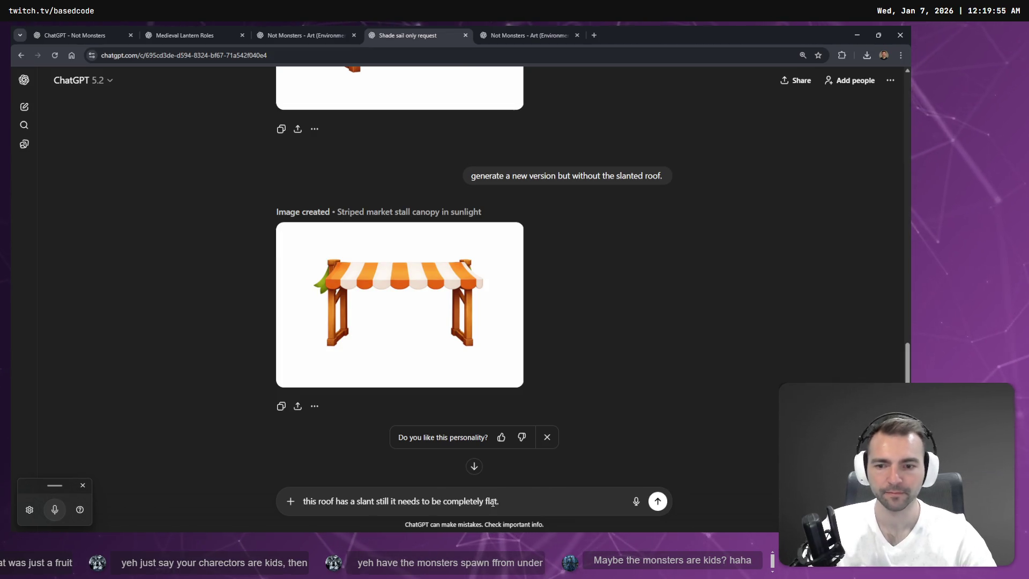
key(Return)
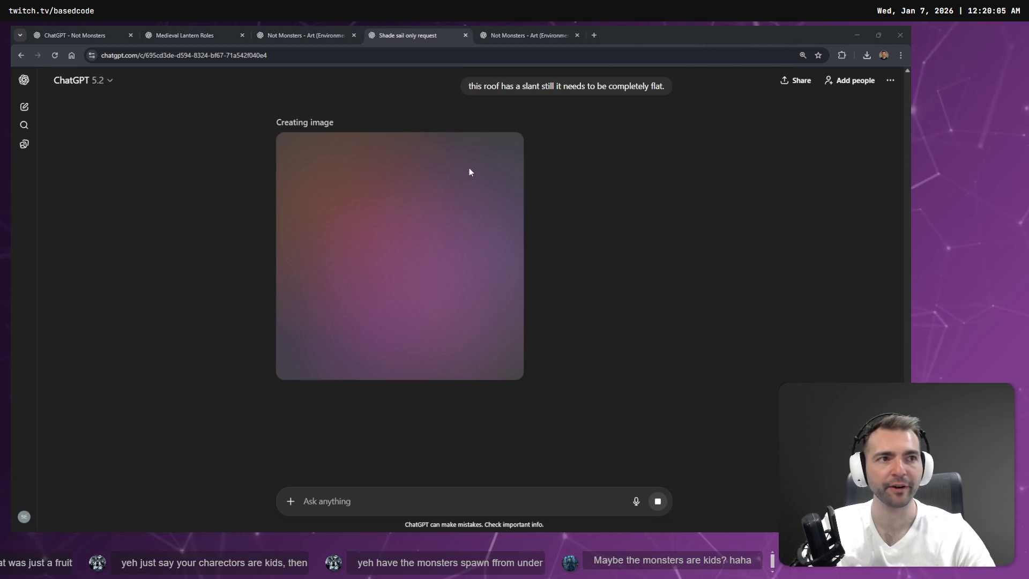
- Check progress across the open chats, ending on the apple crate chat
click(495, 26)
click(389, 27)
click(328, 30)
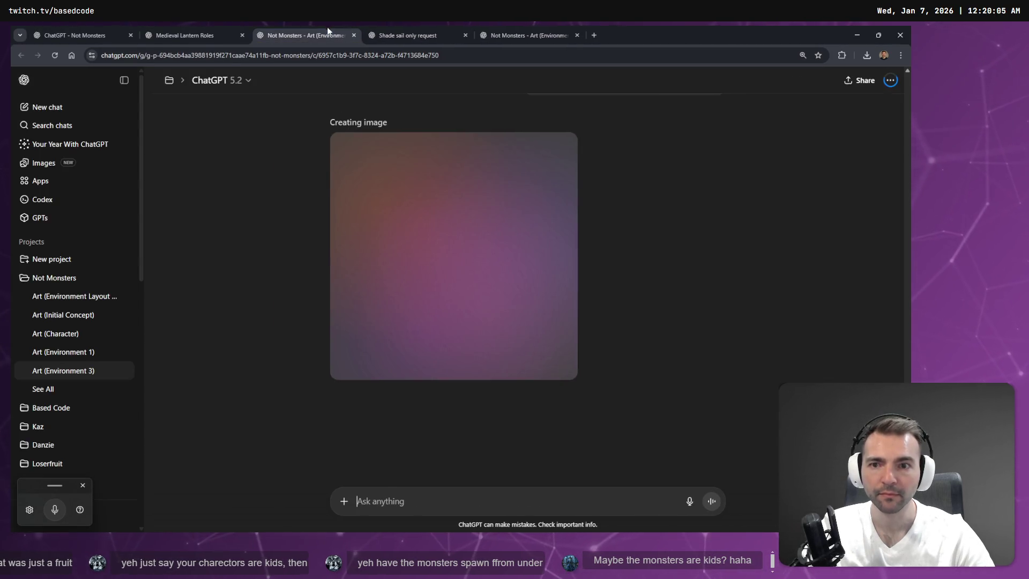
click(204, 27)
click(271, 30)
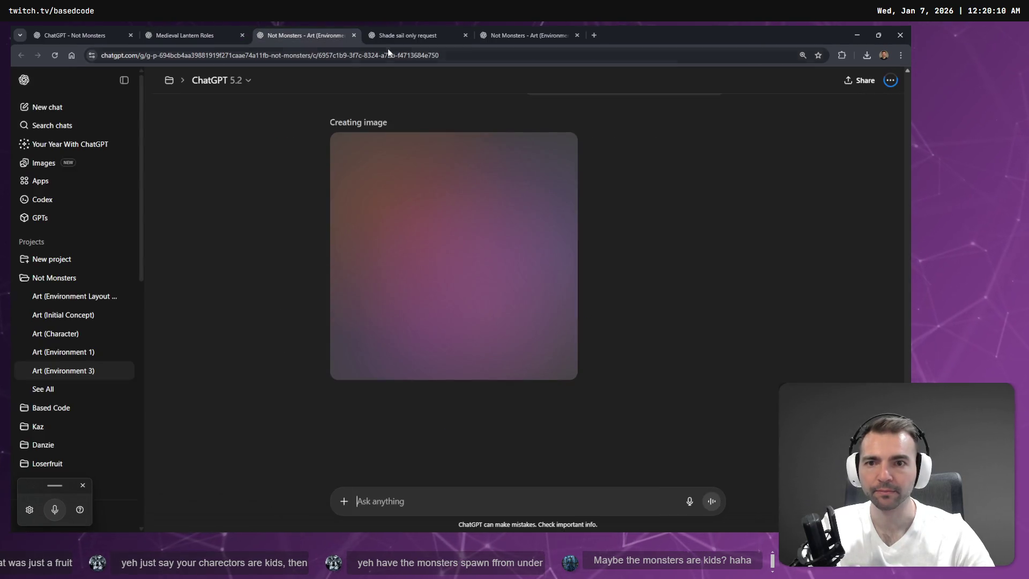
click(412, 29)
click(534, 28)
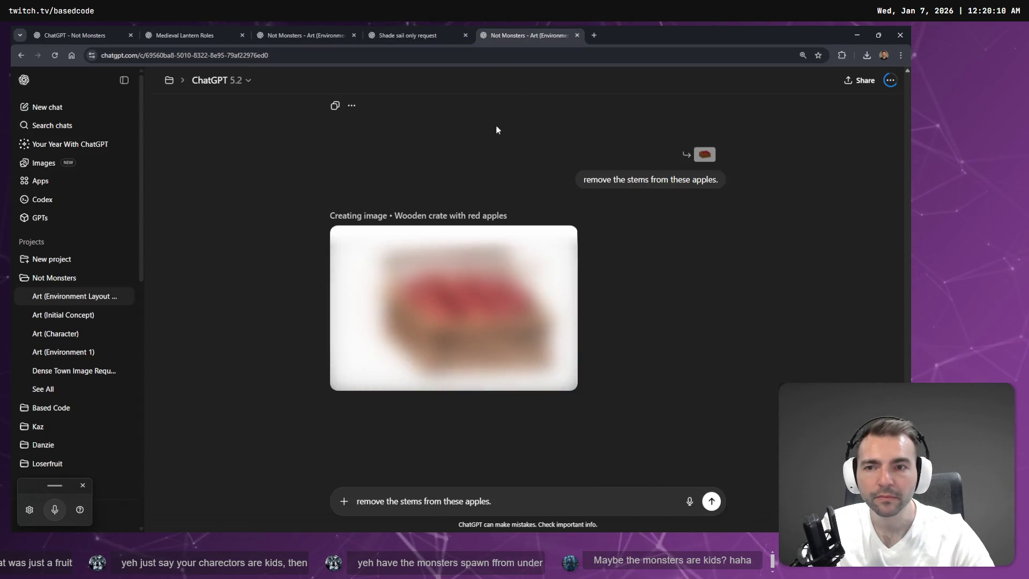
- Return to the Godot Environment scene, orbit around the stalls and select Awning6
click(92, 31)
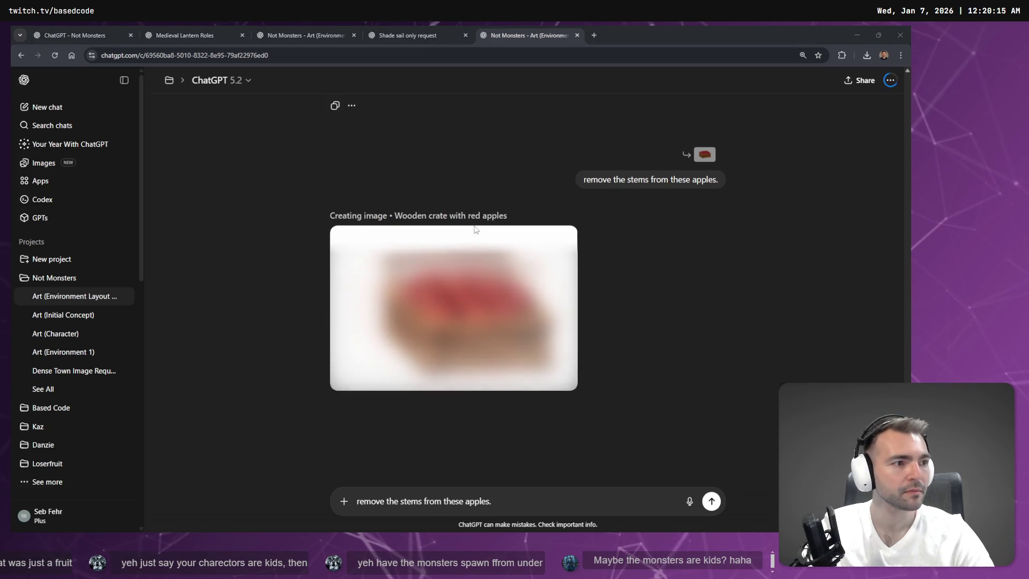
key(alt+Tab)
mouse_move(564, 242)
mouse_down()
mouse_move(471, 276)
mouse_move(478, 233)
mouse_up()
click(450, 250)
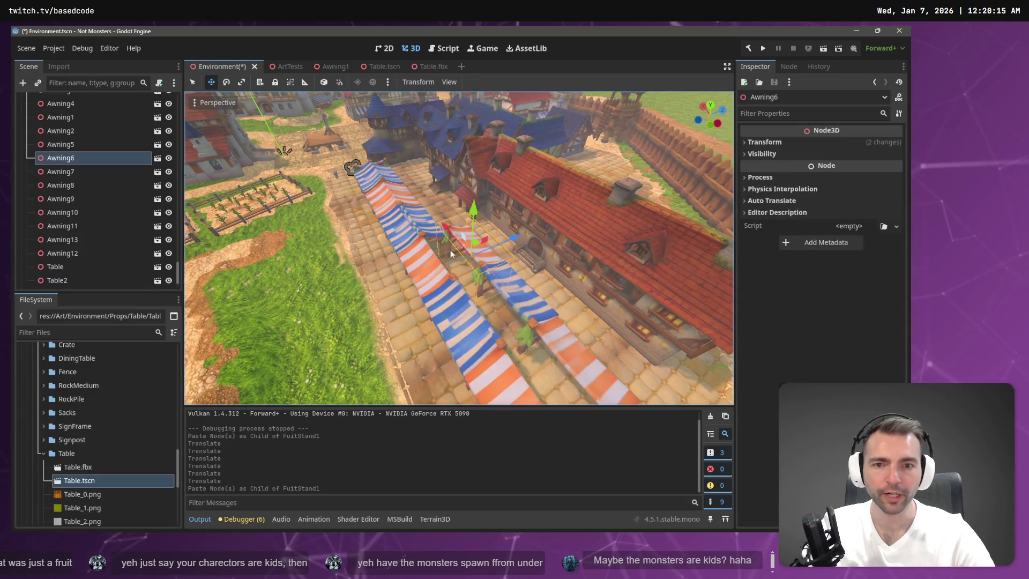
- Delete Awning5 and Awning6 together, confirming the deletion
shift+click(414, 269)
key(Delete)
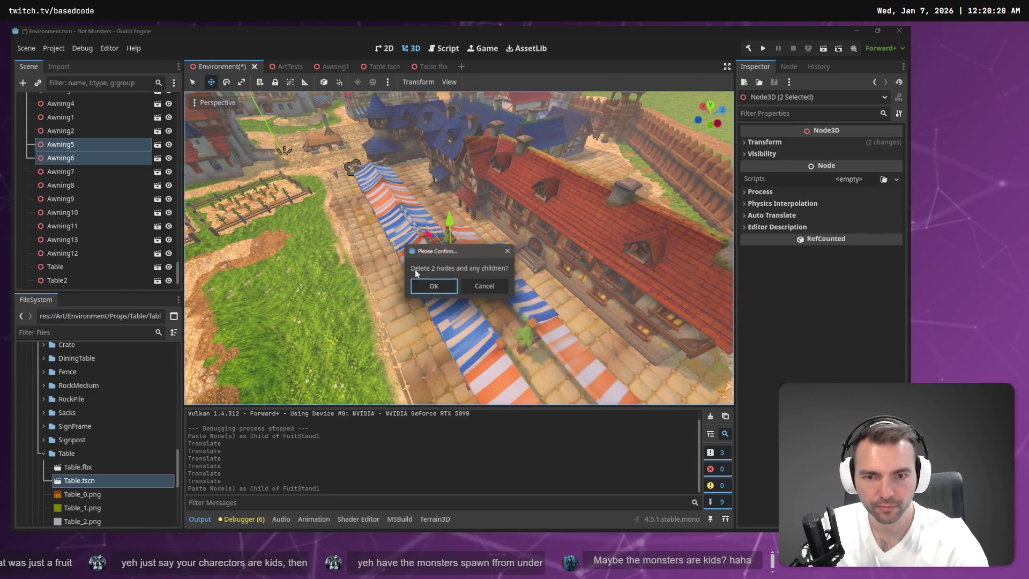
click(442, 290)
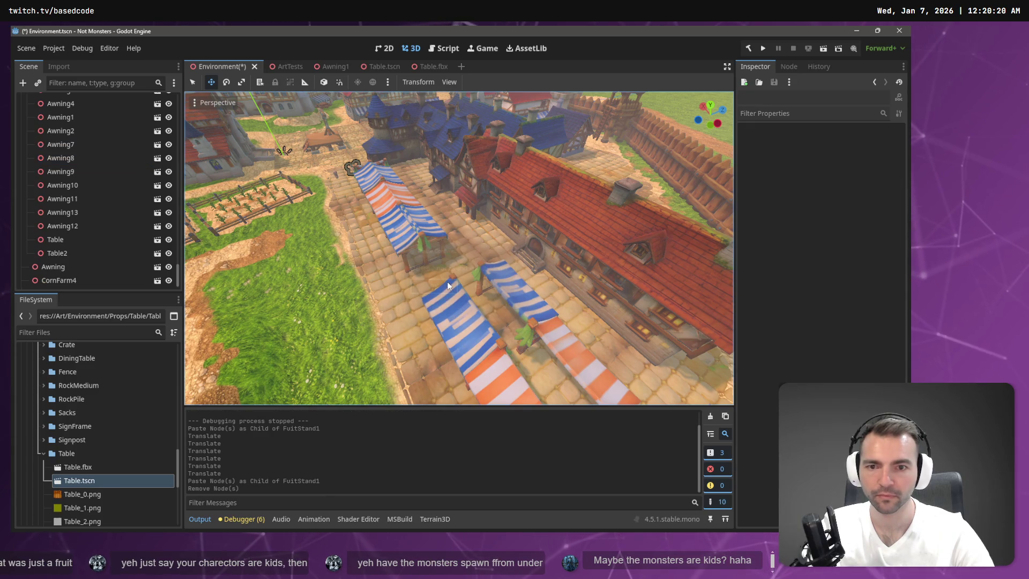
mouse_move(459, 247)
mouse_down()
mouse_move(354, 248)
mouse_move(349, 282)
mouse_move(416, 236)
mouse_up()
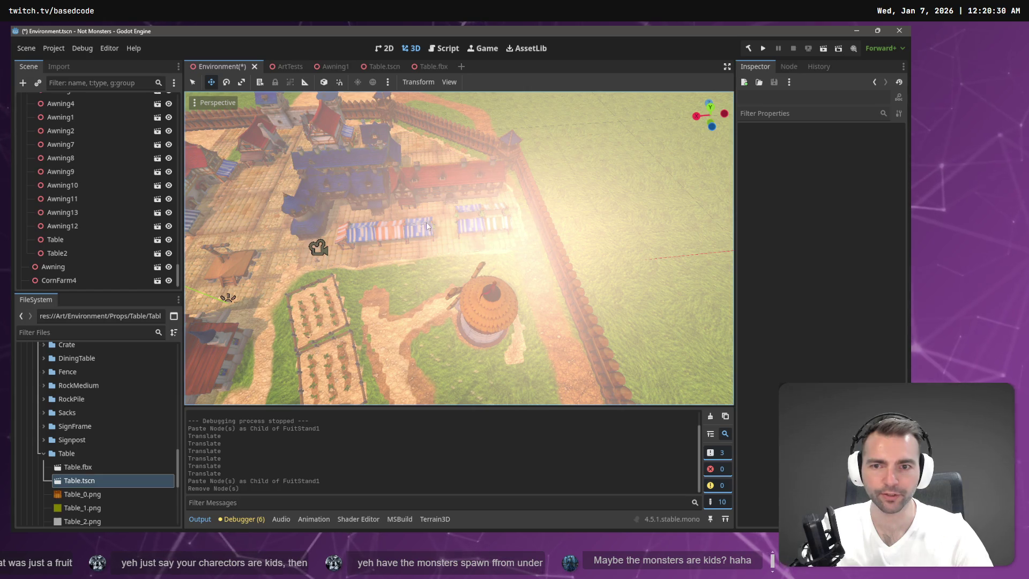
- Paste a copy of Awning13 into the scene and undo the misplaced paste
click(345, 235)
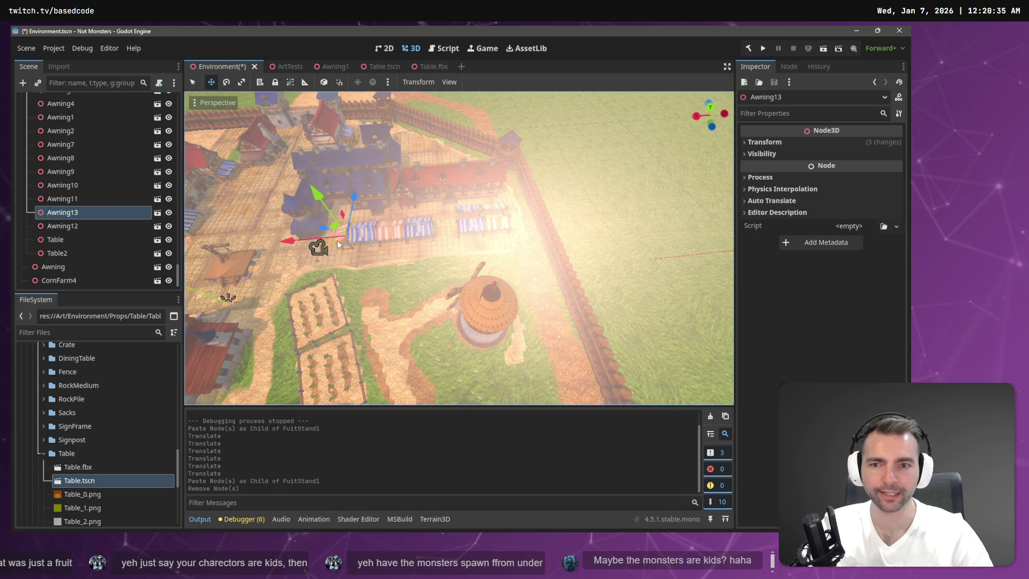
key(ctrl+v)
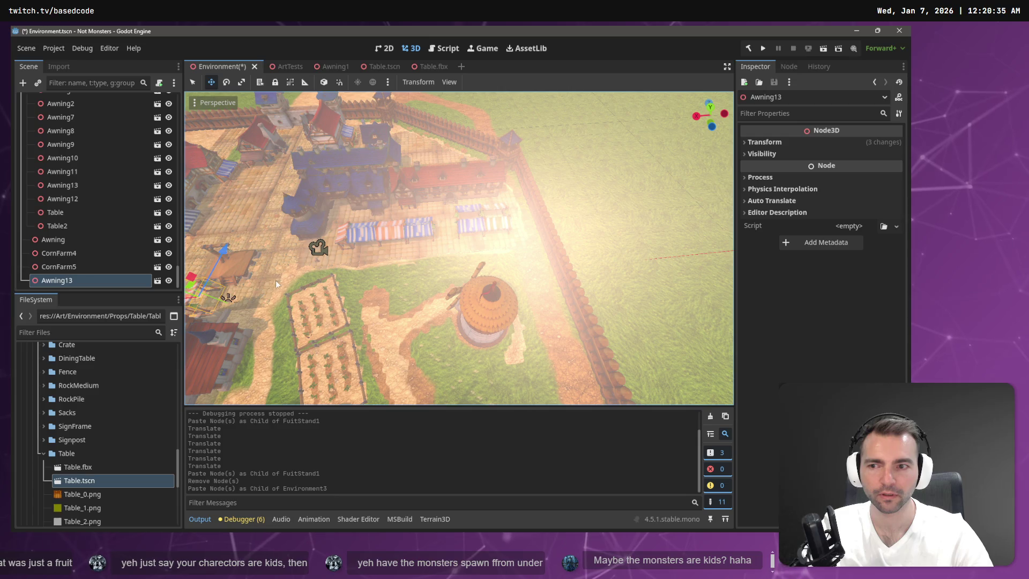
key(ctrl+z)
- Paste an Awning13 copy under FuitStand1, slide it along the row, then undo it
click(336, 235)
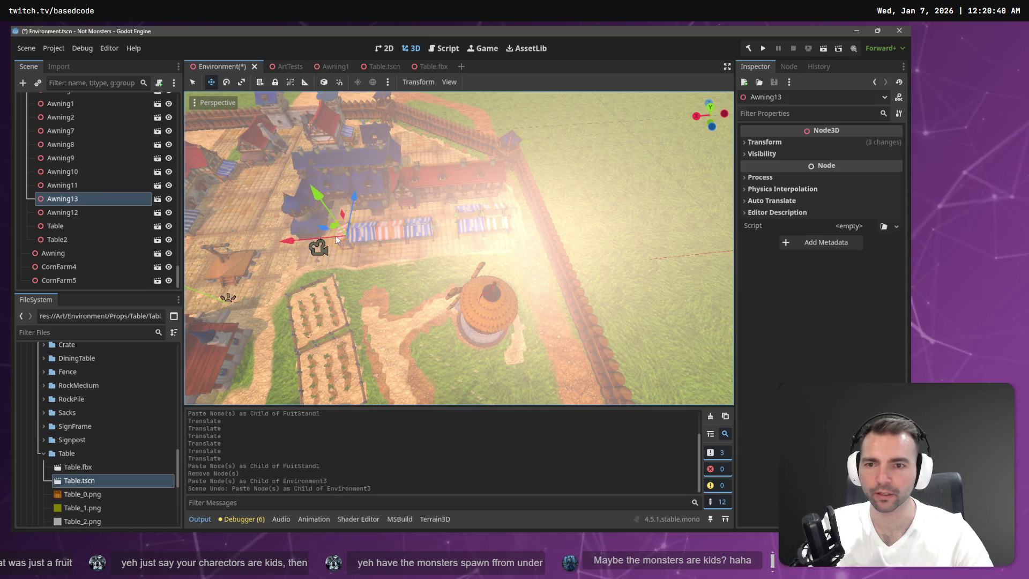
scroll(59, 182, up, 5)
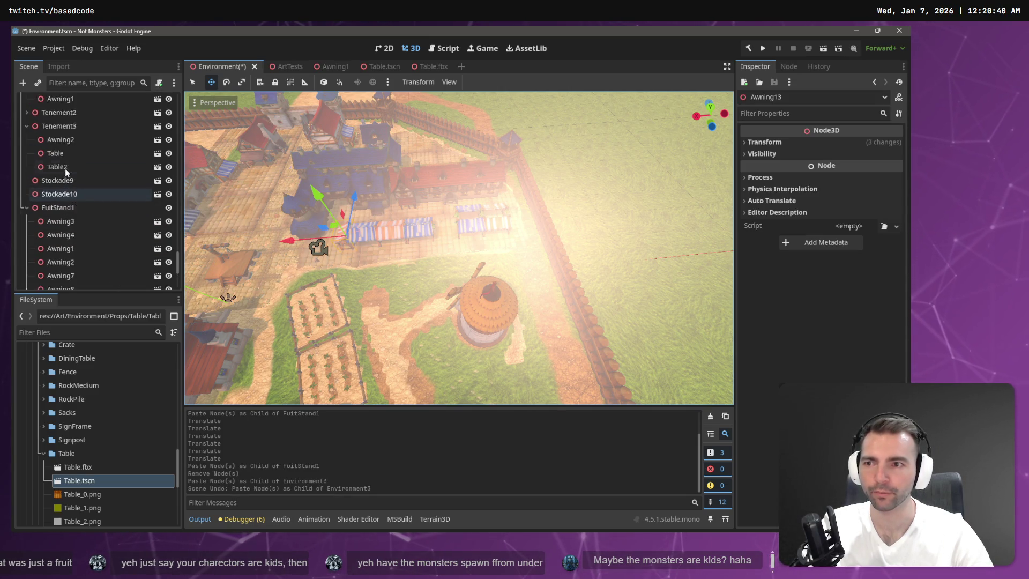
click(54, 229)
key(ctrl+v)
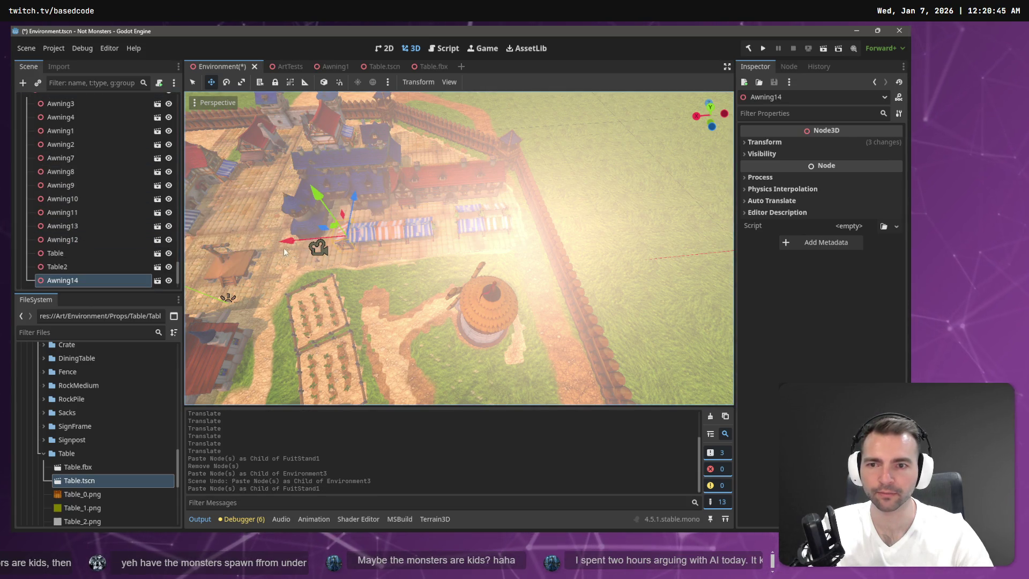
drag(319, 242, 401, 221)
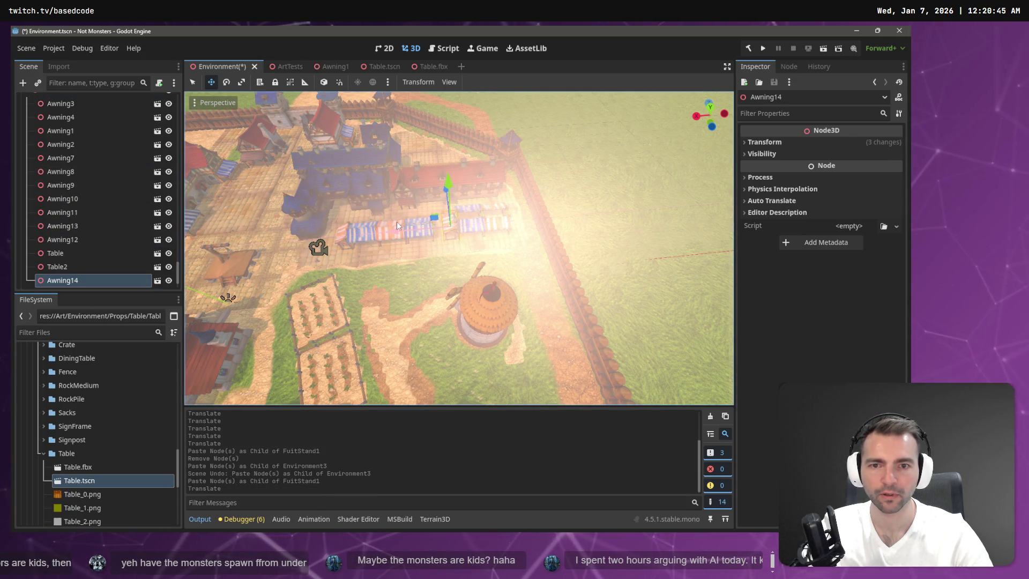
scroll(396, 221, down, 3)
scroll(378, 261, up, 5)
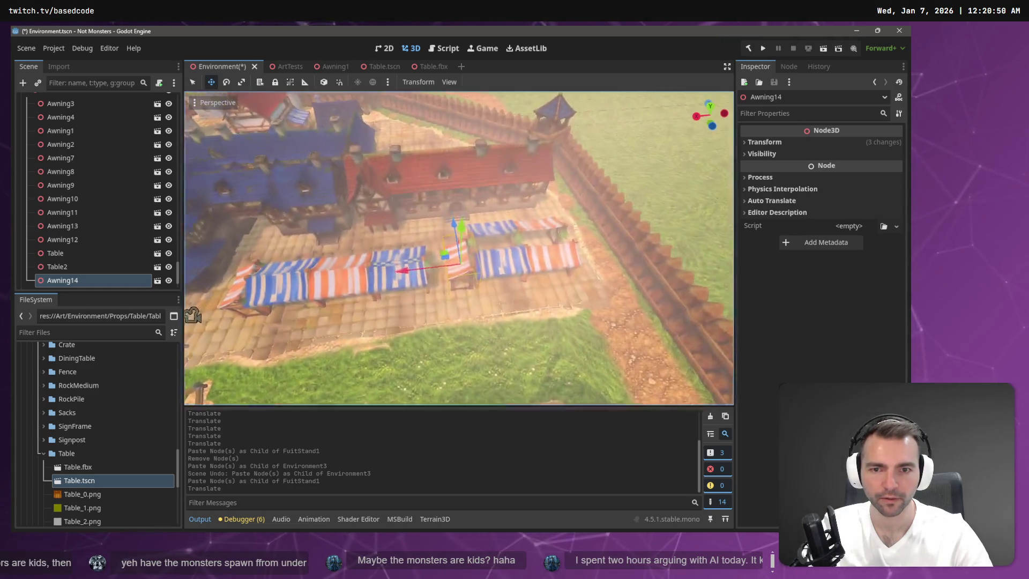
scroll(458, 248, up, 4)
scroll(458, 247, down, 3)
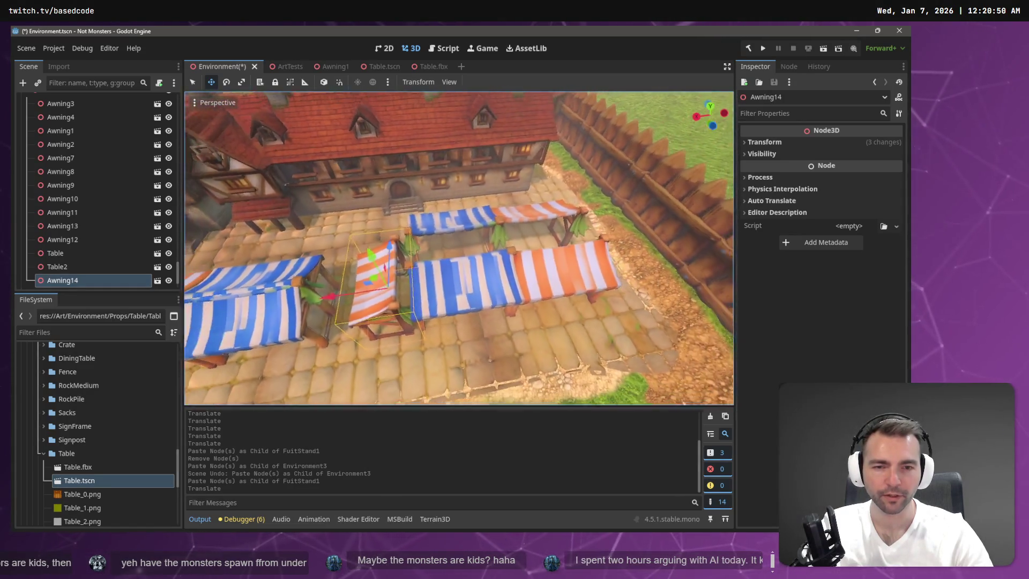
drag(459, 248, 300, 251)
scroll(458, 248, down, 8)
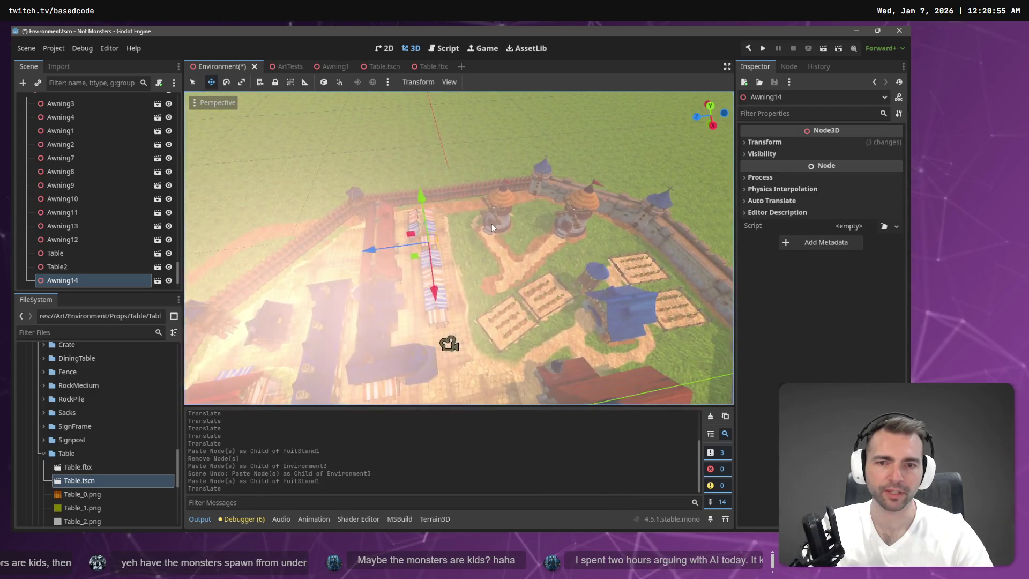
key(ctrl+z)
key(ctrl+z)
key(ctrl+z)
- Fly the view along the striped stalls, then switch to the orange crate model page
scroll(491, 224, up, 5)
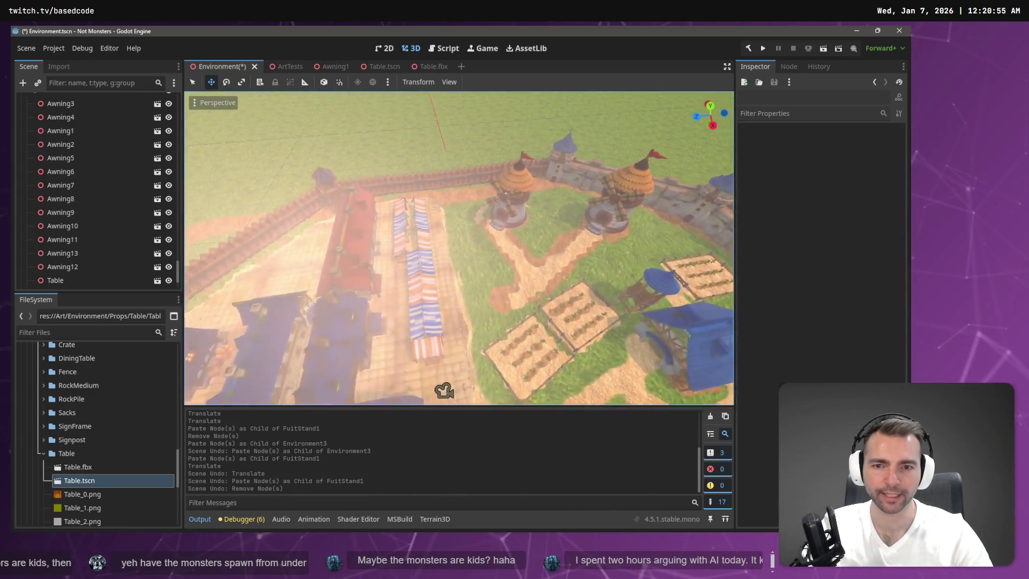
key(w)
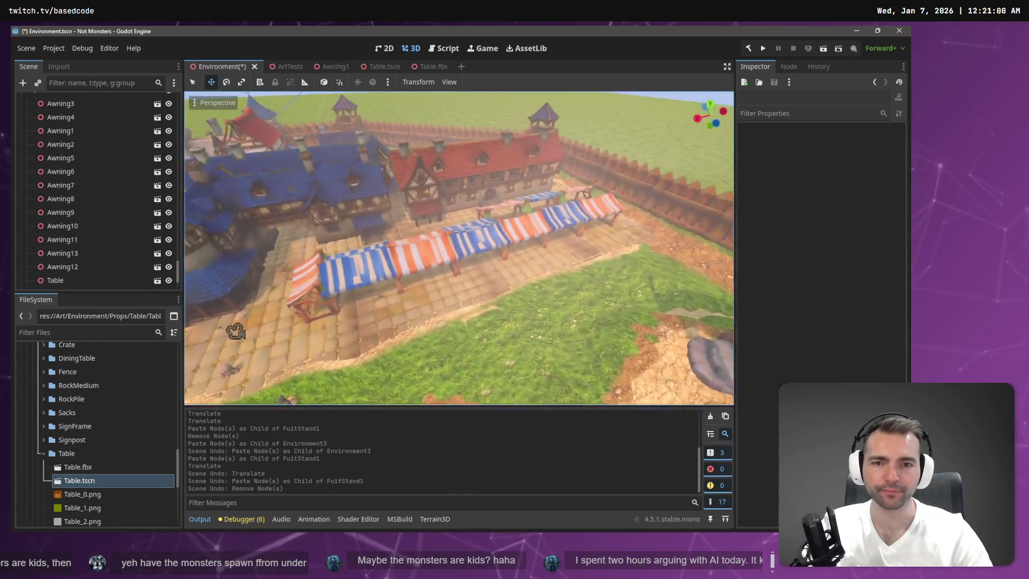
key(w)
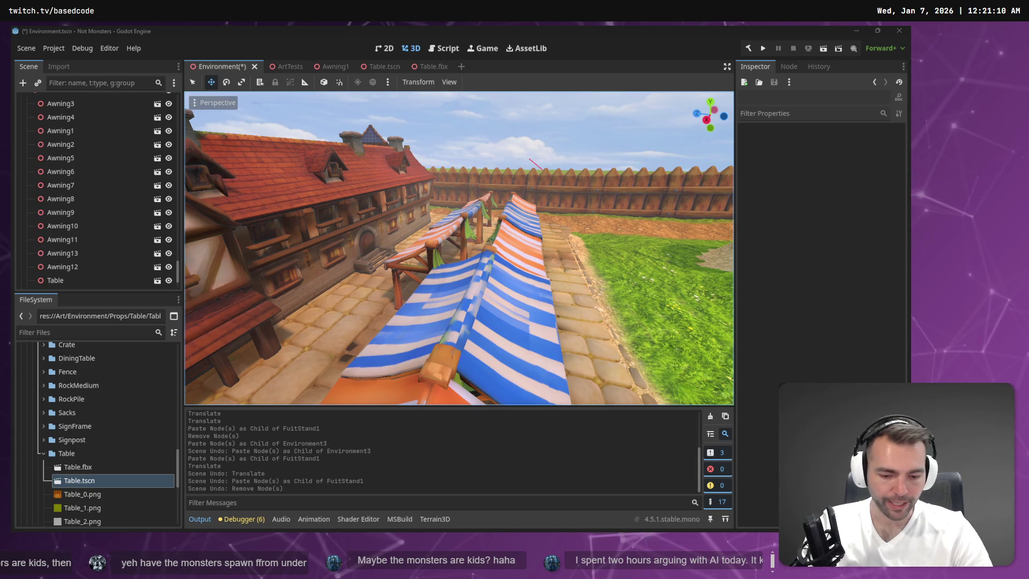
key(F11)
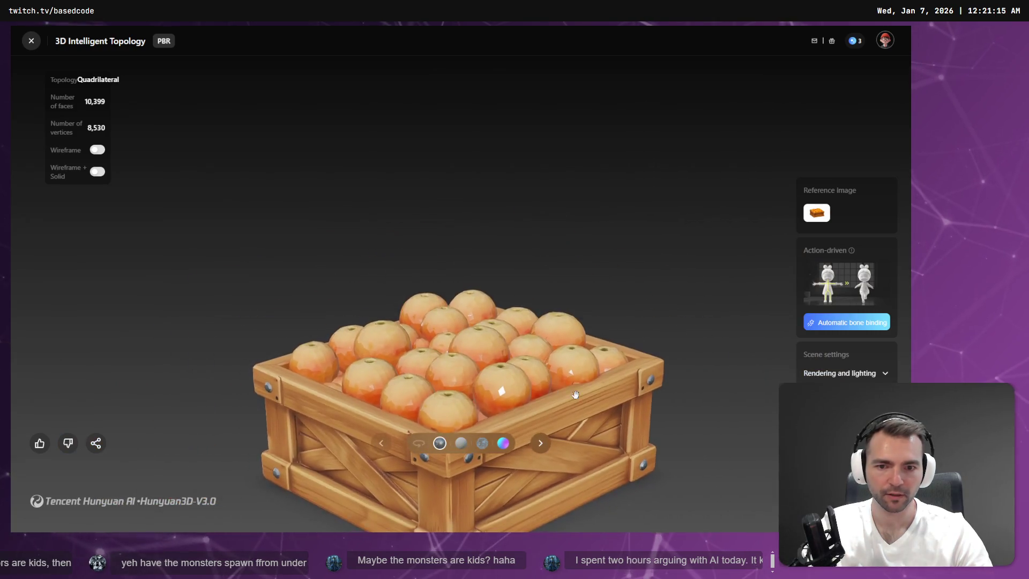
- Spin the orange crate model preview on the turntable
click(419, 443)
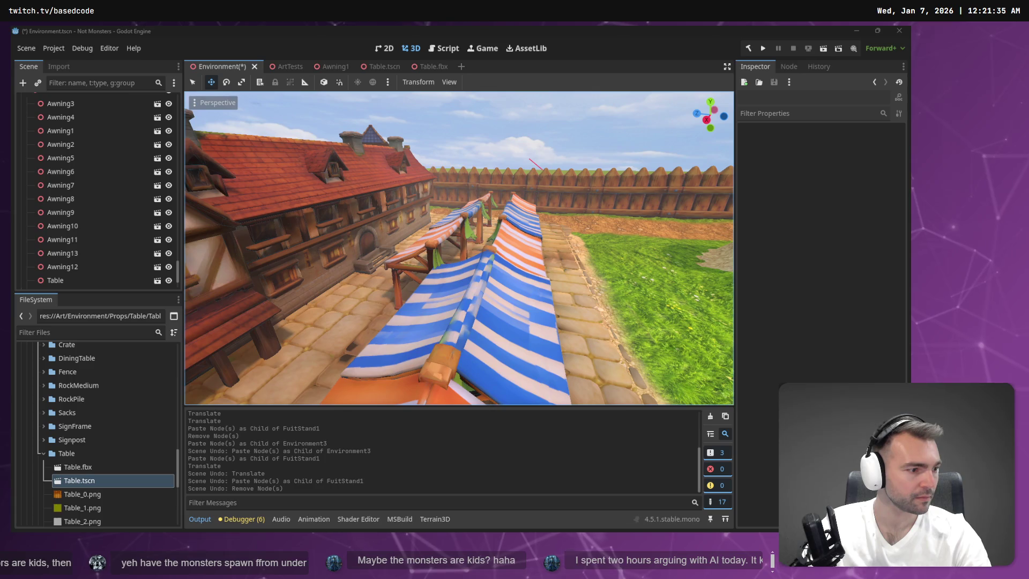
- Create a new folder named OrangeCrate inside Props in the FileSystem dock
click(44, 454)
scroll(88, 428, up, 6)
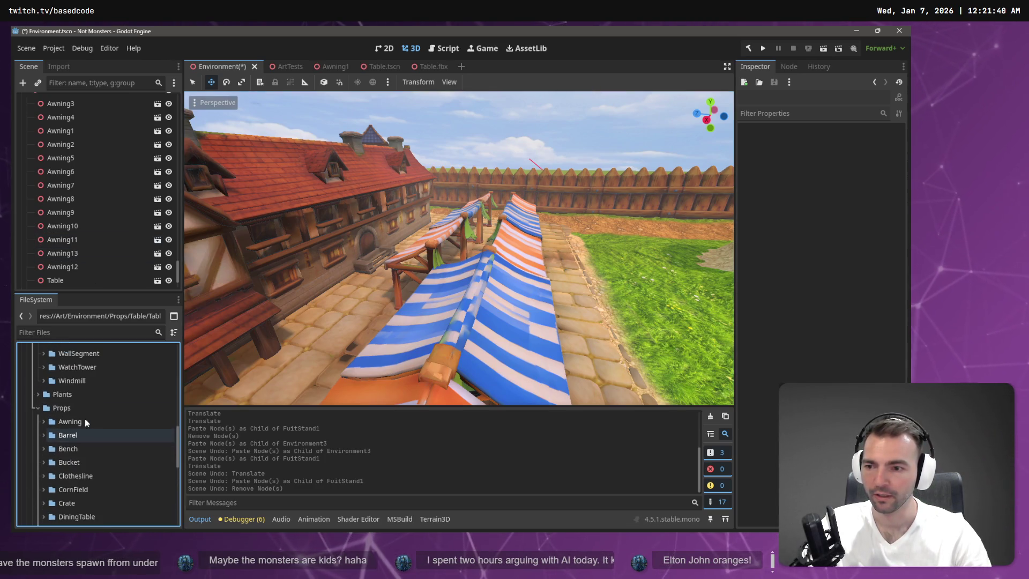
right_click(66, 410)
mouse_move(118, 333)
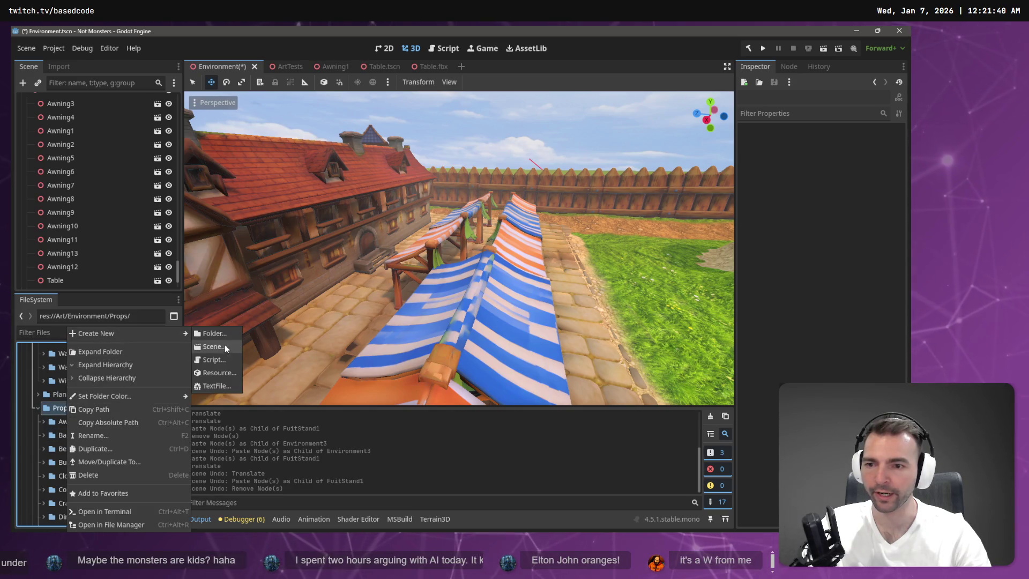
click(231, 332)
text(OrangeCrate)
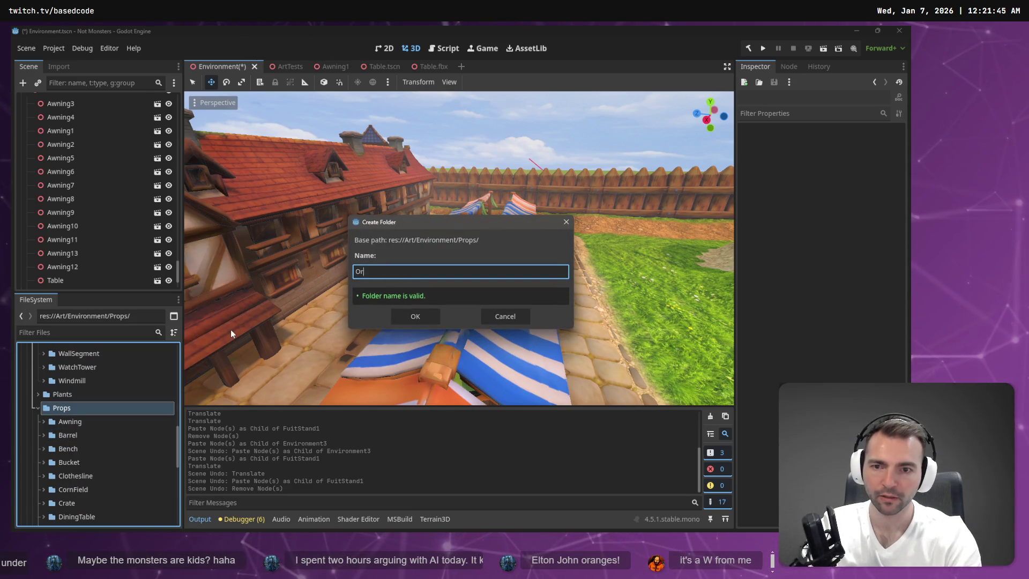
key(Return)
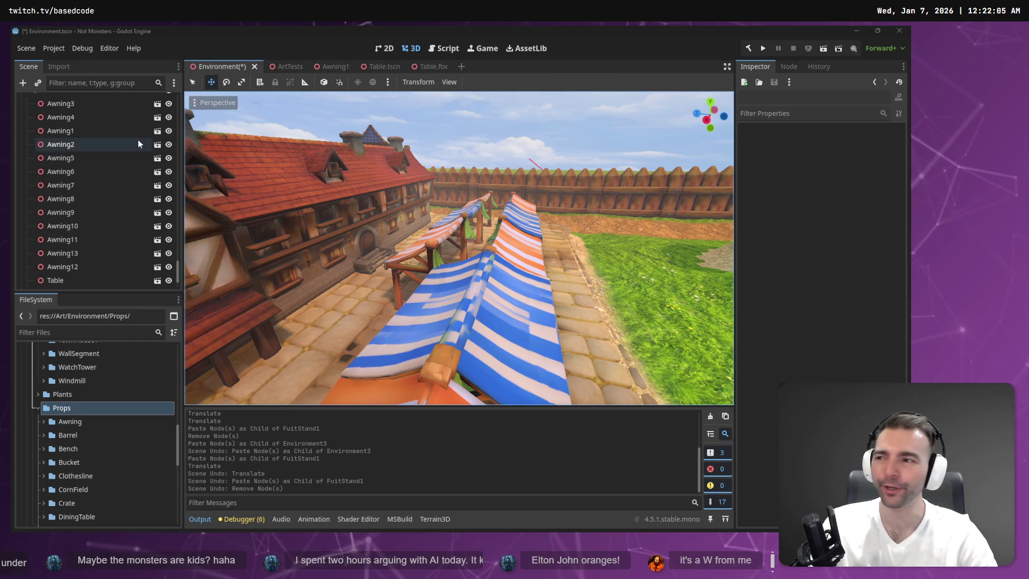
- Fly the camera along the striped stall awnings and scroll FileSystem down toward OrangeCrate
key(s)
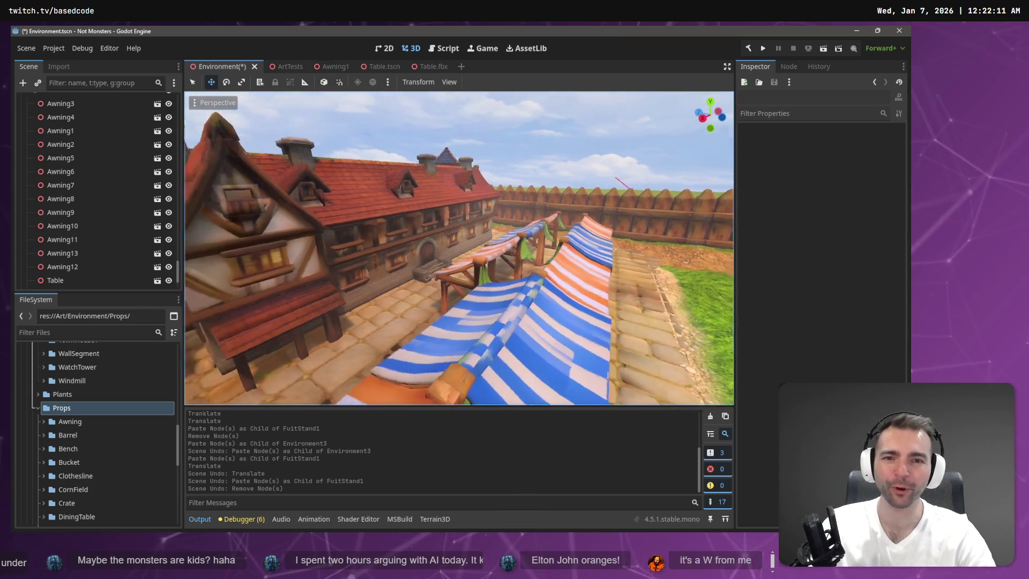
key(w)
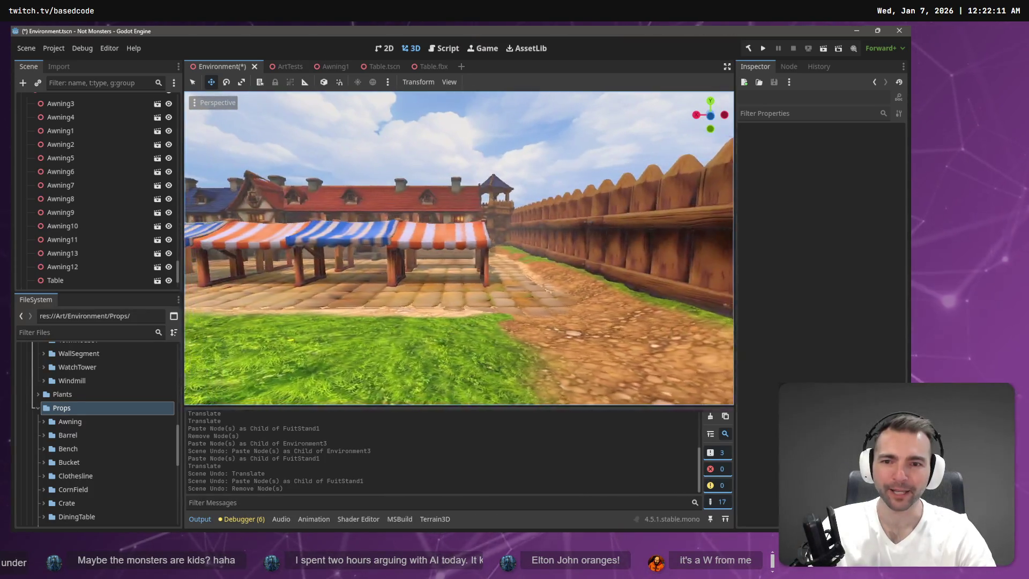
key(s)
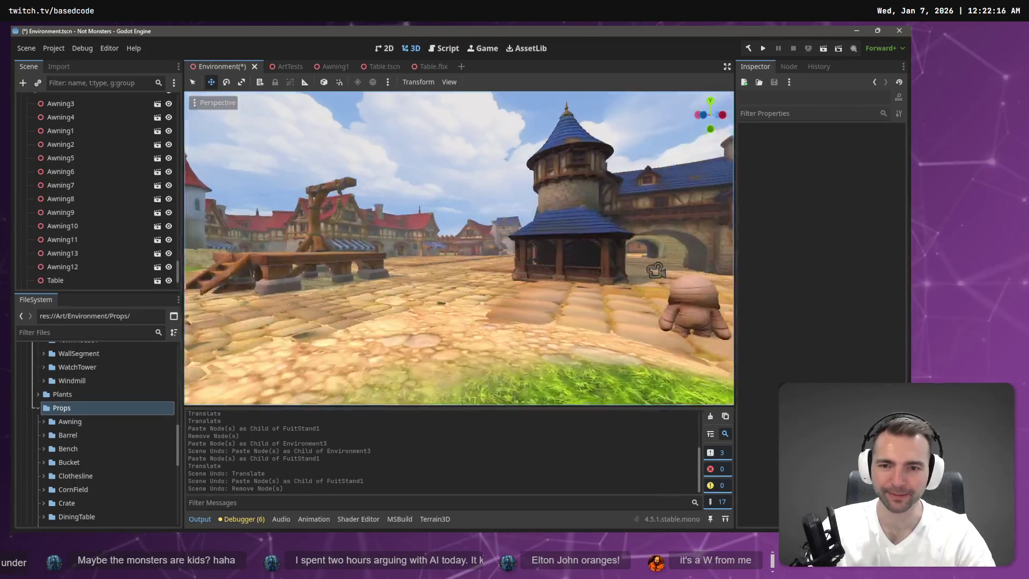
key(w)
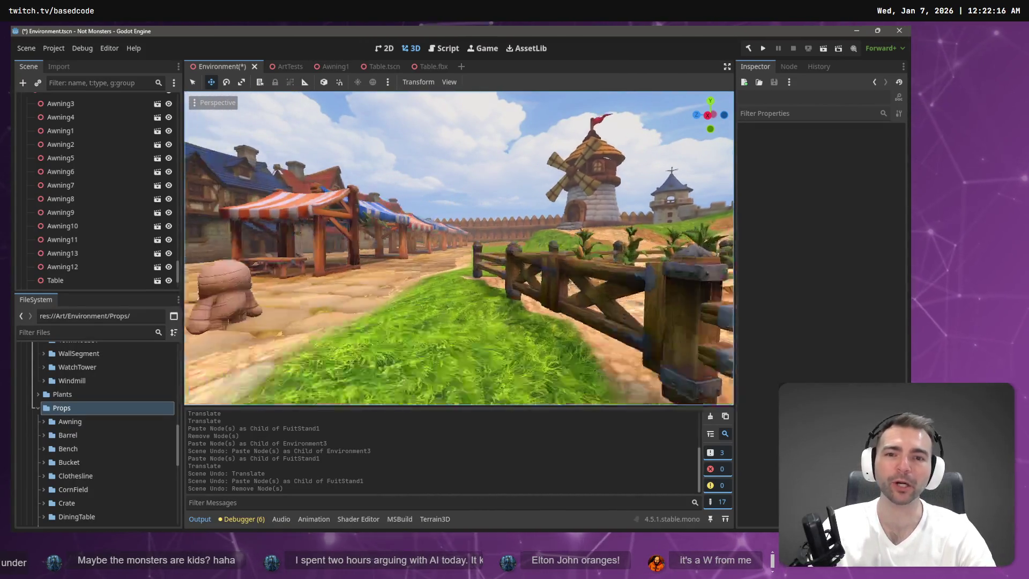
key(w)
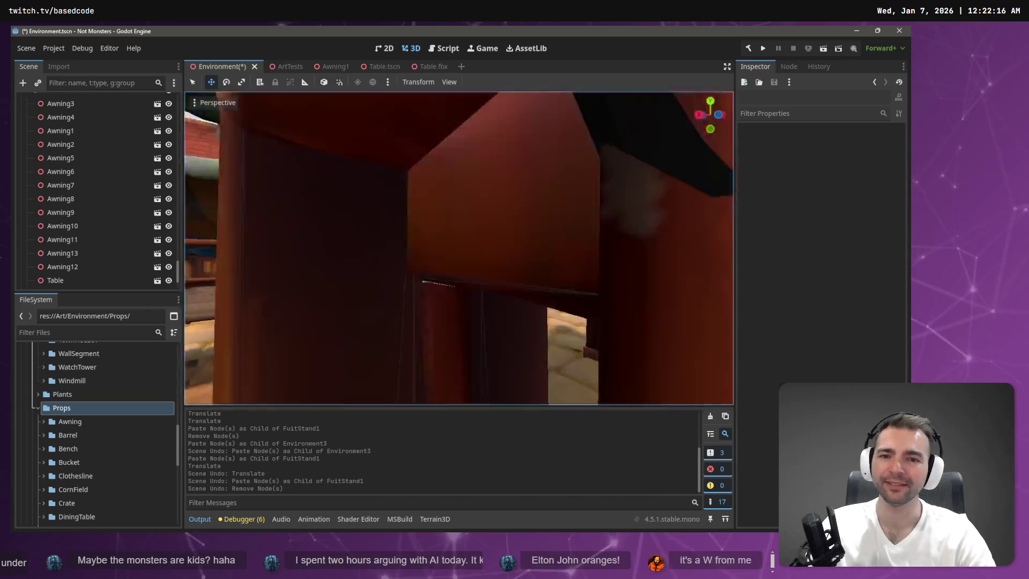
key(s)
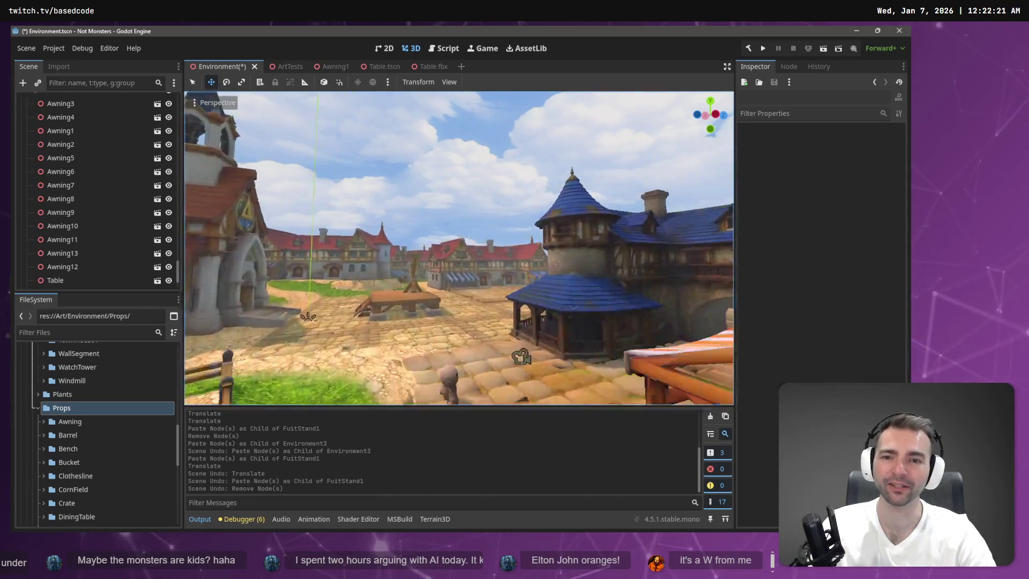
key(s)
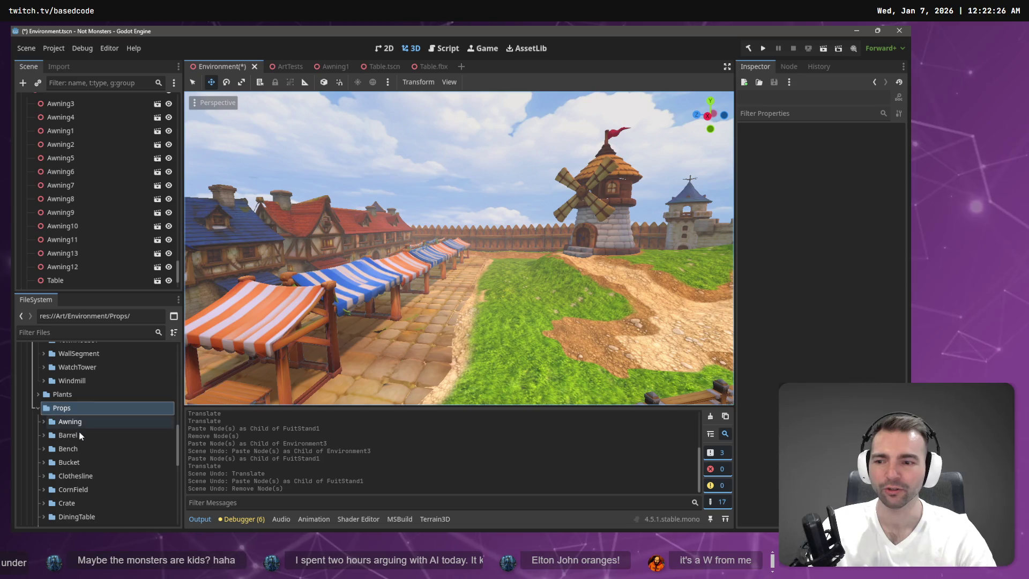
scroll(82, 443, down, 5)
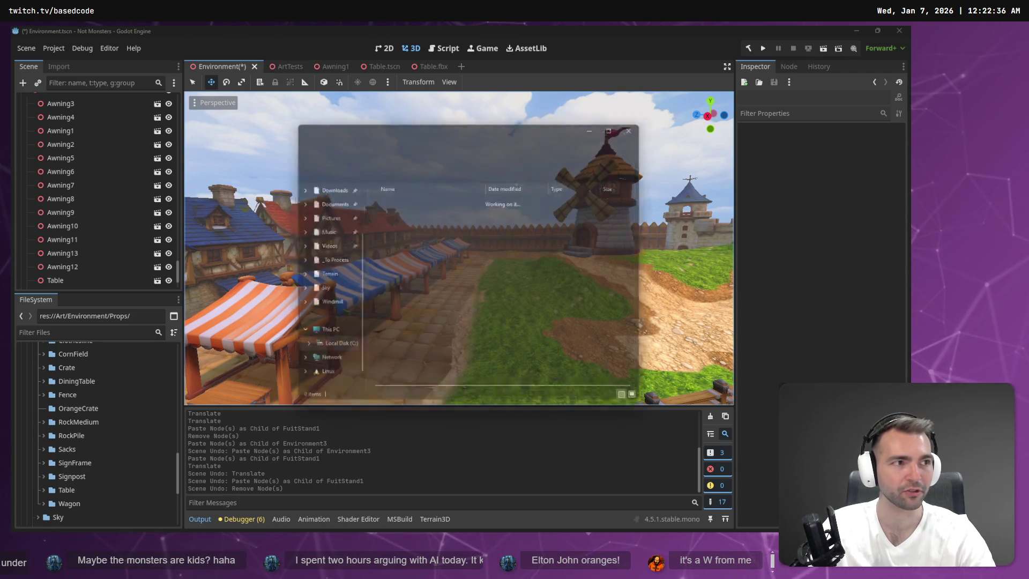
- Rename the newest download to OrangeCrate.fbx and drop it into Godot's OrangeCrate folder
key(F2)
text(OrangeCra)
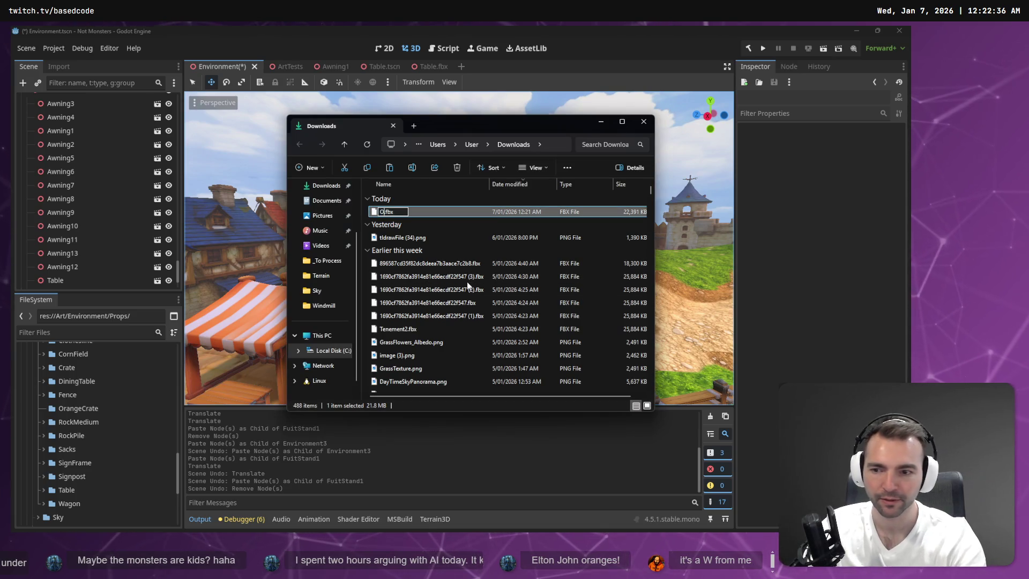
text(te)
key(Return)
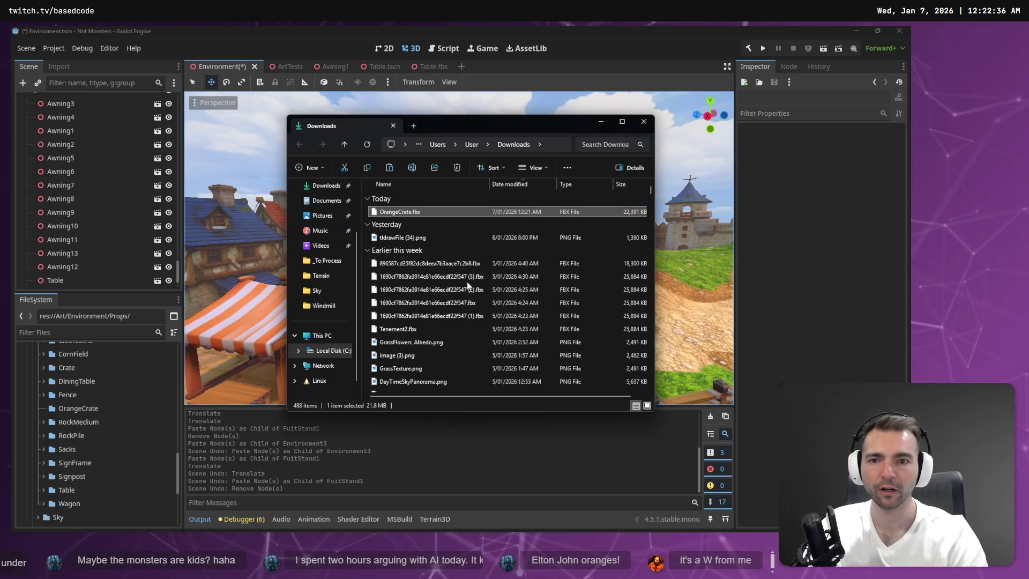
drag(408, 214, 89, 408)
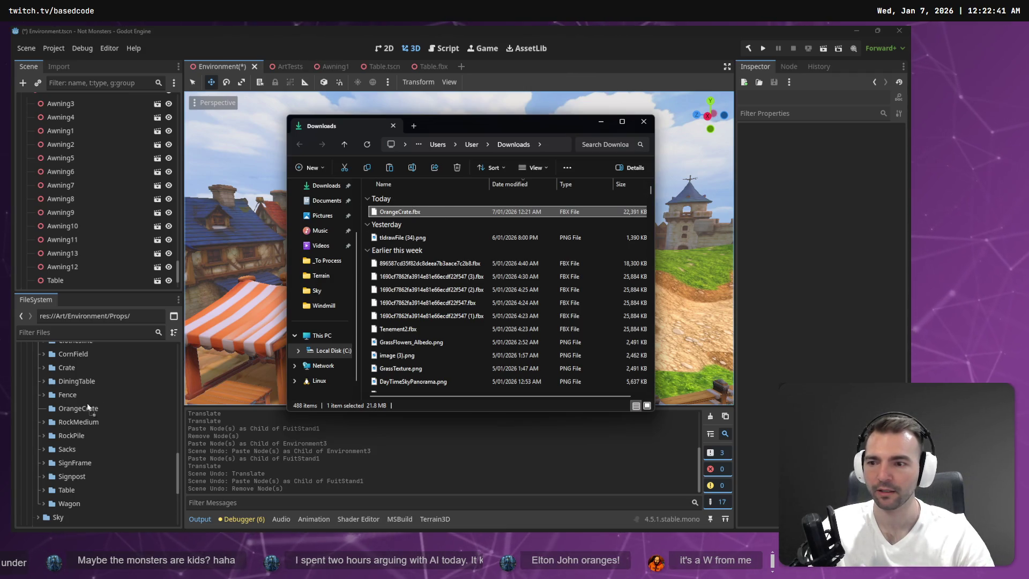
click(645, 123)
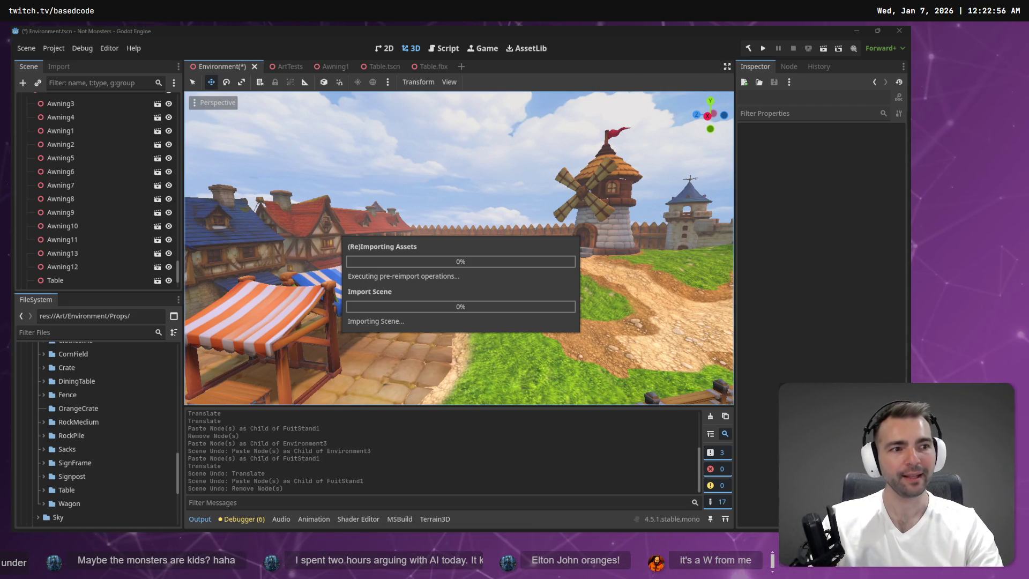
key(alt+Tab)
double_click(651, 165)
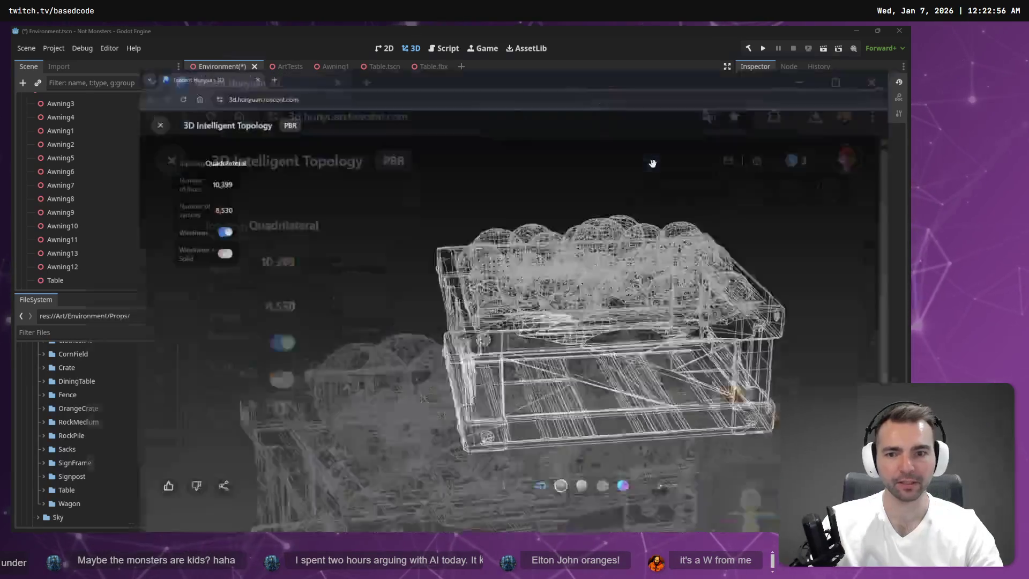
drag(645, 212, 405, 283)
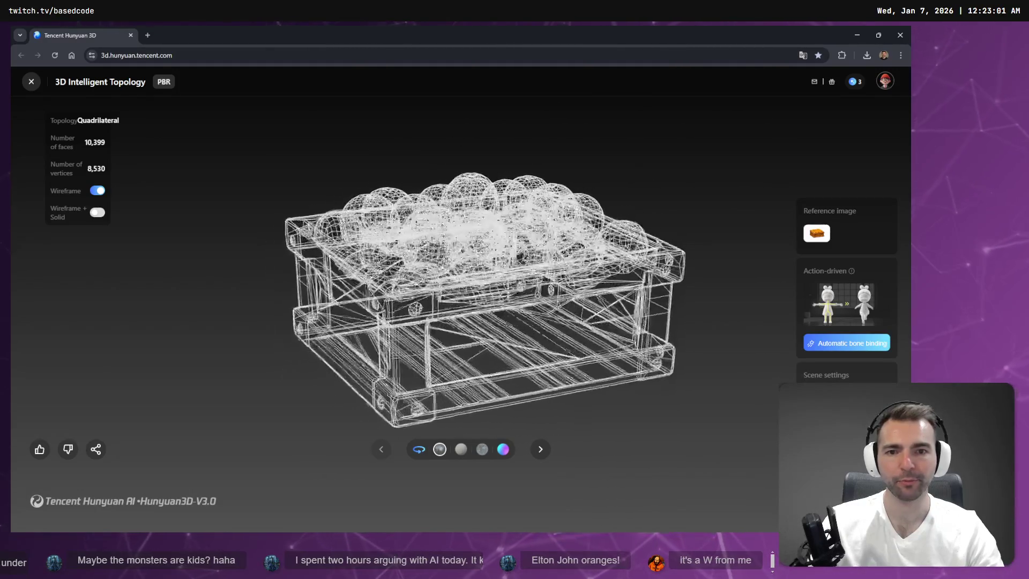
click(856, 35)
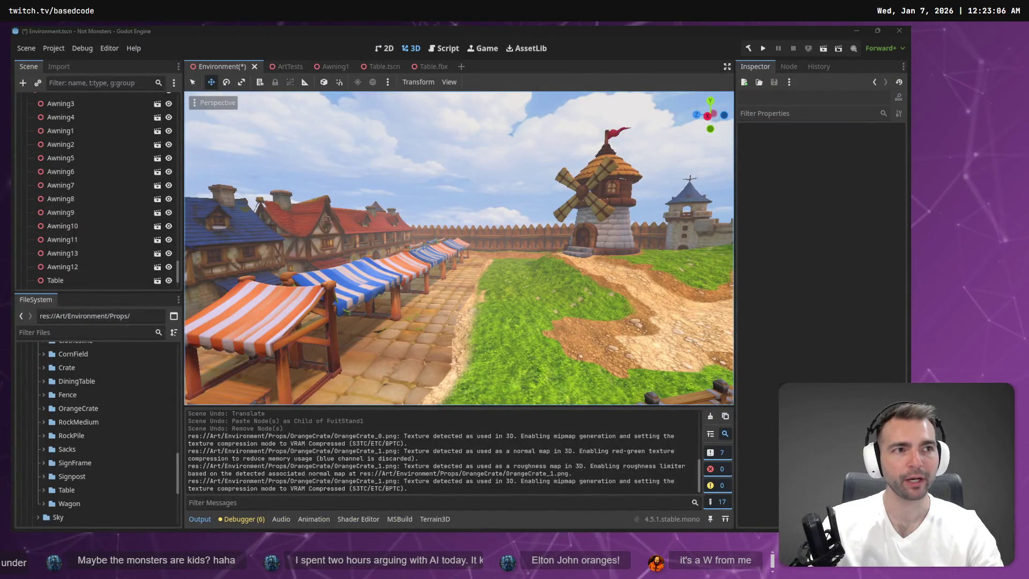
- Drop OrangeCrate.fbx onto the ArtTests table and open its Root Scale import setting
drag(543, 283, 322, 300)
click(44, 407)
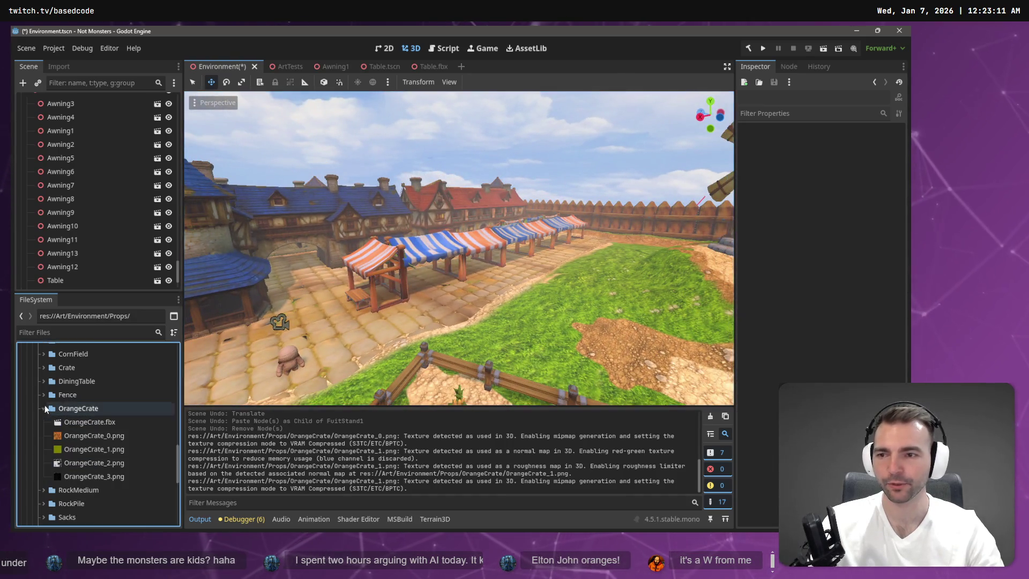
click(290, 68)
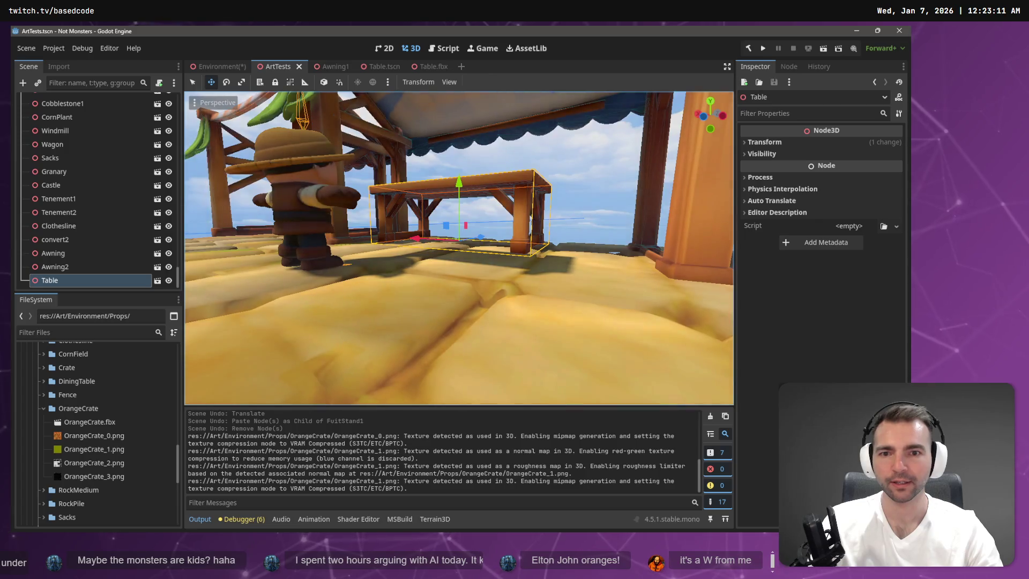
key(f)
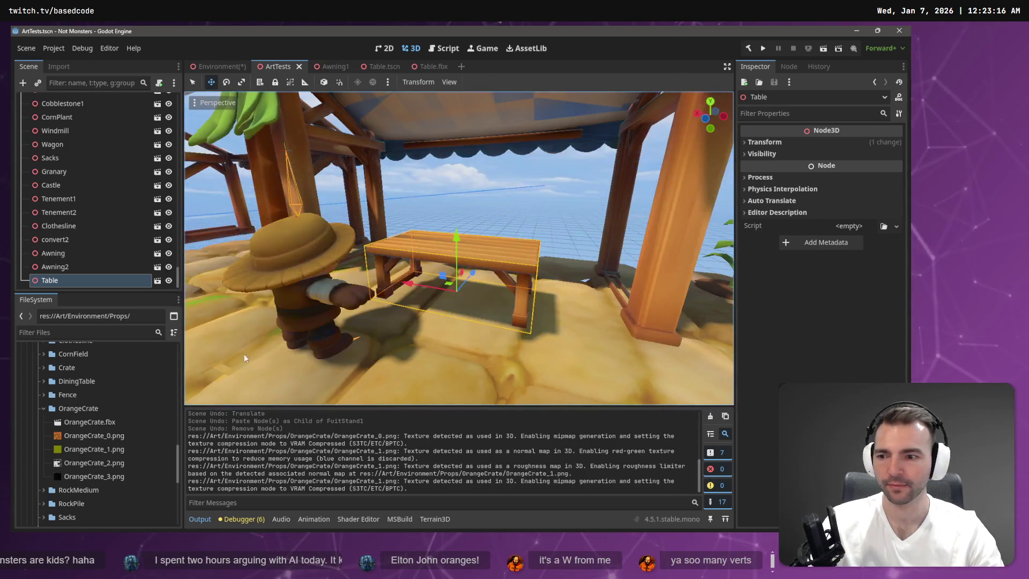
mouse_move(97, 426)
mouse_down()
mouse_move(375, 300)
mouse_move(468, 243)
mouse_up()
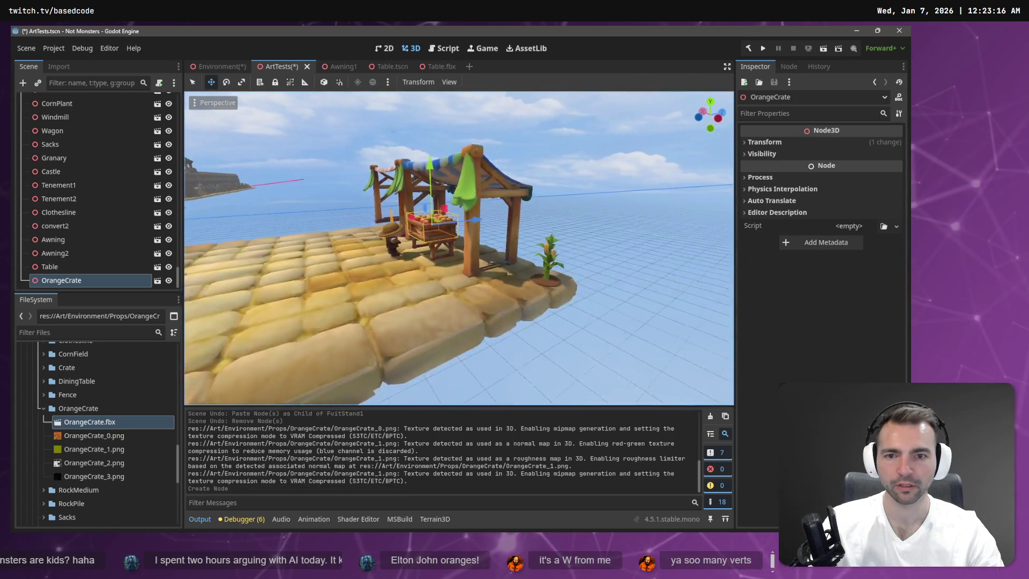
scroll(363, 190, up, 5)
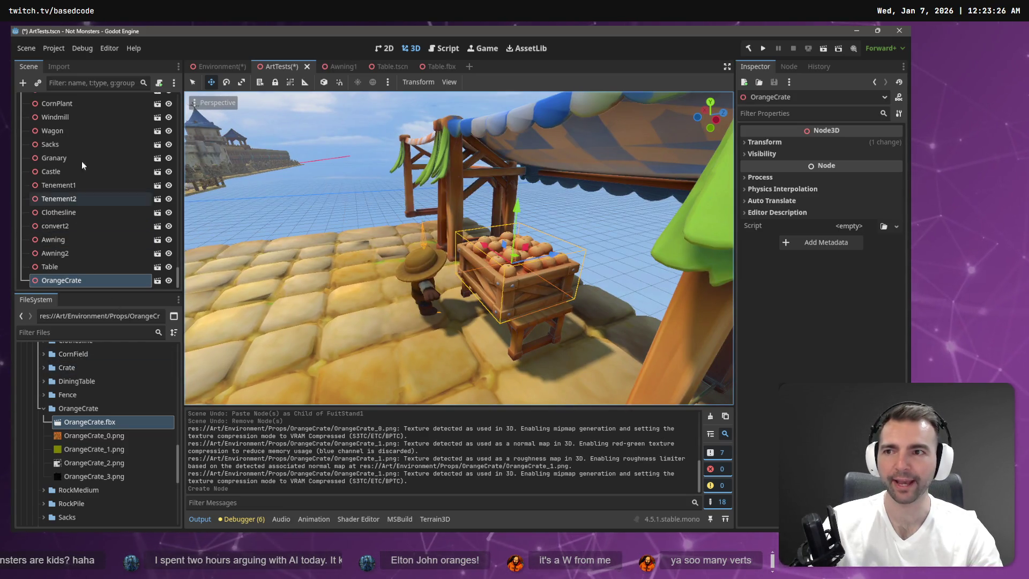
click(69, 68)
click(116, 208)
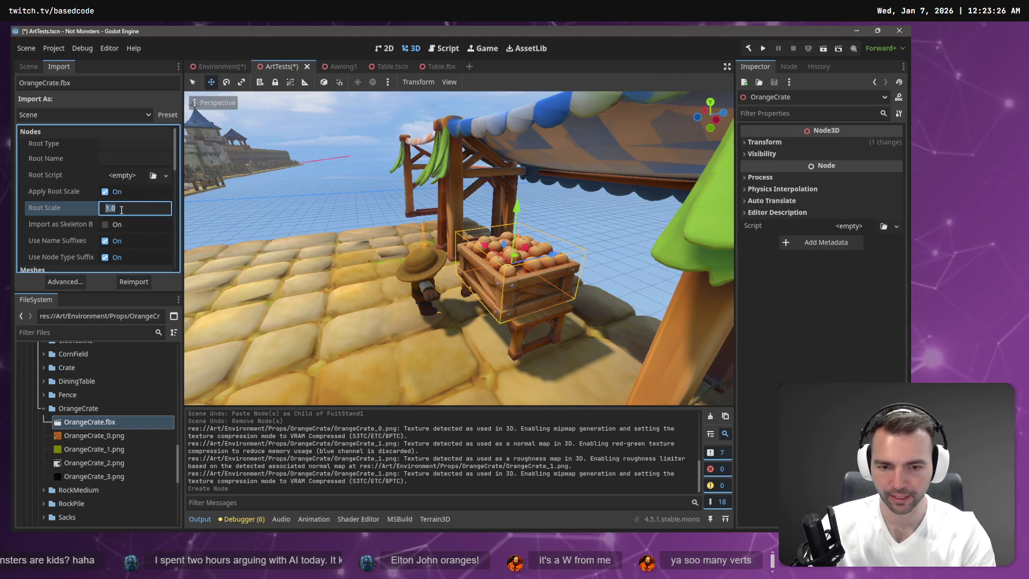
- Reimport the crate at Root Scale 0.75, then lower it onto the table and slide it sideways
text(0.75)
key(Return)
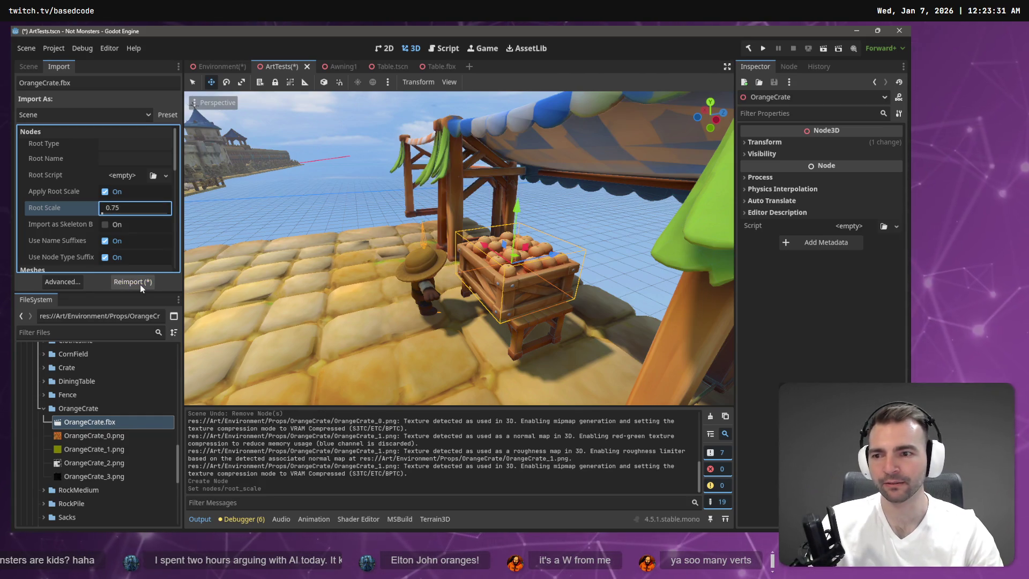
click(140, 284)
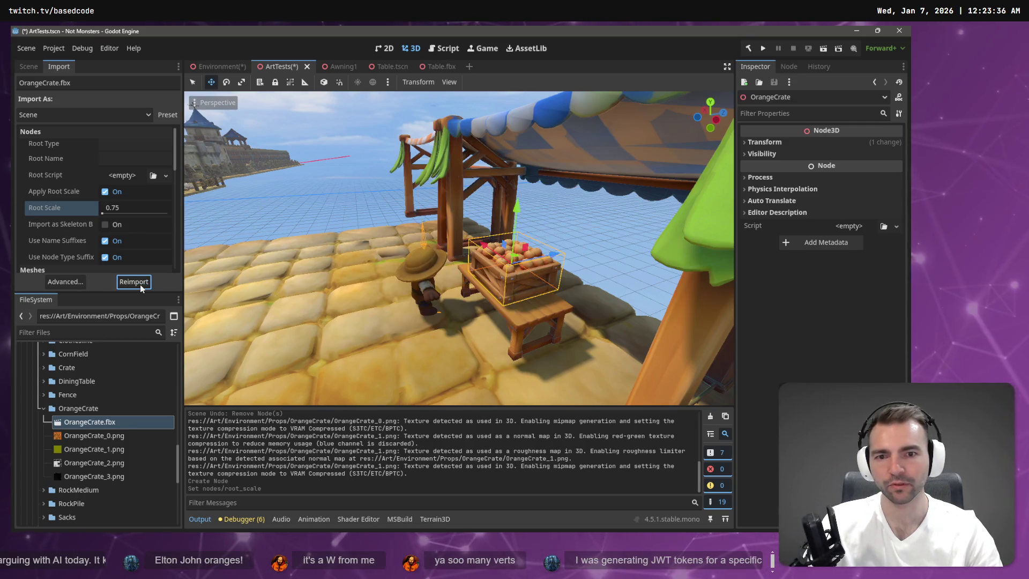
drag(459, 247, 458, 247)
drag(439, 145, 441, 167)
drag(458, 247, 458, 247)
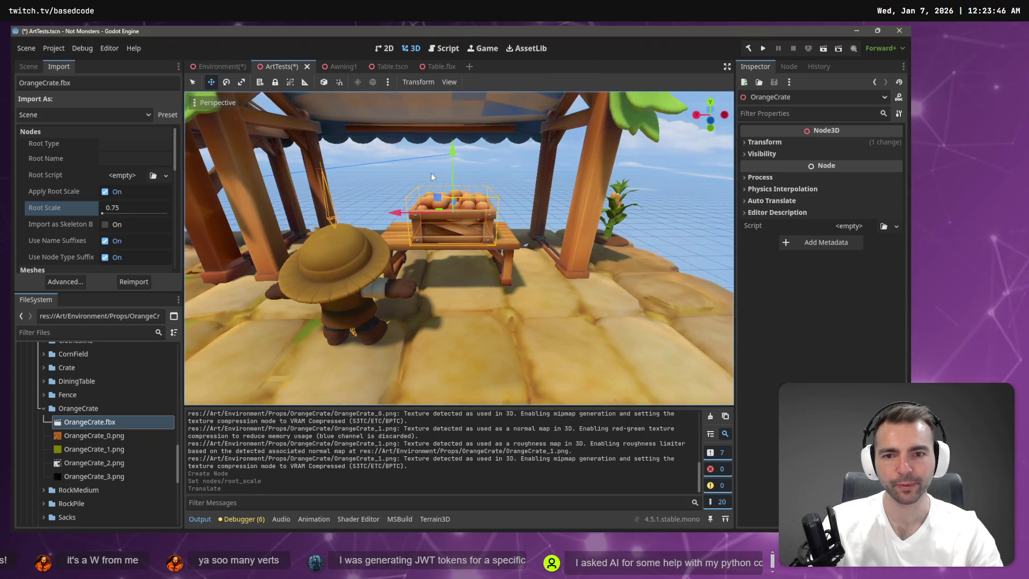
drag(398, 213, 370, 213)
- Try reimporting the crate at Root Scale 0.5, undoing a small position nudge
click(128, 208)
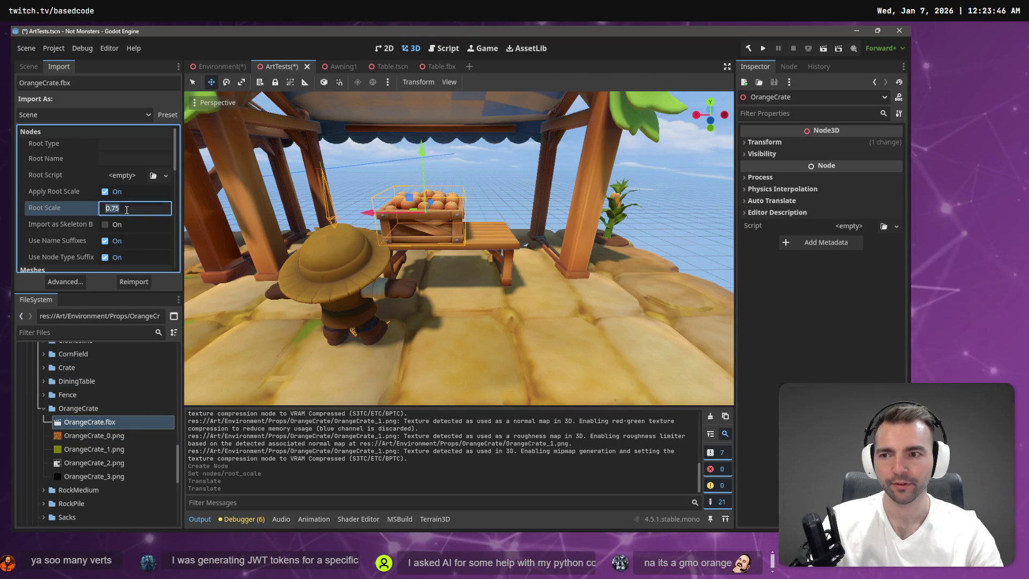
text(0.5)
key(Return)
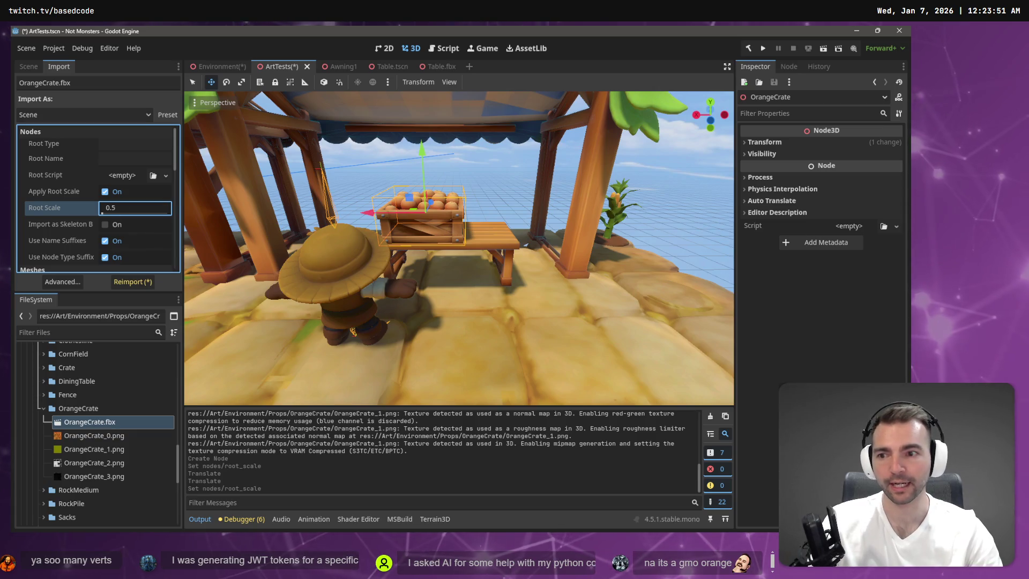
click(129, 283)
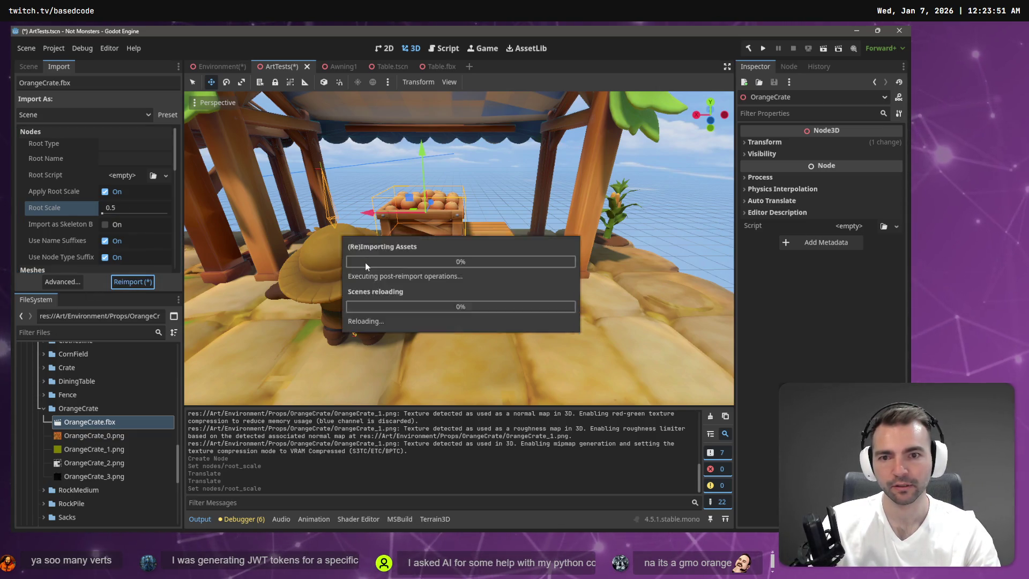
drag(424, 164, 423, 155)
key(ctrl+z)
click(140, 207)
text(.5)
key(Return)
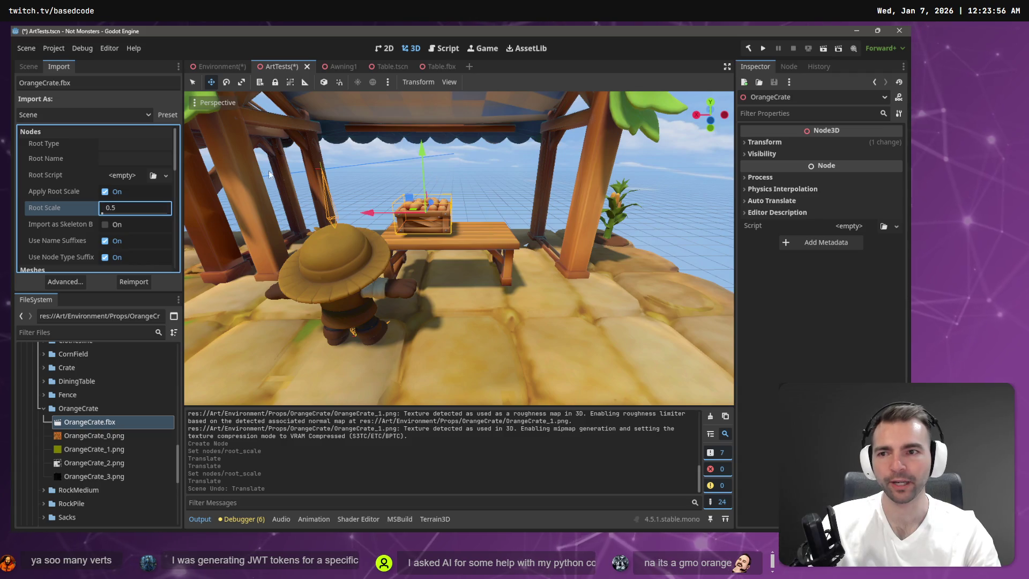
- Switch the viewport to wireframe display and frame the OrangeCrate
click(213, 102)
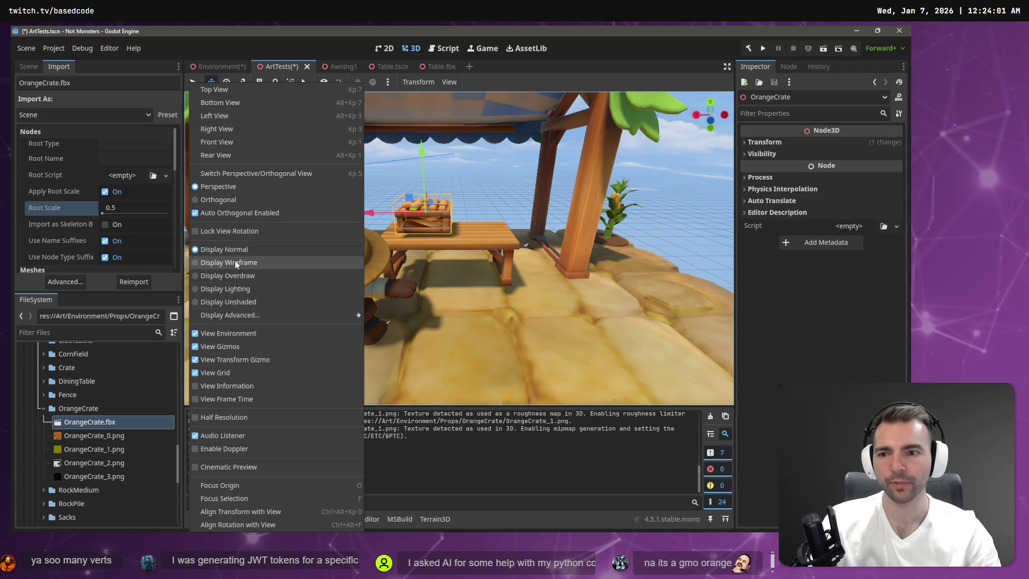
click(235, 262)
click(520, 173)
key(f)
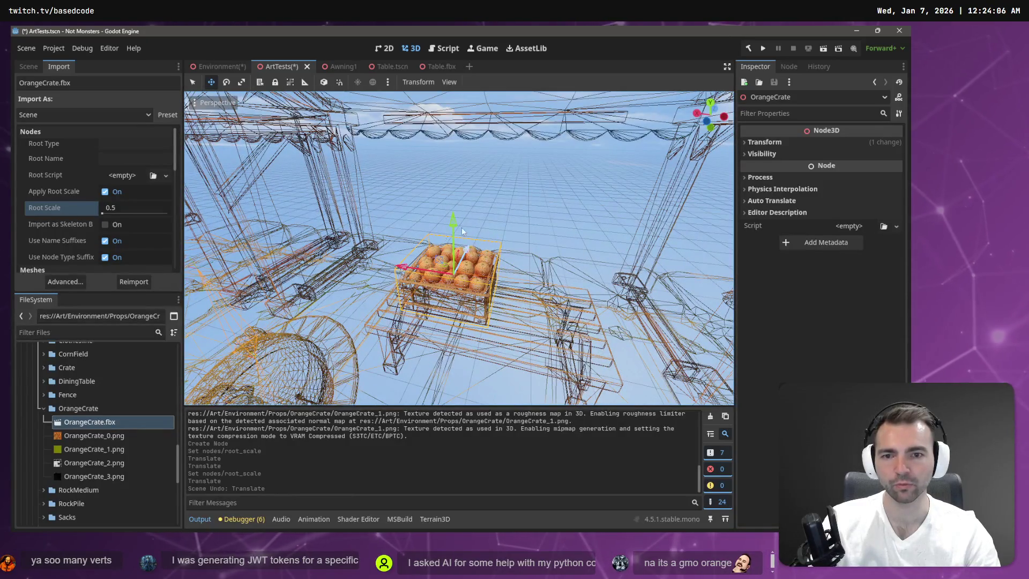
- Reimport the crate at Root Scale 0.75 again and reposition it along the table
click(124, 214)
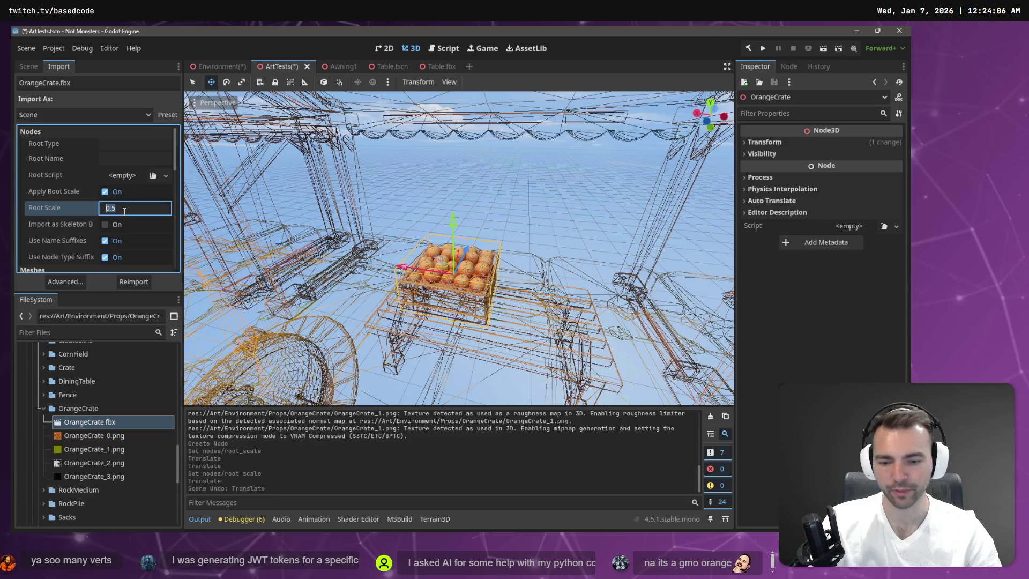
text(785)
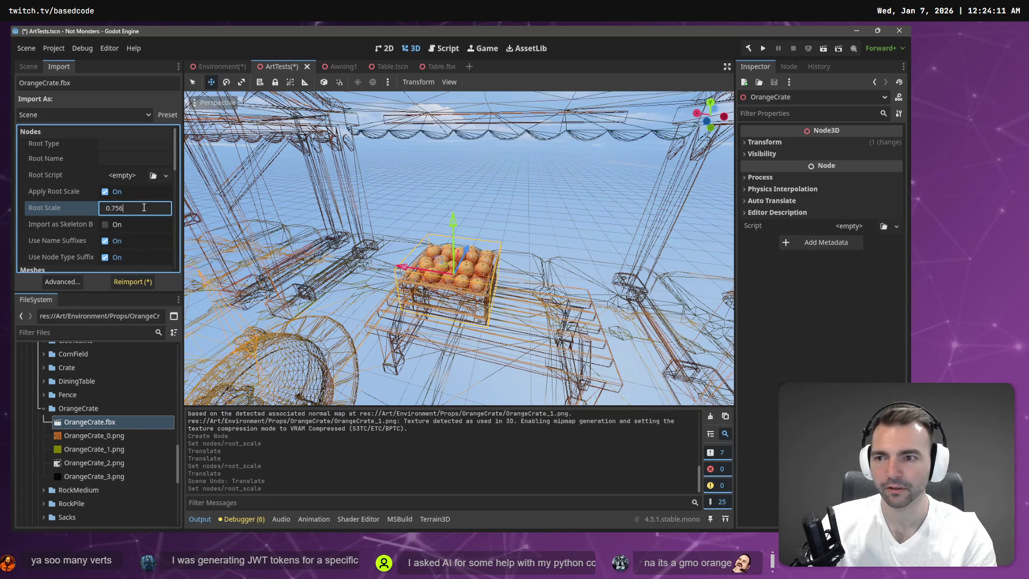
key(BackSpace)
key(Return)
click(144, 283)
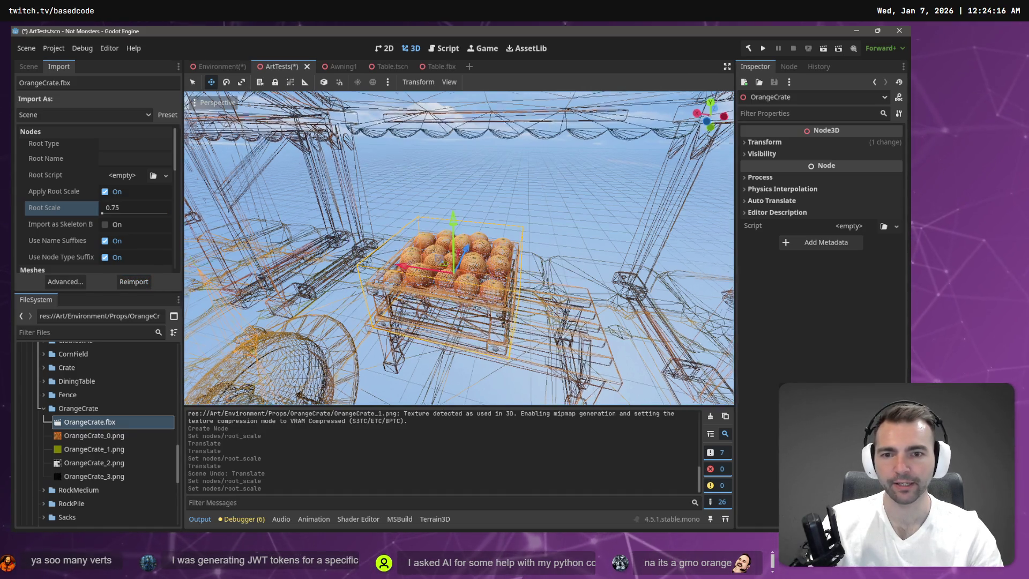
key(w)
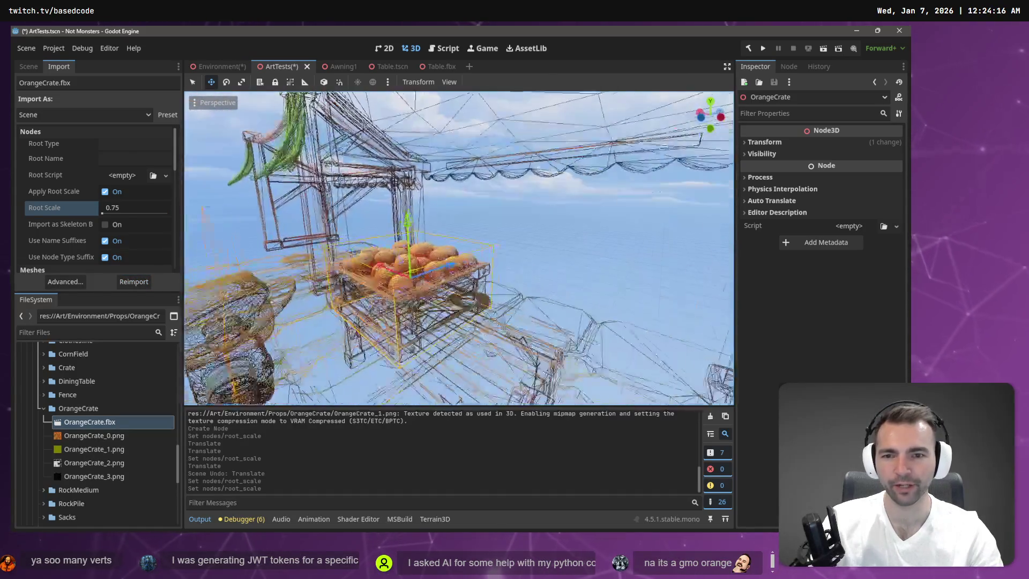
key(f)
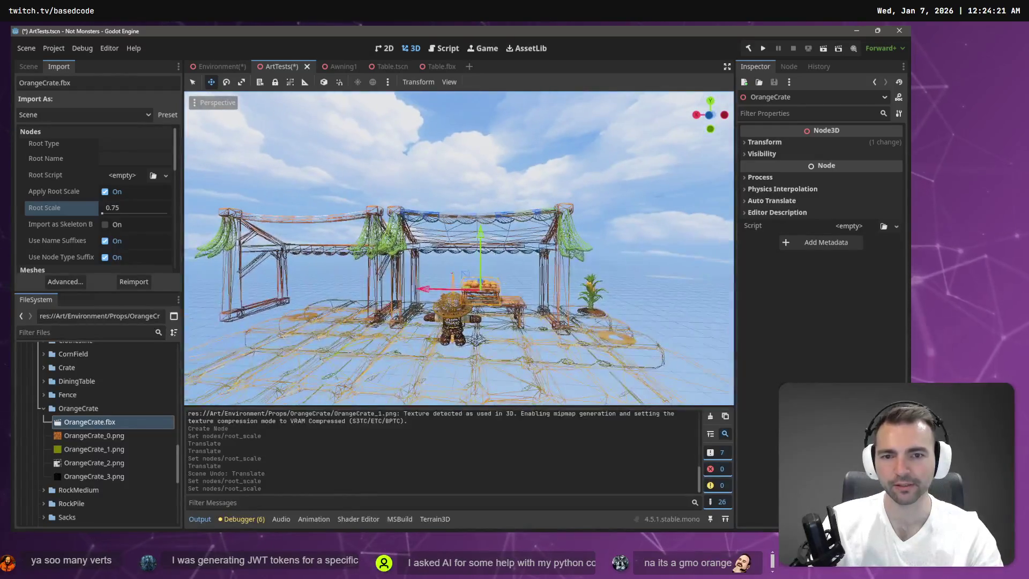
drag(429, 288, 455, 296)
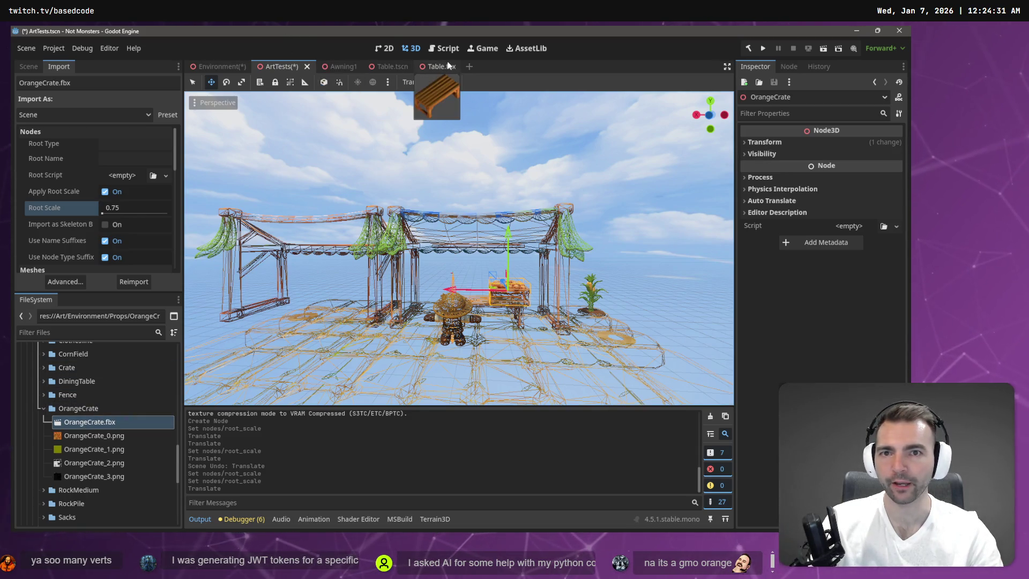
right_click(75, 407)
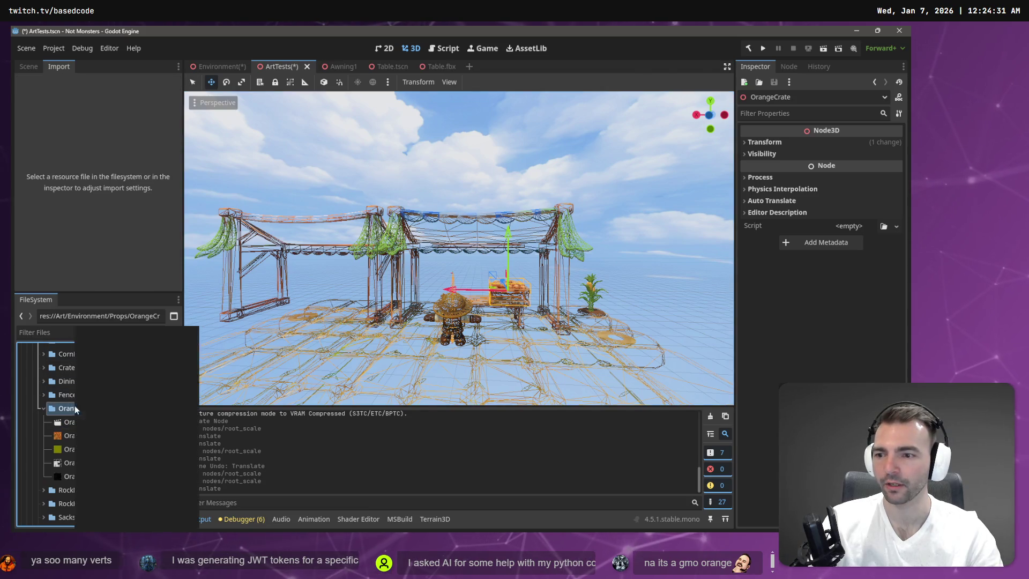
- Create a new scene named OrangeCreat in the OrangeCrate folder
mouse_move(166, 336)
click(222, 346)
text(OrangeCreat)
key(Return)
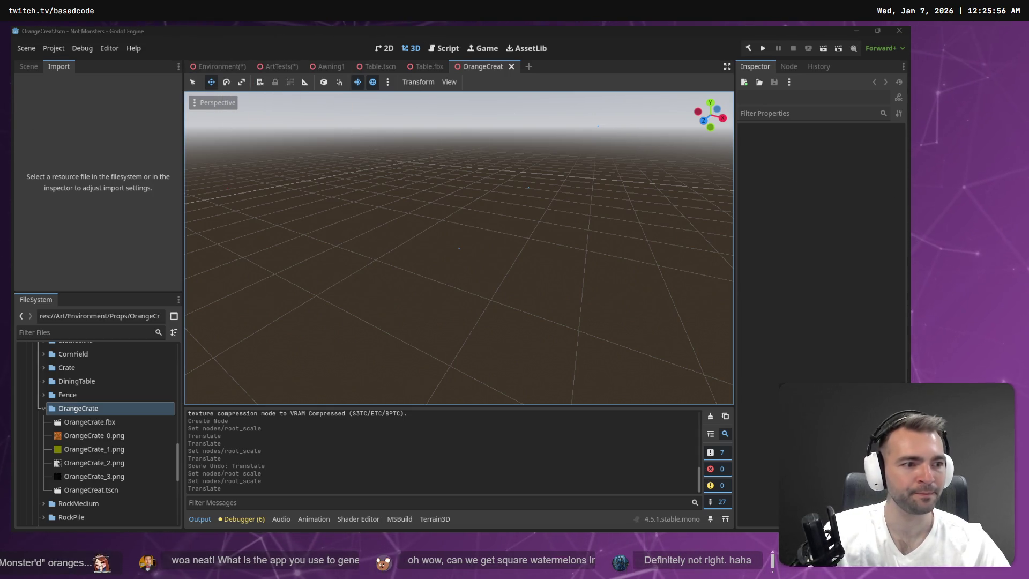
- Clear the old prompt and dictate and send a request for a lower-poly apple crate
key(alt+Tab)
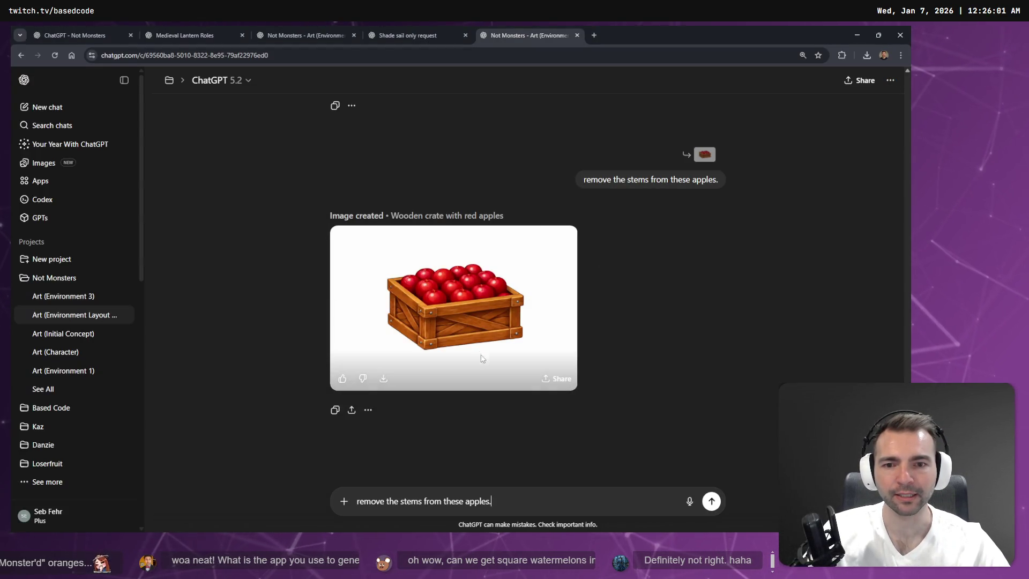
triple_click(521, 510)
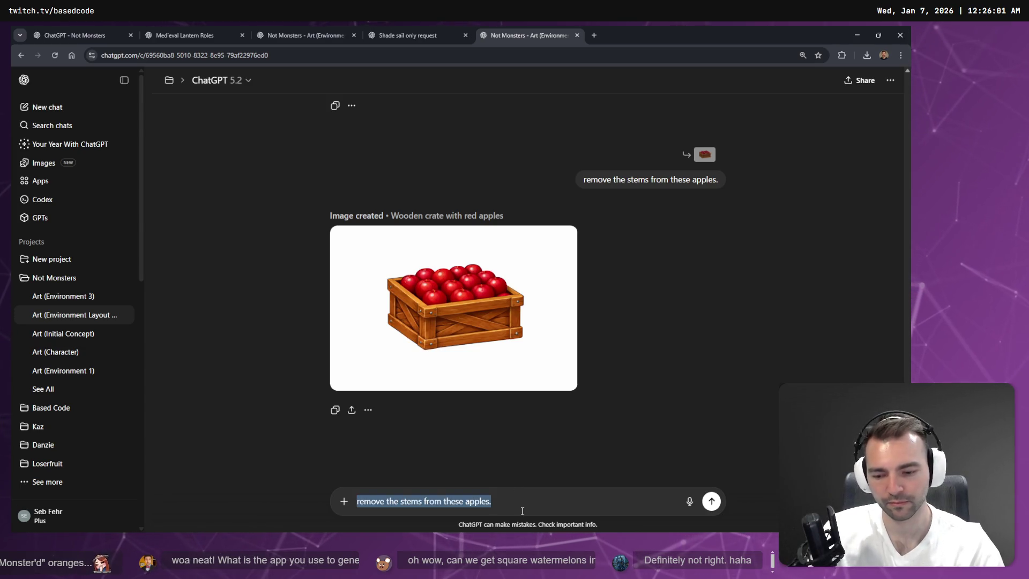
key(BackSpace)
key(super+h)
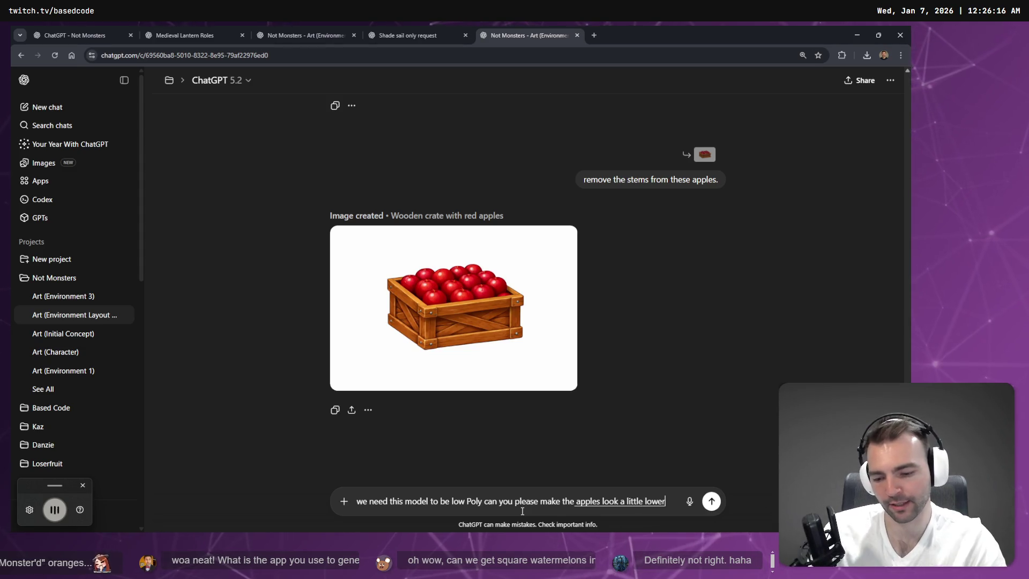
key(Return)
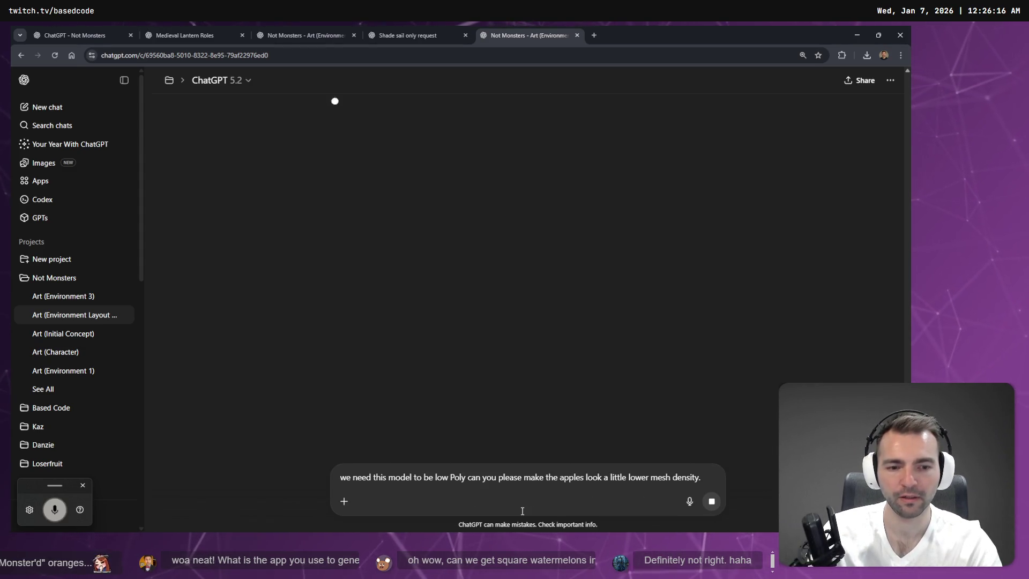
- In the Shade sail chat, dictate and send a request for a completely flat-roofed canopy
key(ctrl+shift+Tab)
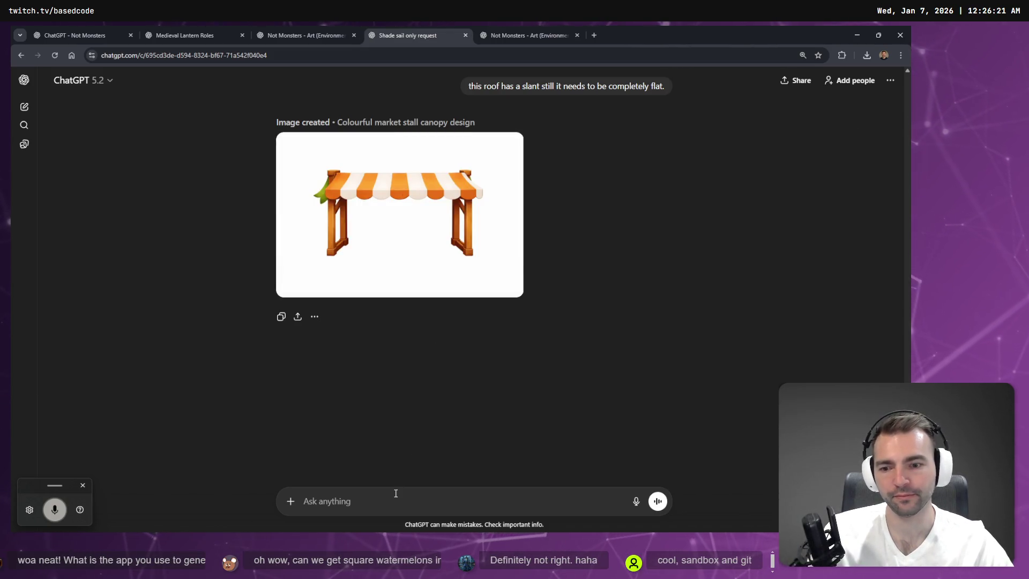
key(ctrl+super)
text(that's still a slanted Rouge completely flat please.)
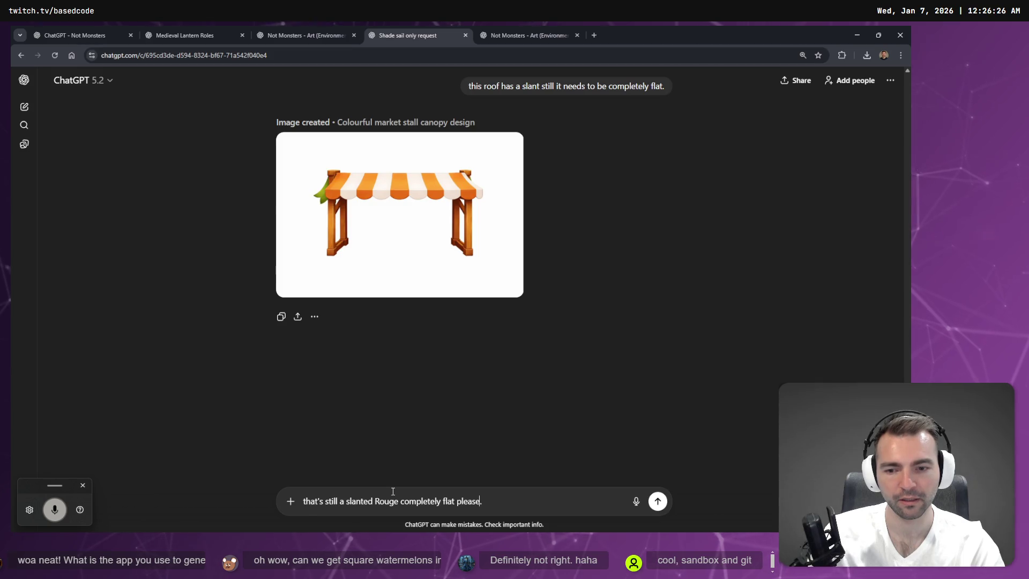
key(BackSpace)
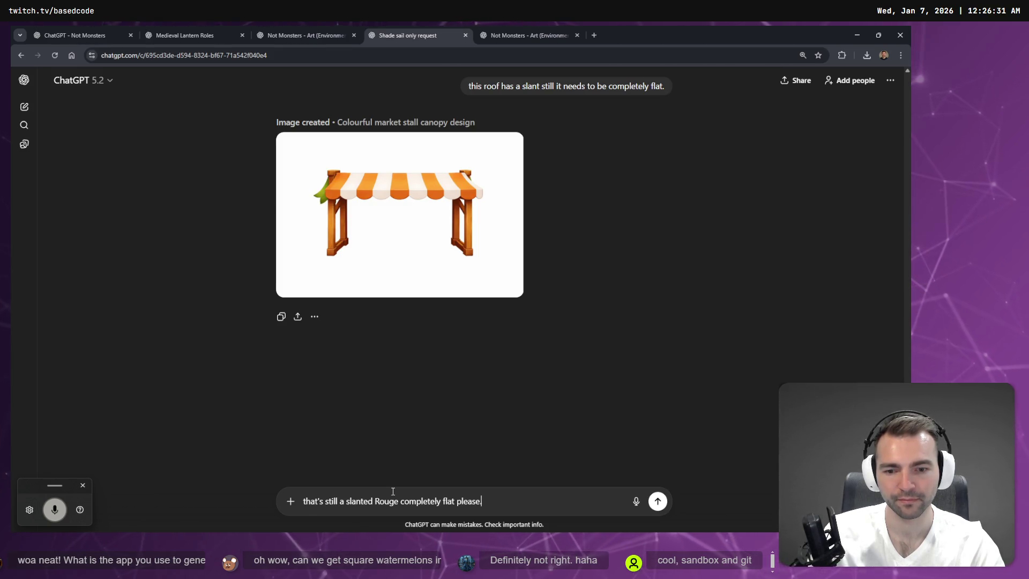
key(super+h)
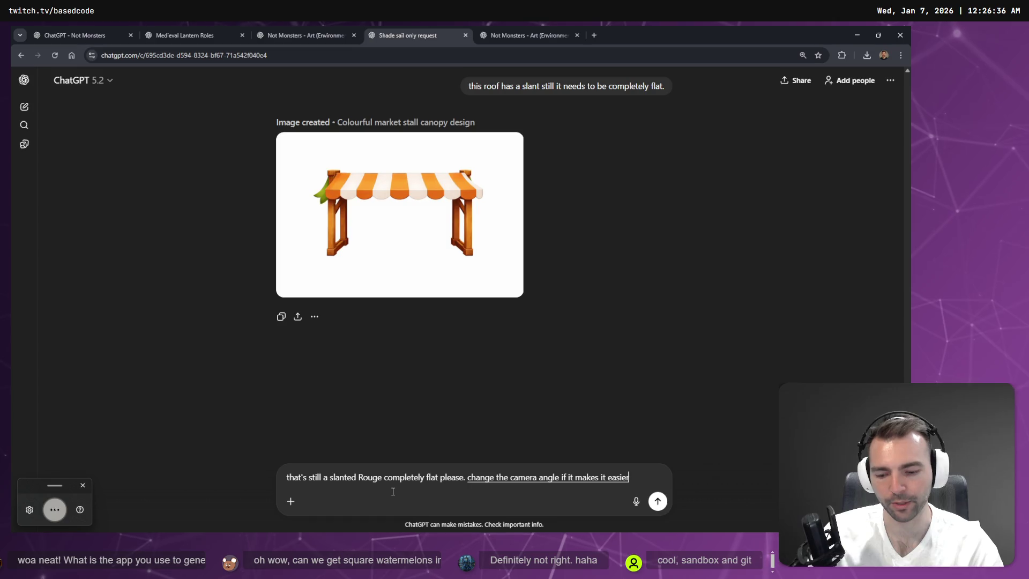
text(/)
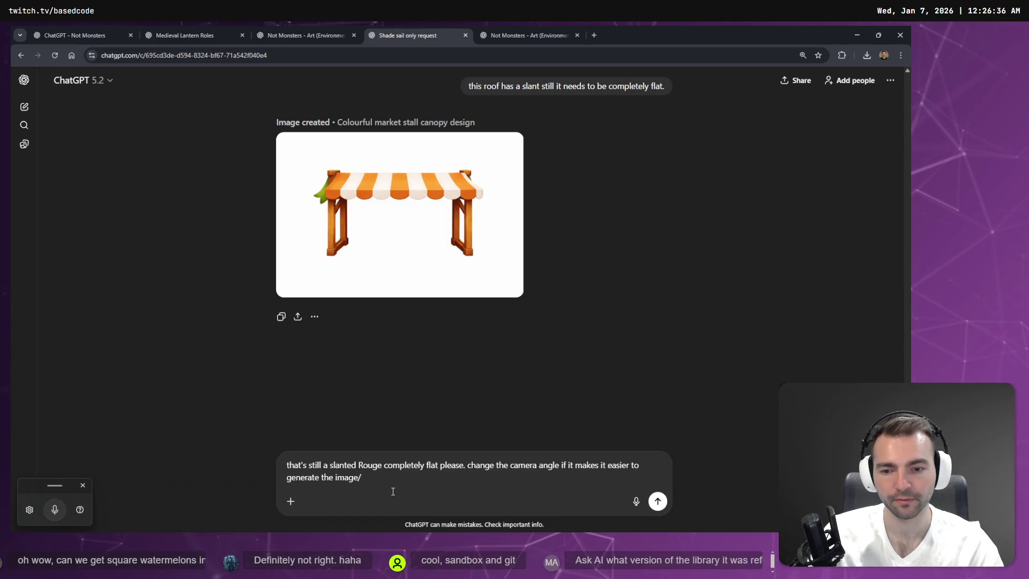
key(Return)
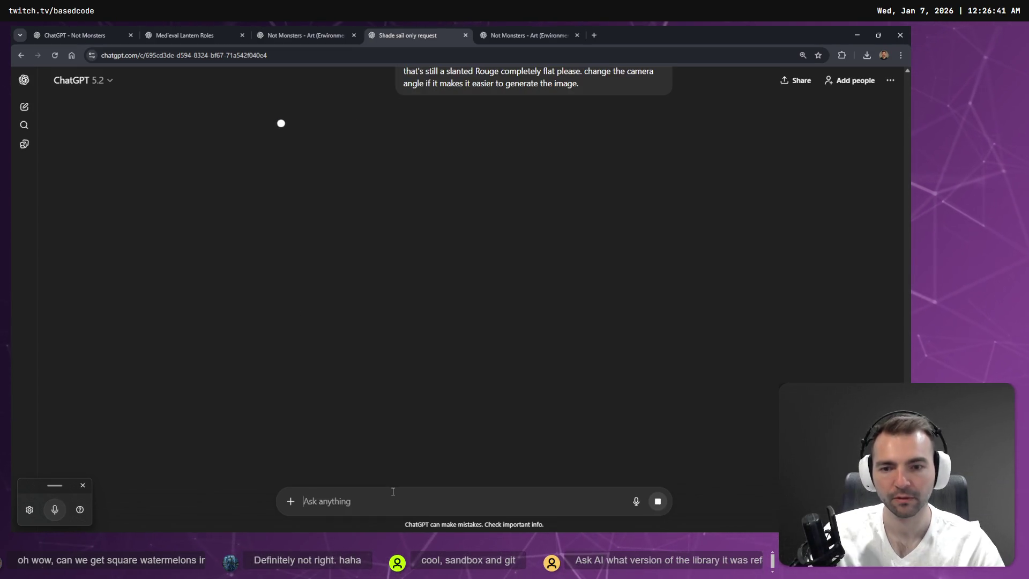
click(324, 35)
click(202, 34)
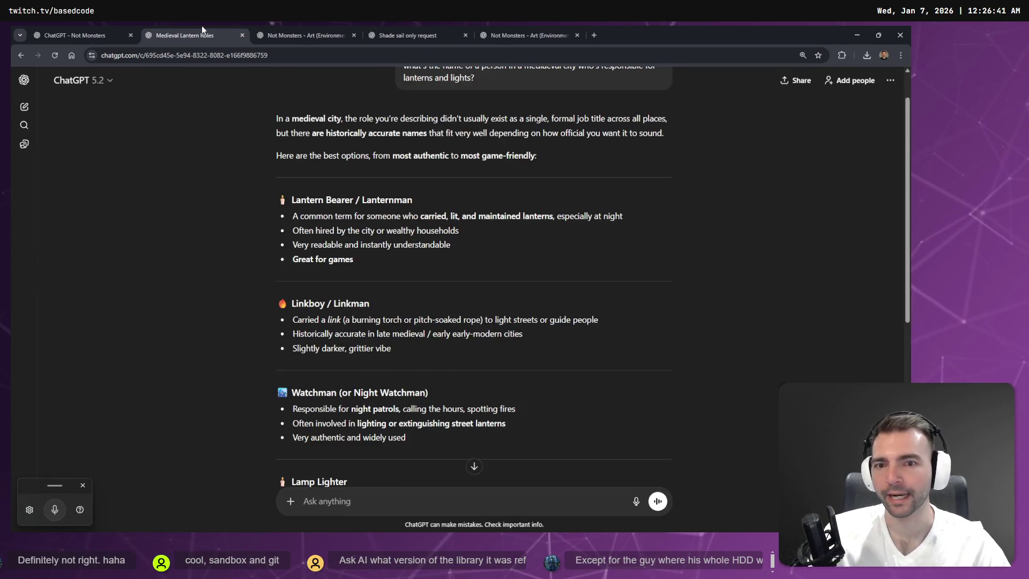
- Dictate and send a request to remove the tools, ingots, stones, grass and gravel, keeping only the anvil
click(328, 35)
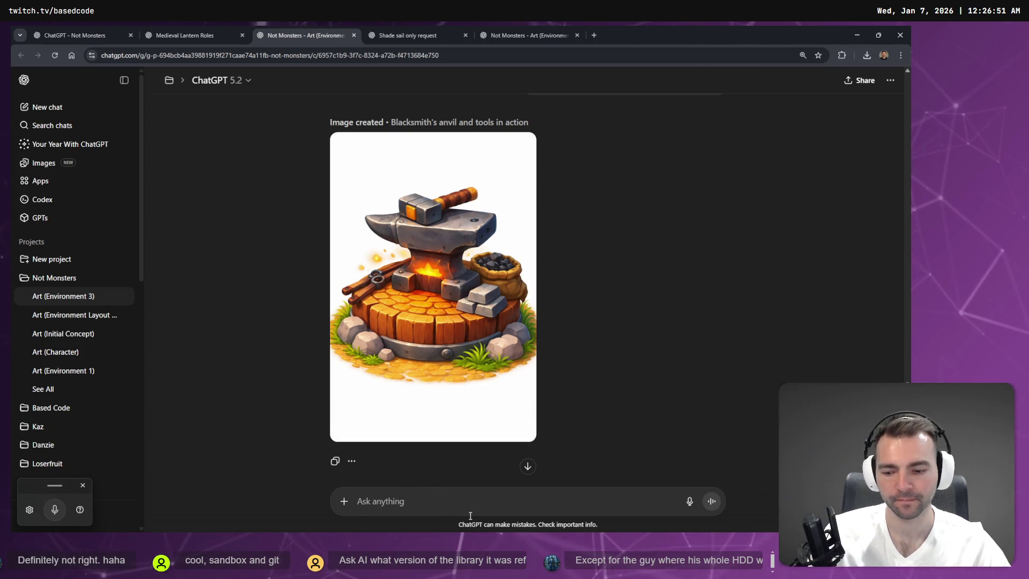
key(ctrl+super)
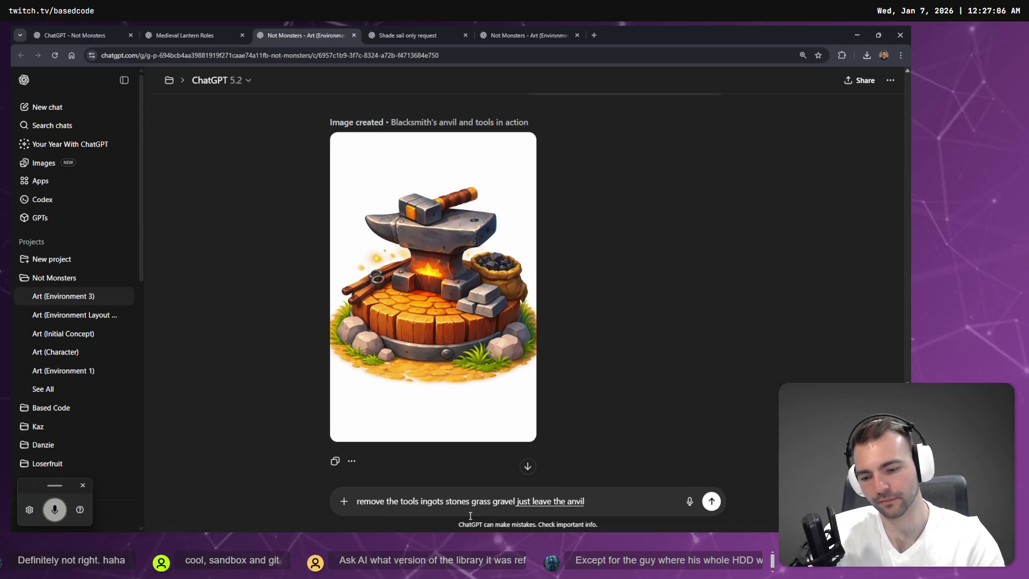
key(Return)
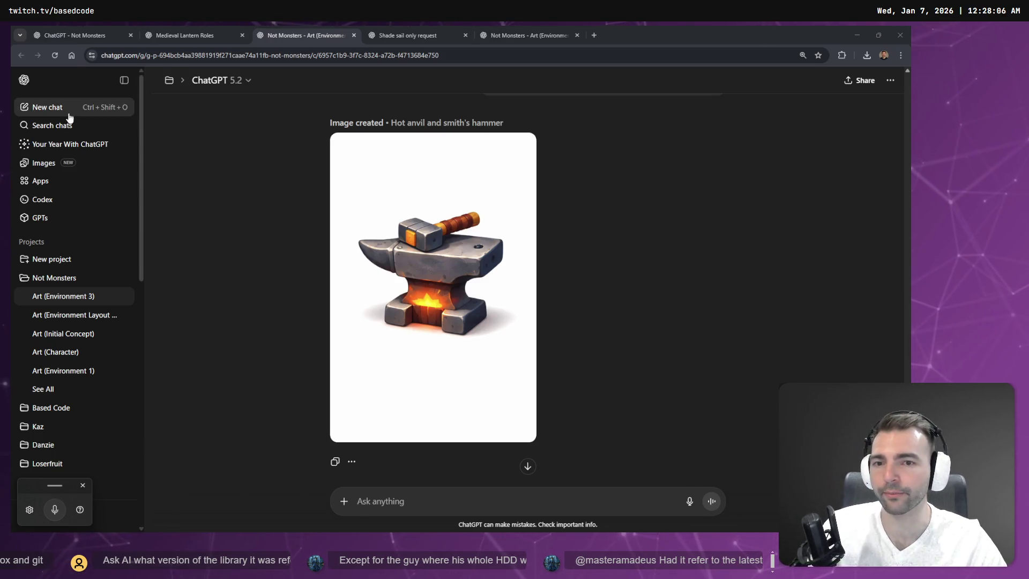
- View the anvil image full size, then send a request to remove the fire and hammer
mouse_move(474, 276)
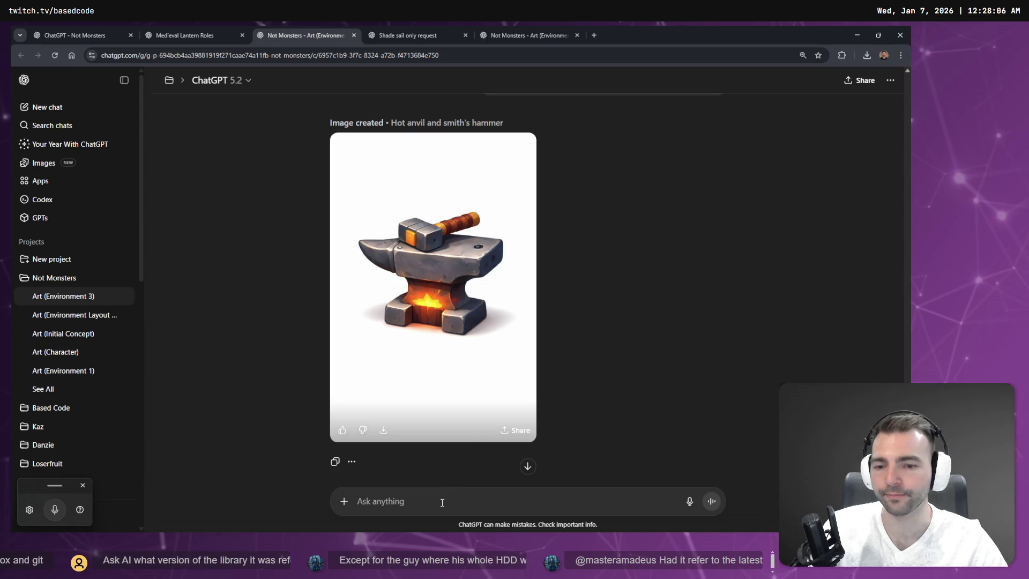
click(465, 336)
key(super+h)
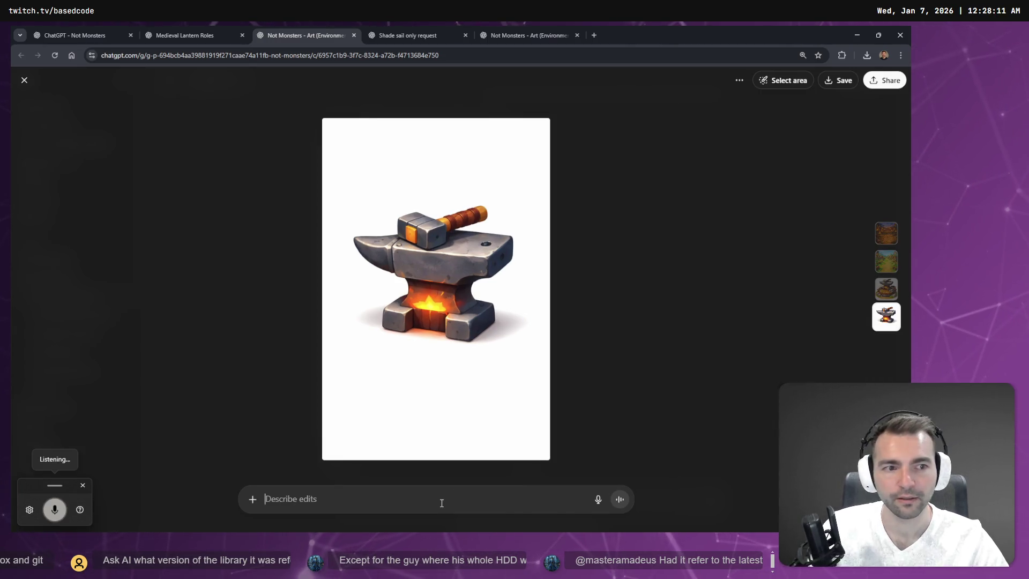
key(Escape)
key(super+h)
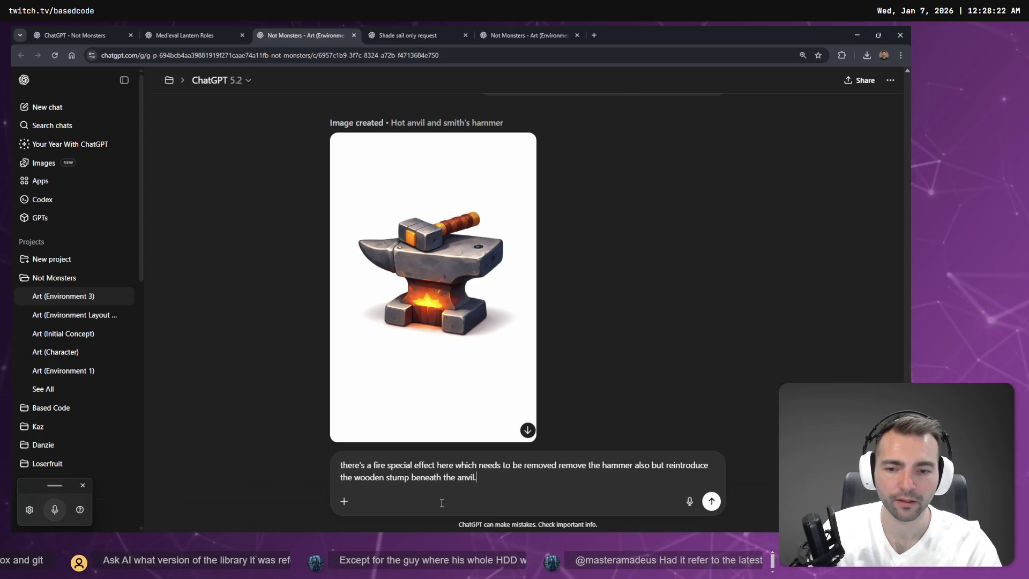
key(Return)
- Compare the new flat-roof canopy image with earlier canopy versions in the Shade sail chat
key(ctrl+Tab)
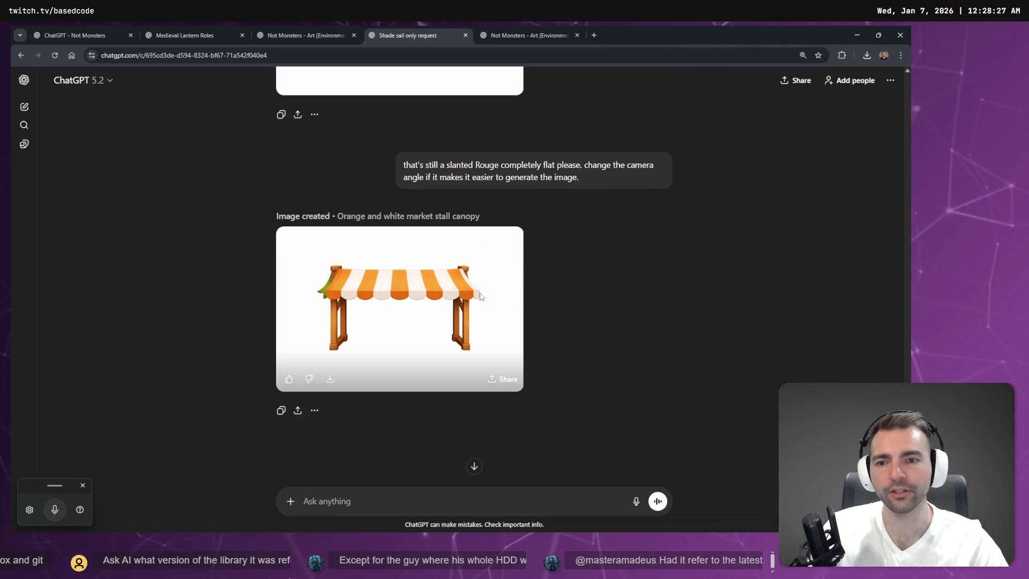
click(485, 316)
key(Left)
key(Left)
key(Left)
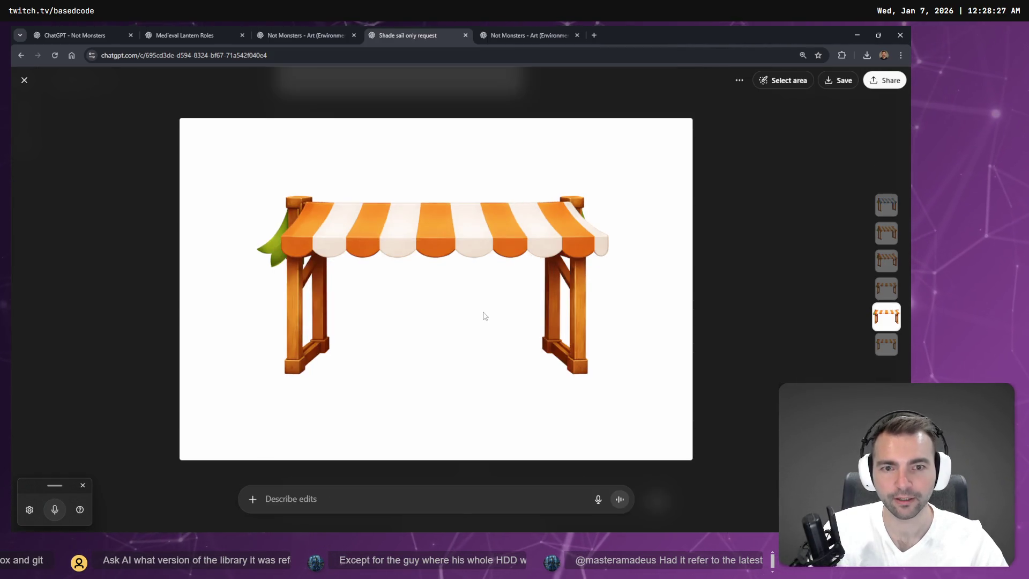
key(Right)
key(Right)
key(Left)
key(Left)
key(Right)
key(Right)
key(Right)
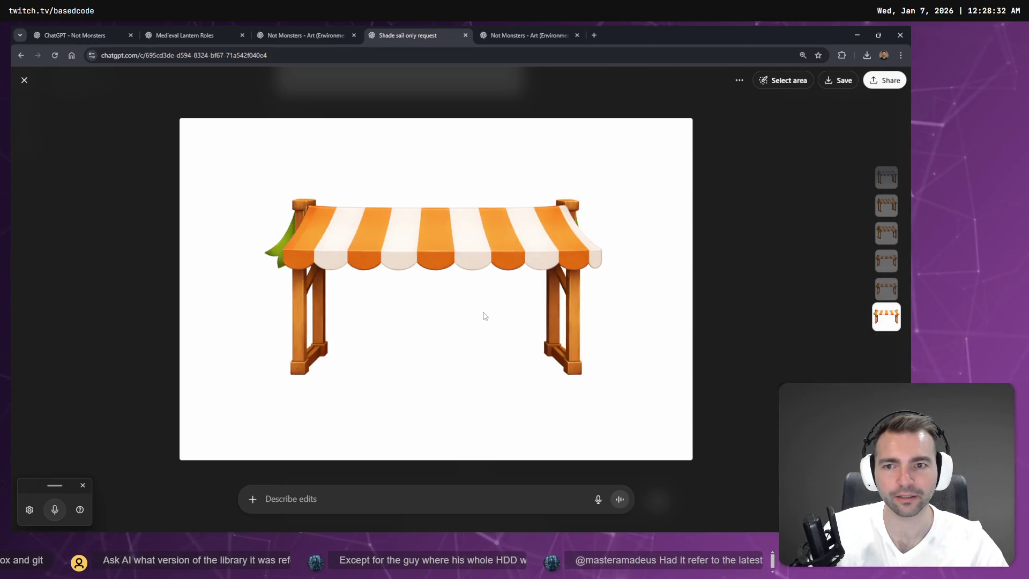
key(Left)
key(Escape)
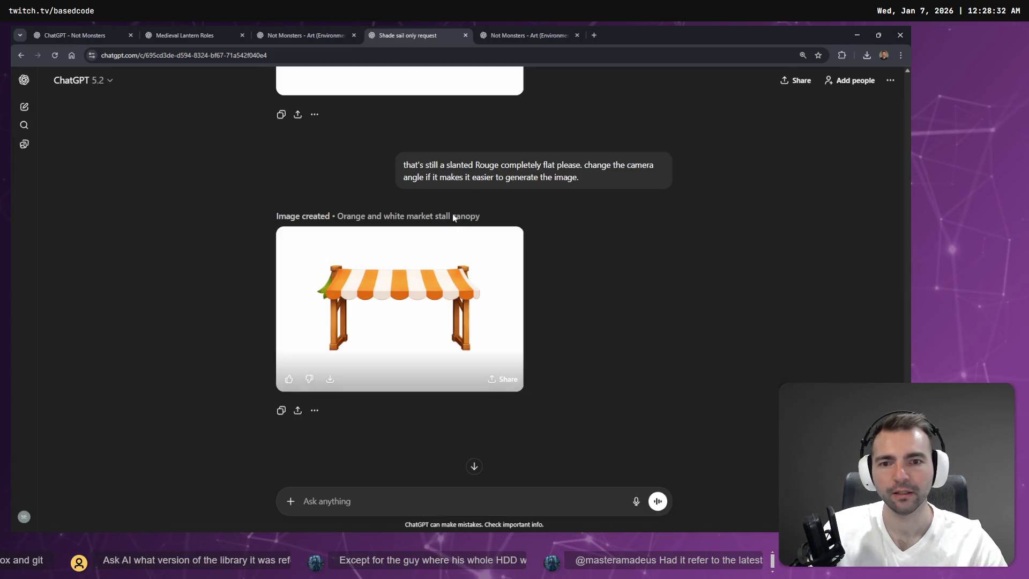
scroll(536, 177, up, 6)
scroll(538, 171, down, 10)
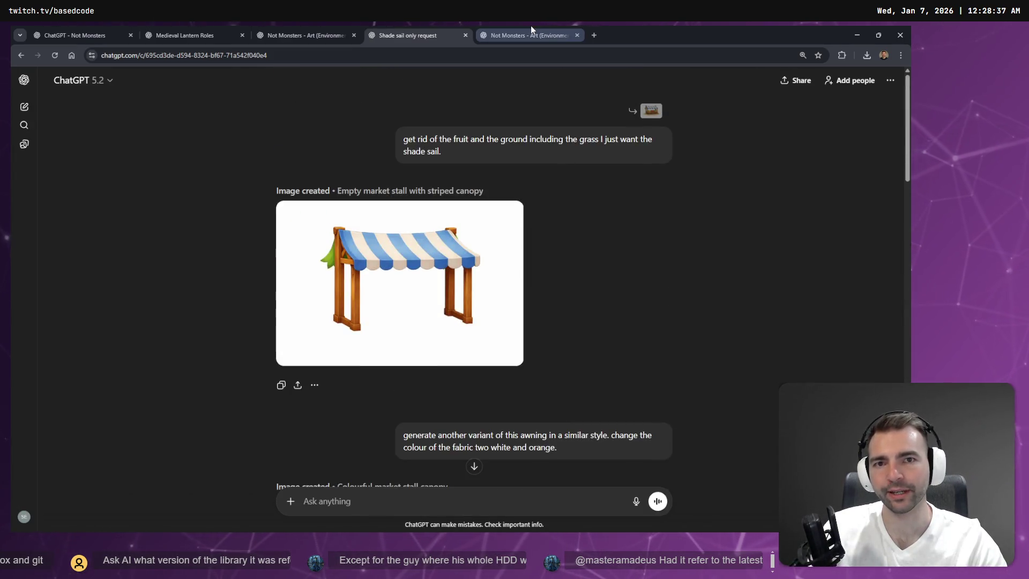
- Review the apple crate image and close the duplicate Not Monsters - Art tab
click(530, 35)
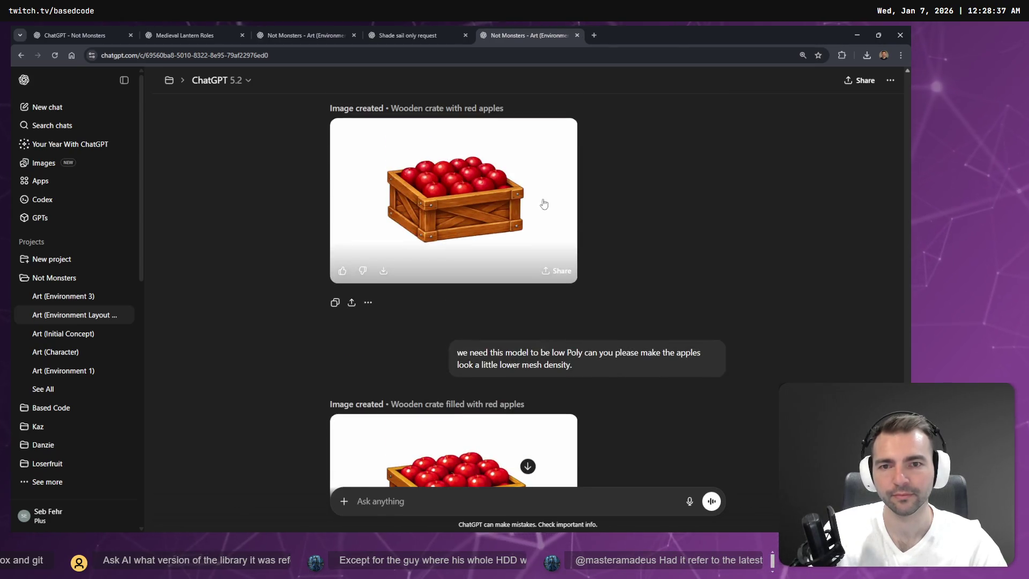
click(517, 224)
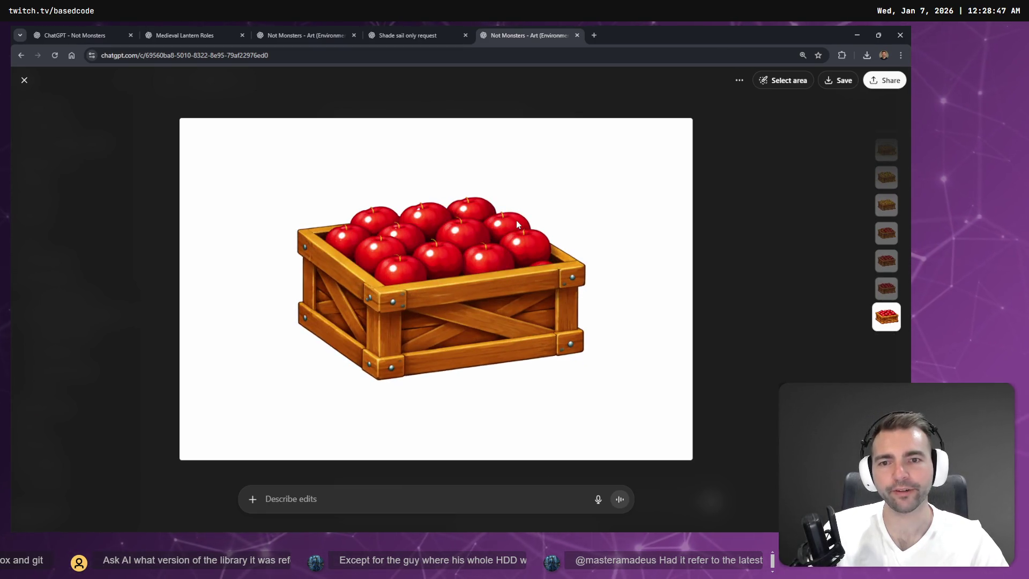
click(418, 32)
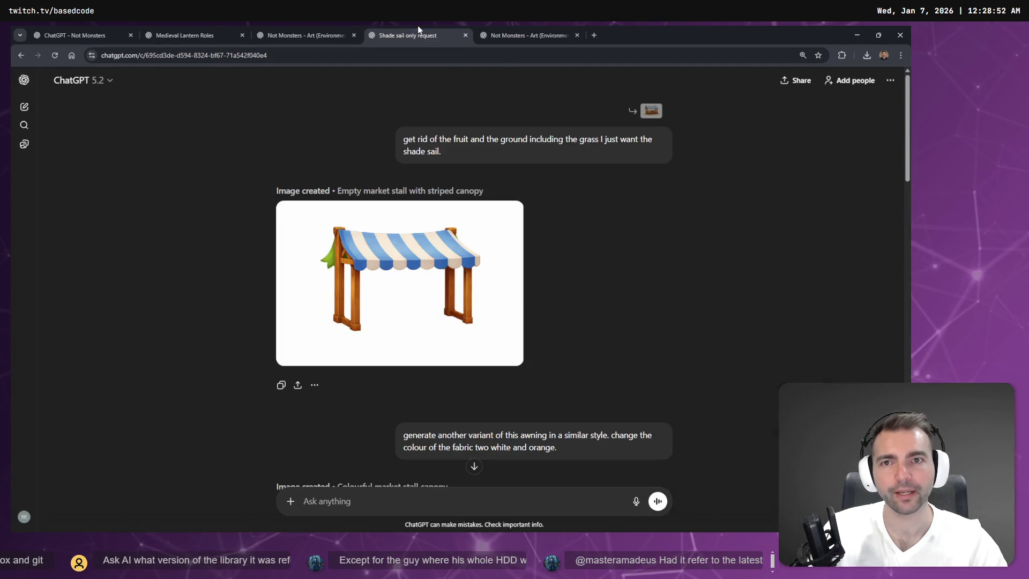
click(535, 37)
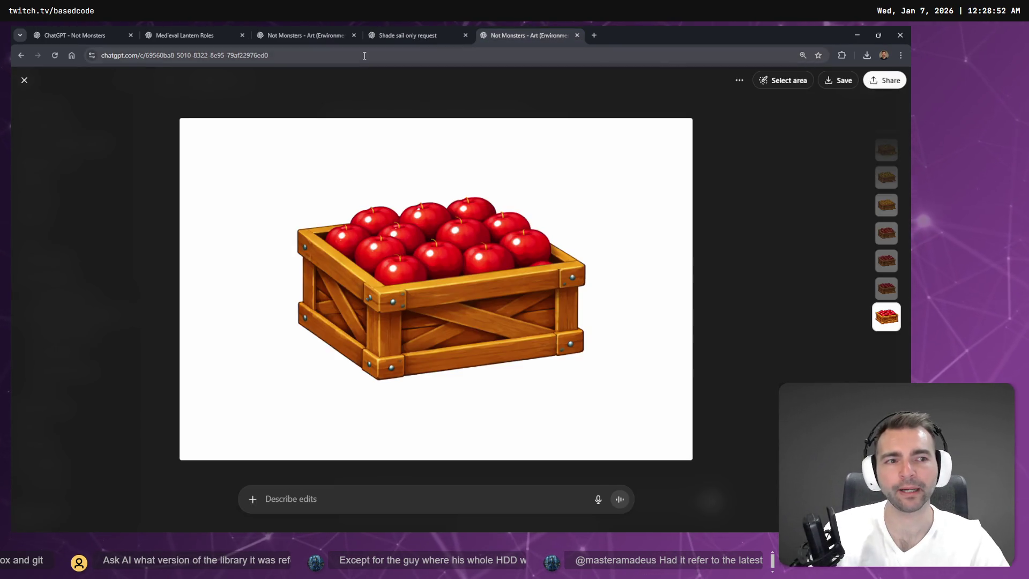
click(423, 33)
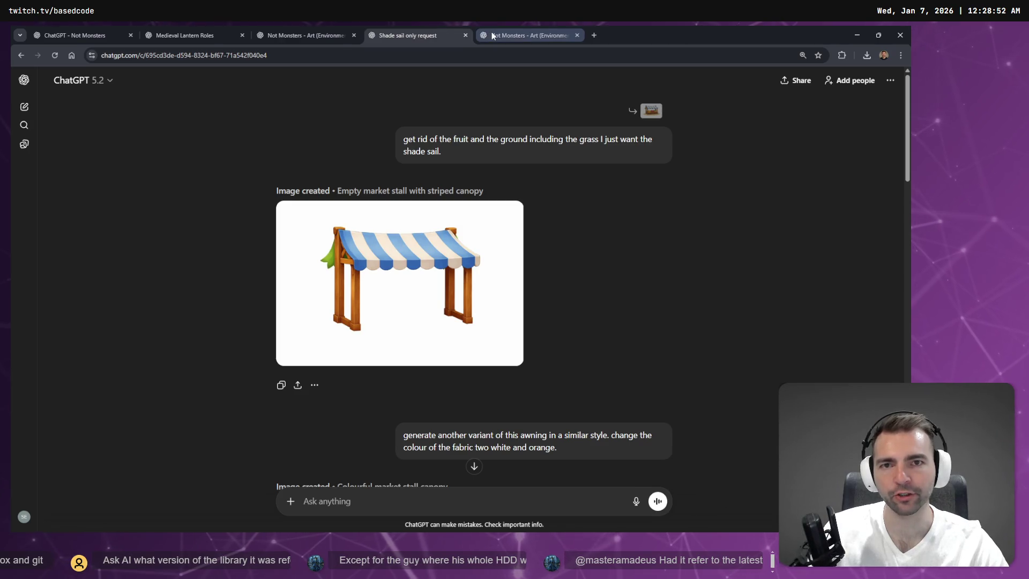
click(491, 32)
middle_click(509, 27)
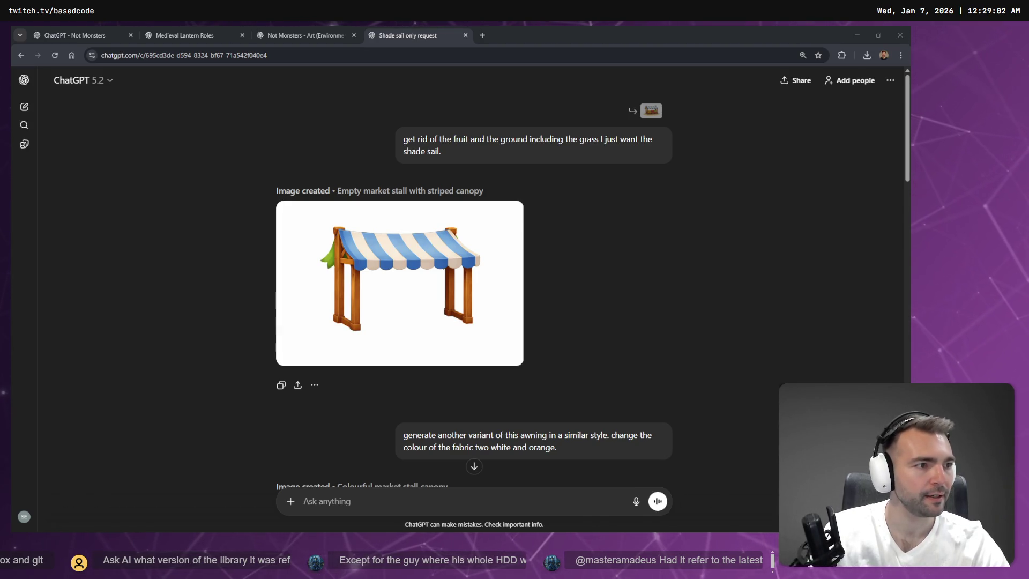
- Undo a first crate placement and check the crate in ArtTests before returning to OrangeCreat
key(alt+Tab)
mouse_move(90, 422)
mouse_down()
mouse_move(278, 372)
mouse_move(418, 252)
mouse_up()
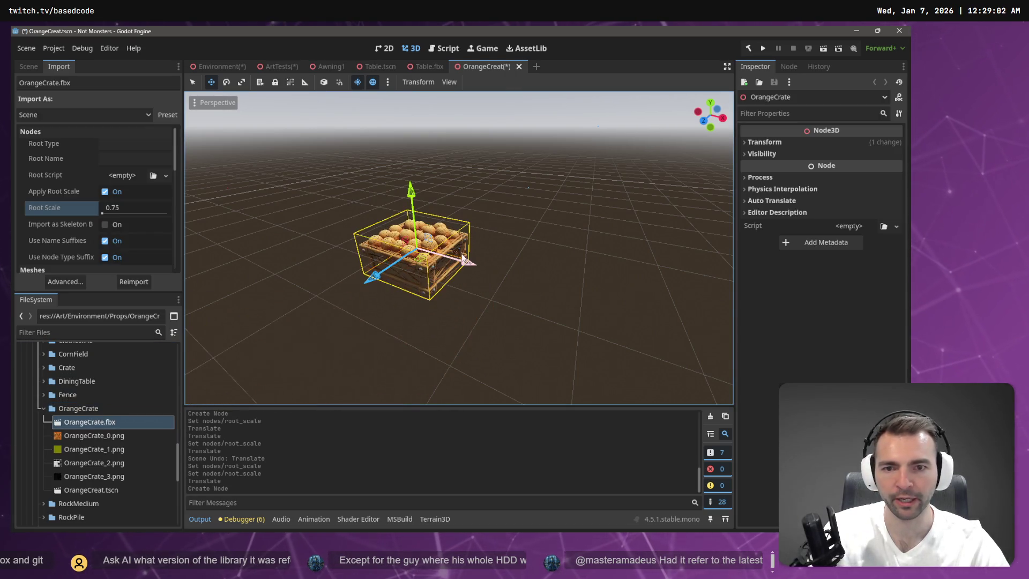
key(ctrl+z)
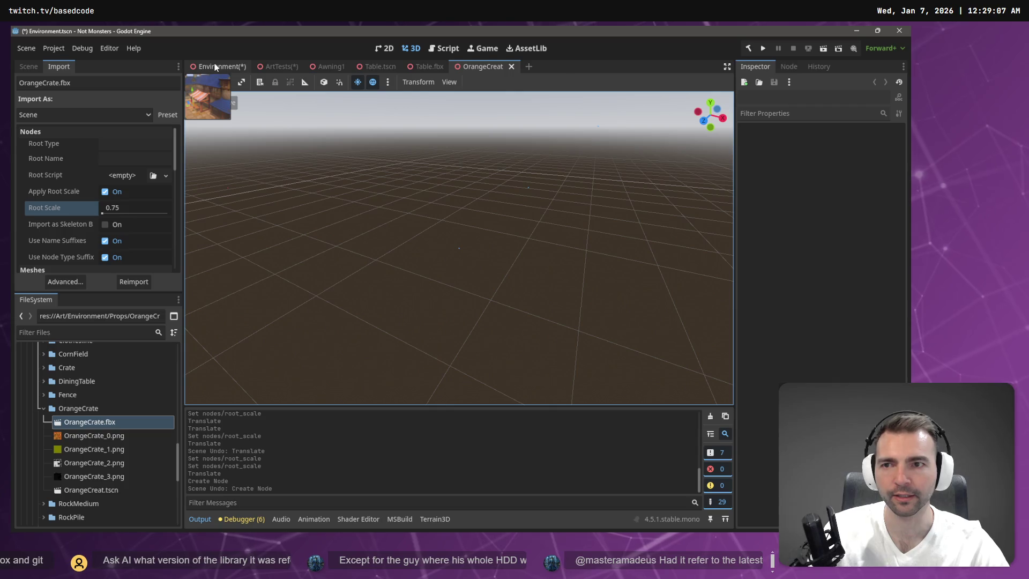
click(216, 67)
click(278, 68)
key(f)
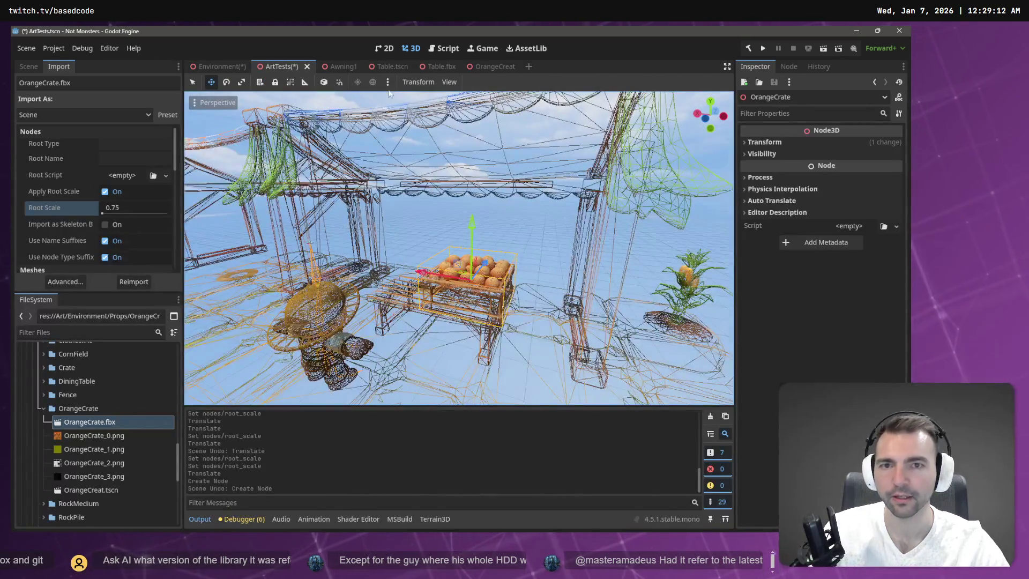
click(499, 70)
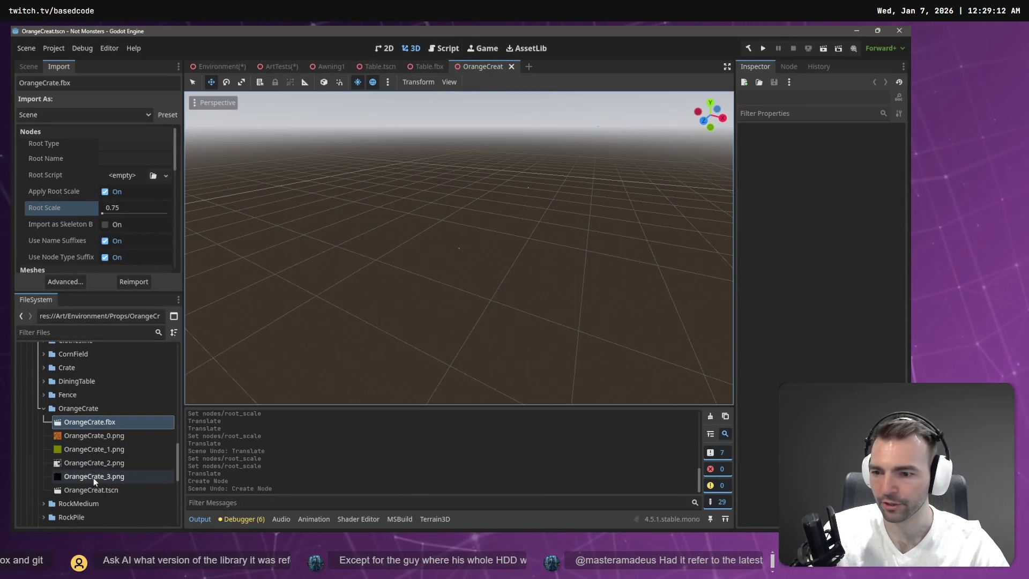
- Rename the scene file OrangeCreat.tscn to OrangeCrate.tscn
click(104, 489)
key(F2)
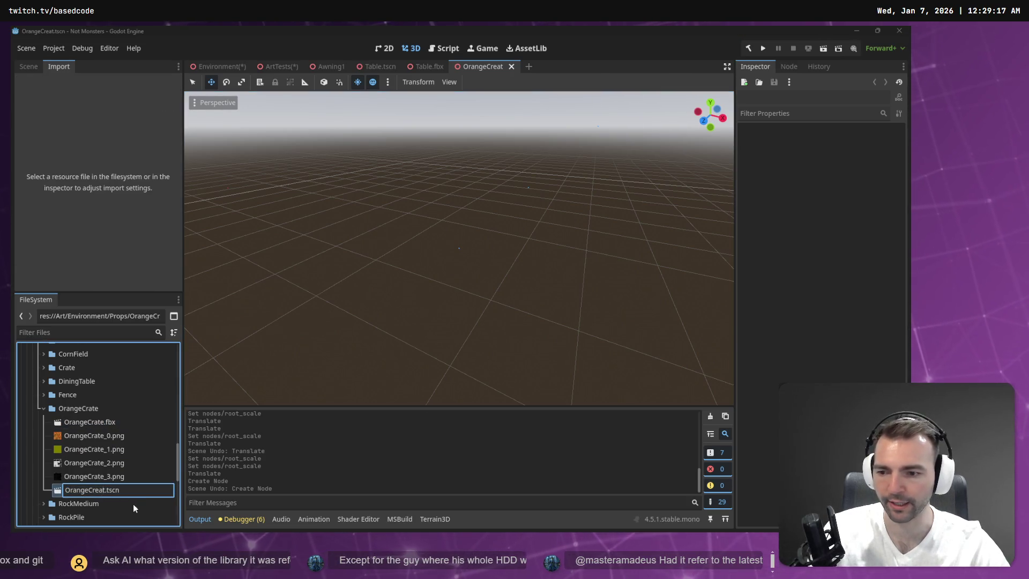
text(e)
key(Return)
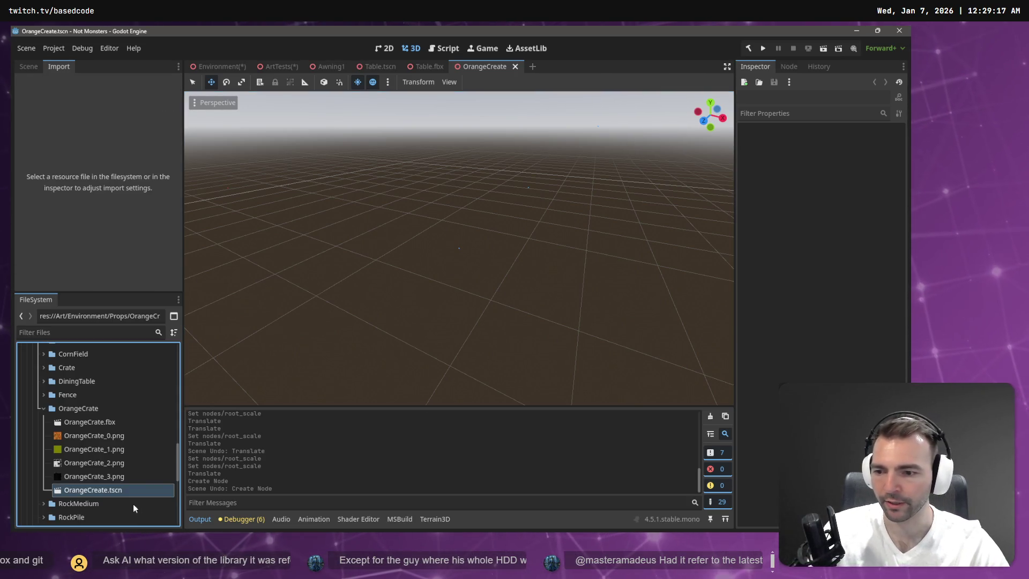
key(F2)
click(98, 489)
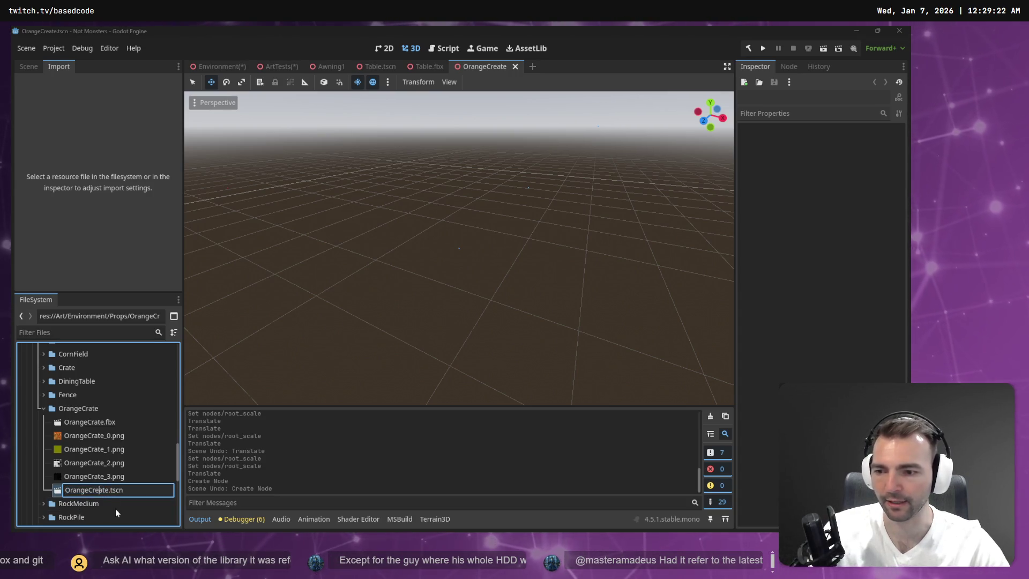
key(BackSpace)
key(Return)
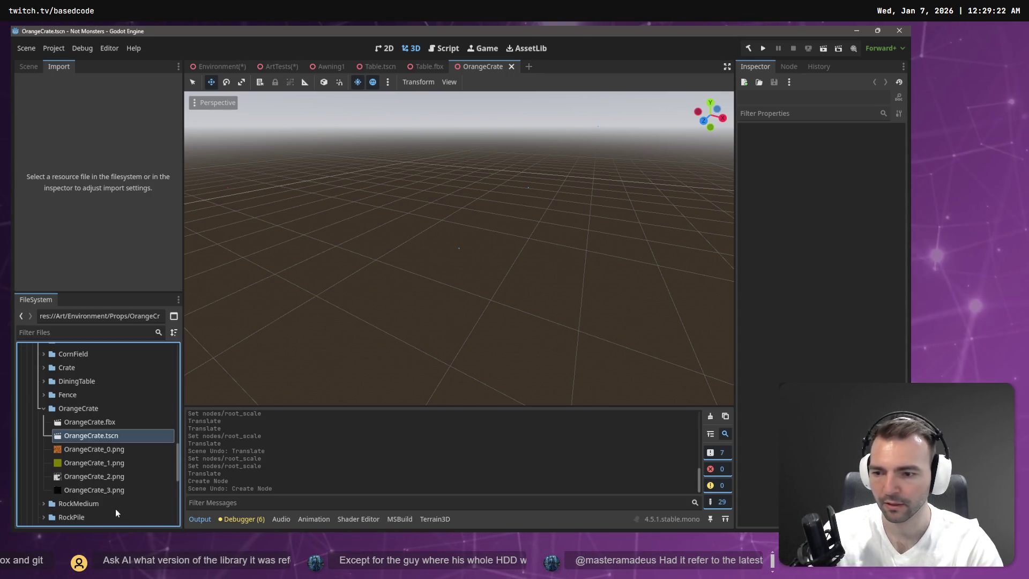
- Add OrangeCrate.fbx at X/Z 0, raise it to Y 0.343 m, and save the scene
mouse_move(88, 421)
mouse_down()
mouse_move(129, 421)
mouse_move(381, 258)
mouse_up()
click(766, 142)
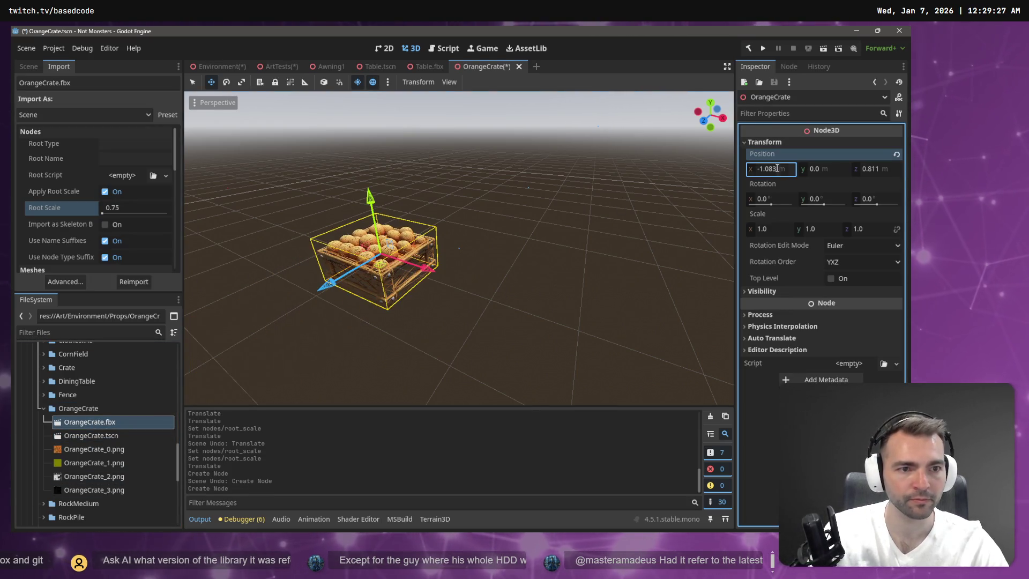
text(0)
key(Tab)
key(Tab)
text(0)
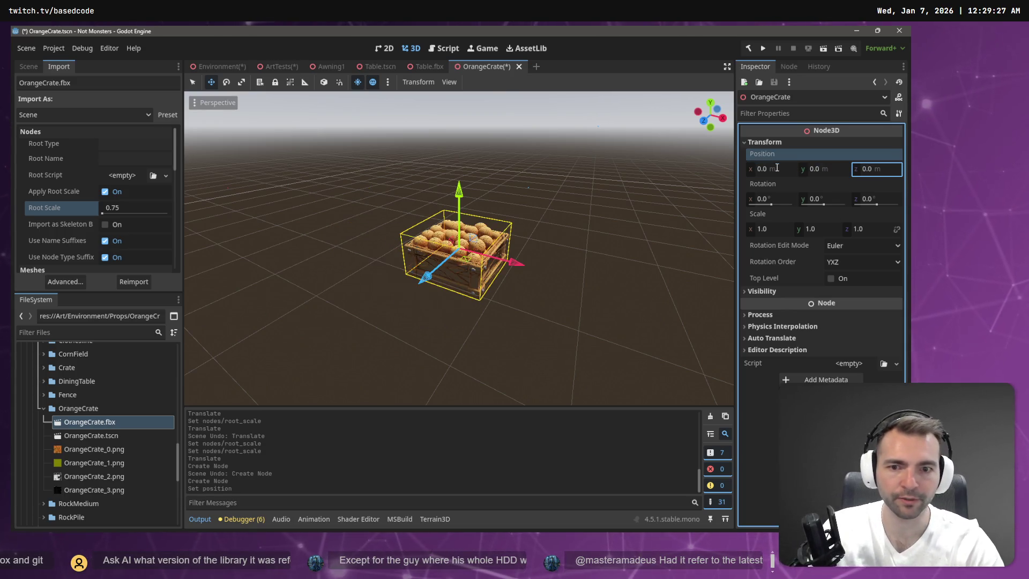
mouse_move(496, 156)
mouse_down()
mouse_move(455, 163)
mouse_move(483, 181)
mouse_move(490, 163)
mouse_up()
scroll(490, 163, up, 5)
scroll(489, 166, down, 5)
key(ctrl+s)
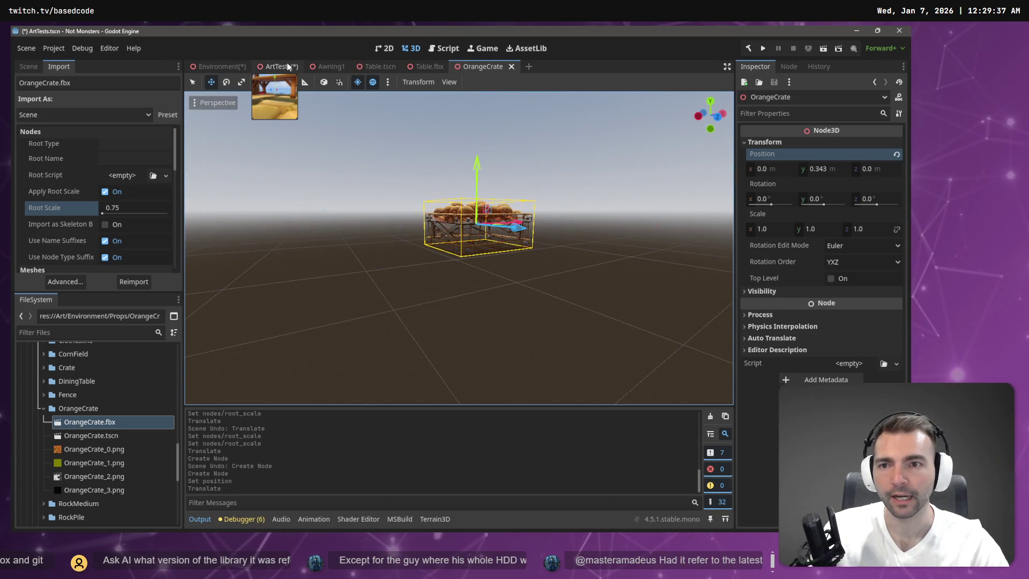
- Replace the old OrangeCrate node in ArtTests with an OrangeCrate.tscn instance on the table and save
click(278, 67)
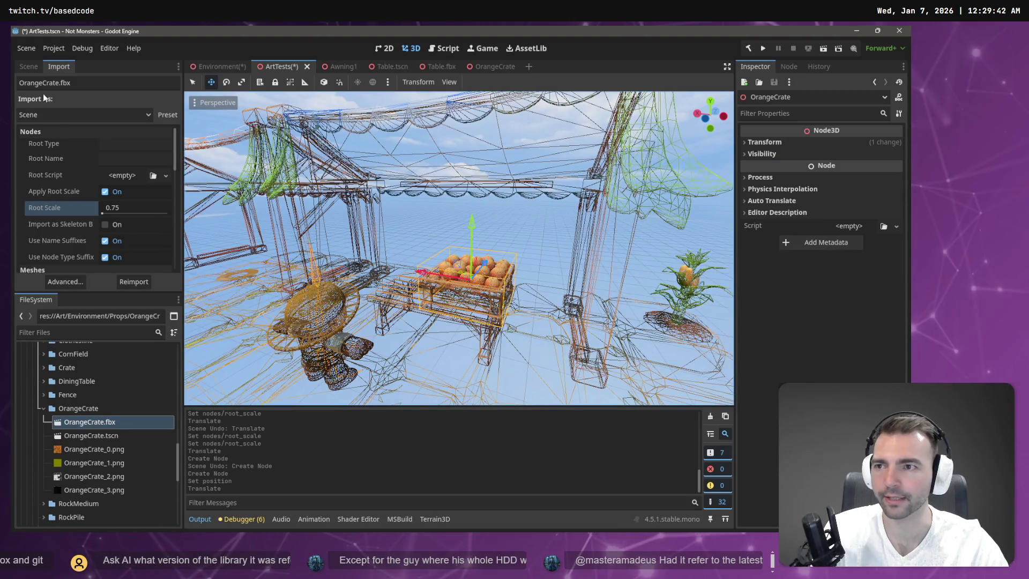
click(28, 67)
click(75, 279)
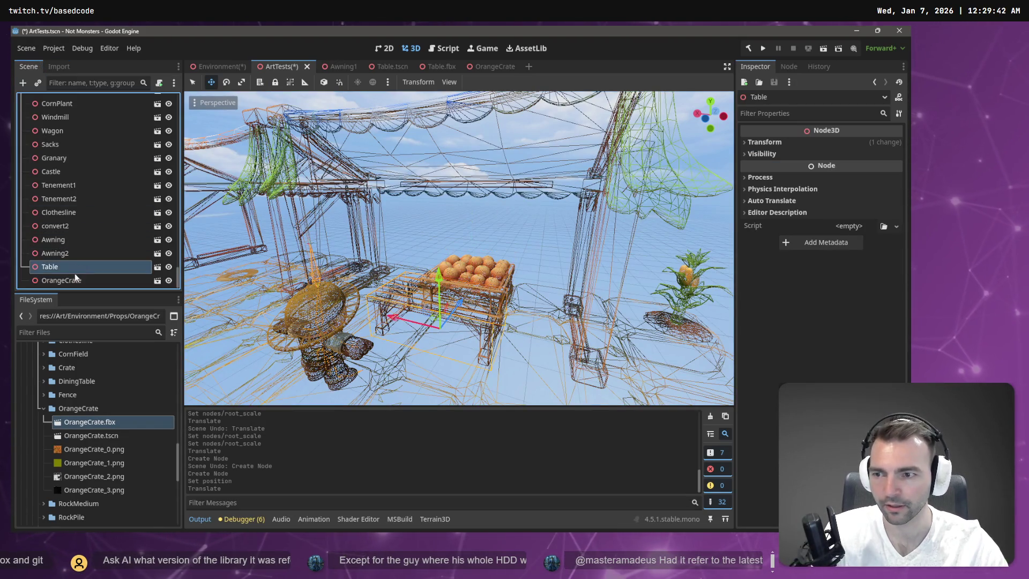
key(Delete)
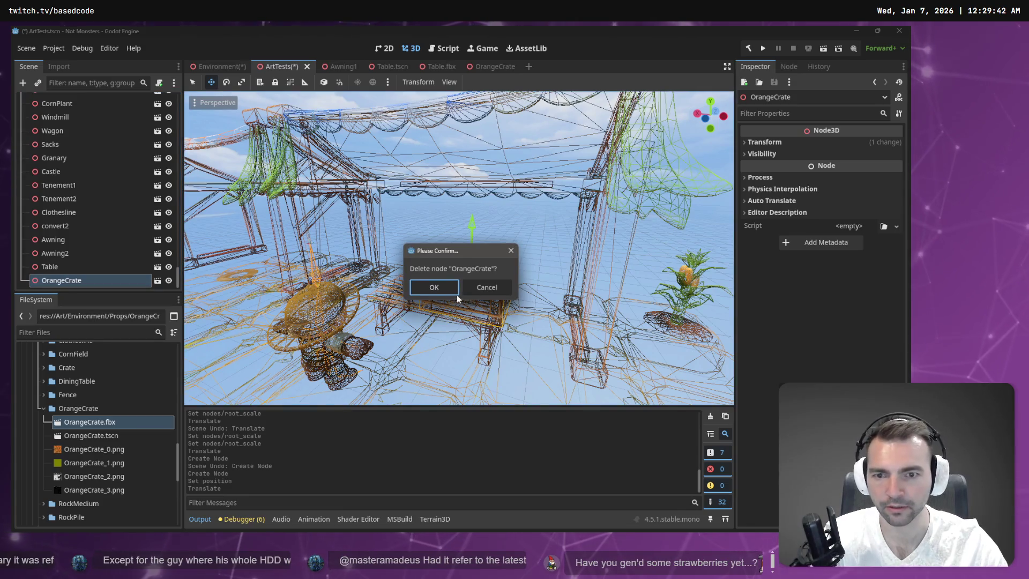
click(453, 292)
mouse_move(96, 435)
mouse_down()
mouse_move(155, 429)
mouse_move(458, 300)
mouse_move(450, 297)
mouse_up()
key(ctrl+s)
- Switch the viewport back to normal shading and begin freelook around the scene
click(497, 227)
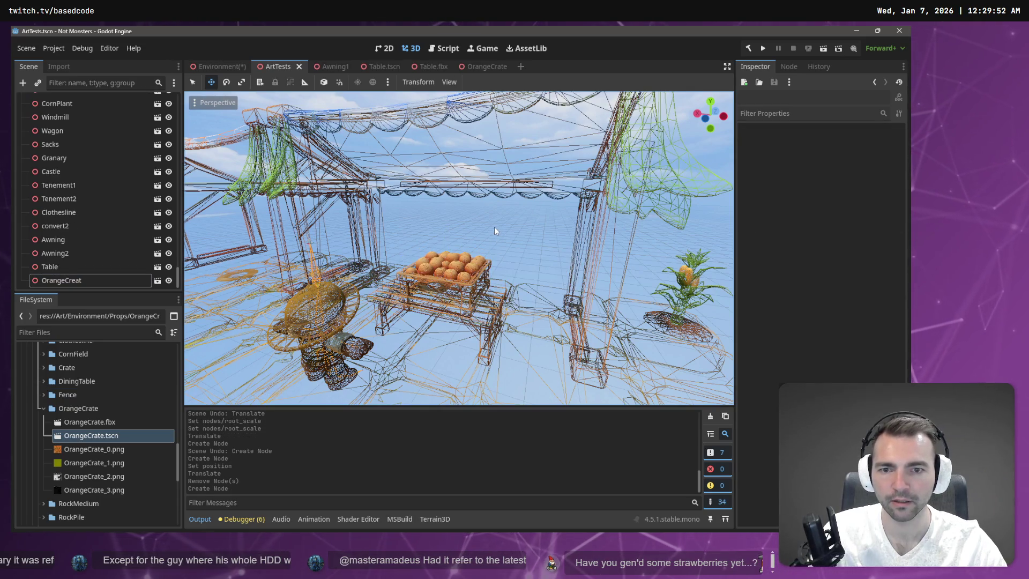
click(217, 103)
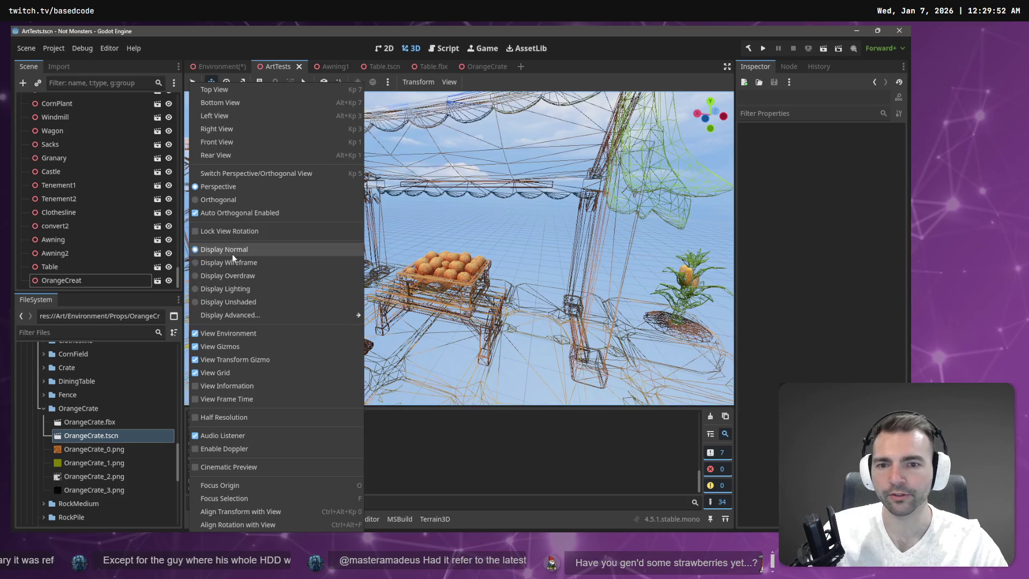
click(232, 250)
right_click(448, 223)
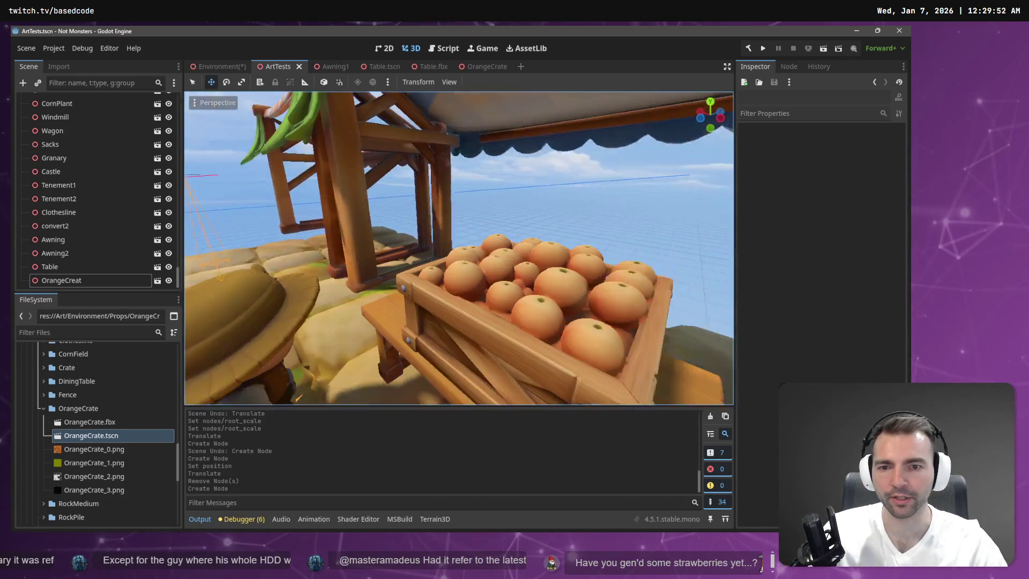
- Drag OrangeCrate.tscn onto the market table under the striped awning in the Environment scene
key(s)
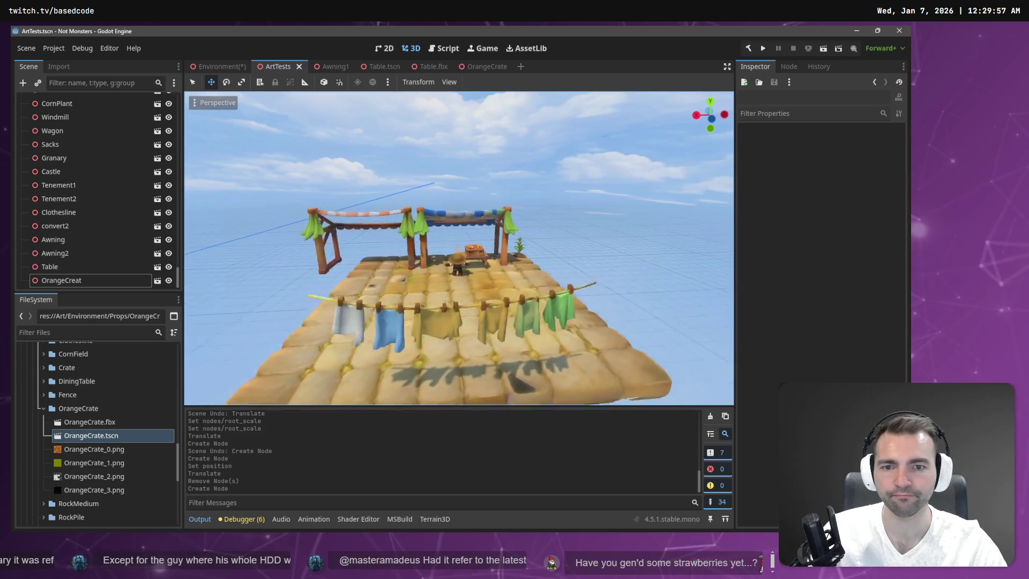
key(w)
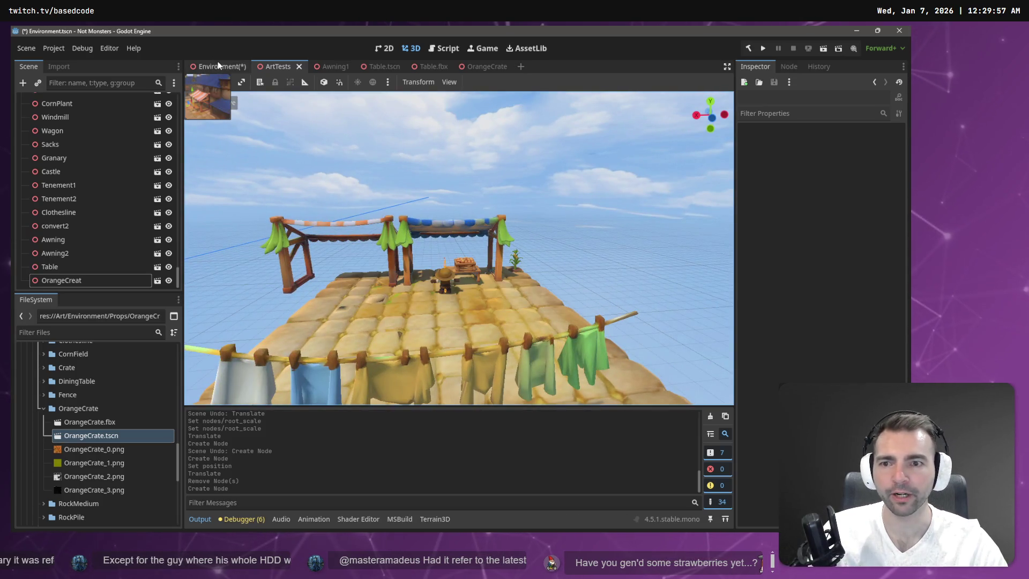
click(217, 62)
key(w)
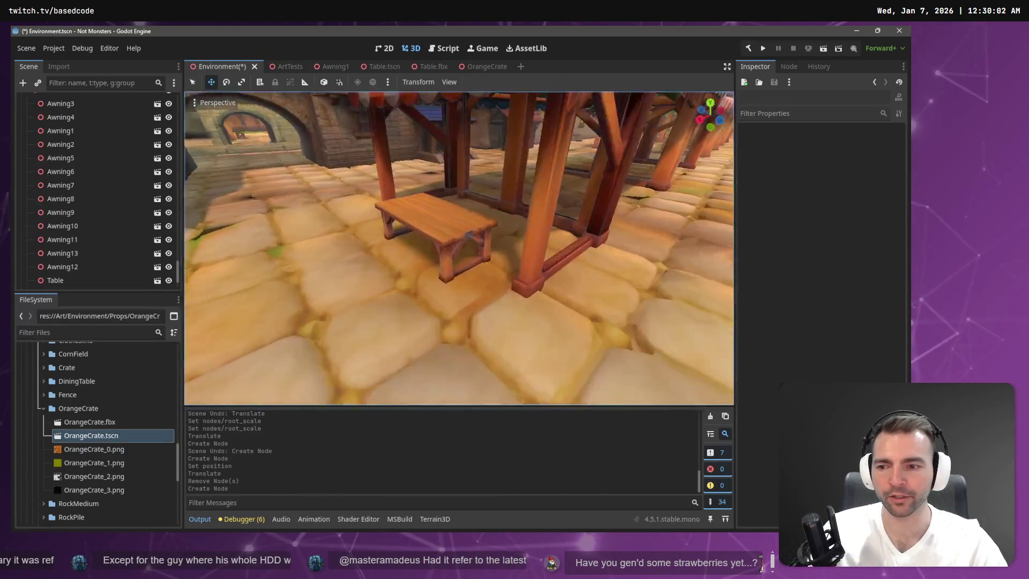
mouse_move(91, 435)
mouse_down()
mouse_move(420, 234)
mouse_move(454, 230)
mouse_move(456, 209)
mouse_up()
key(s)
key(s)
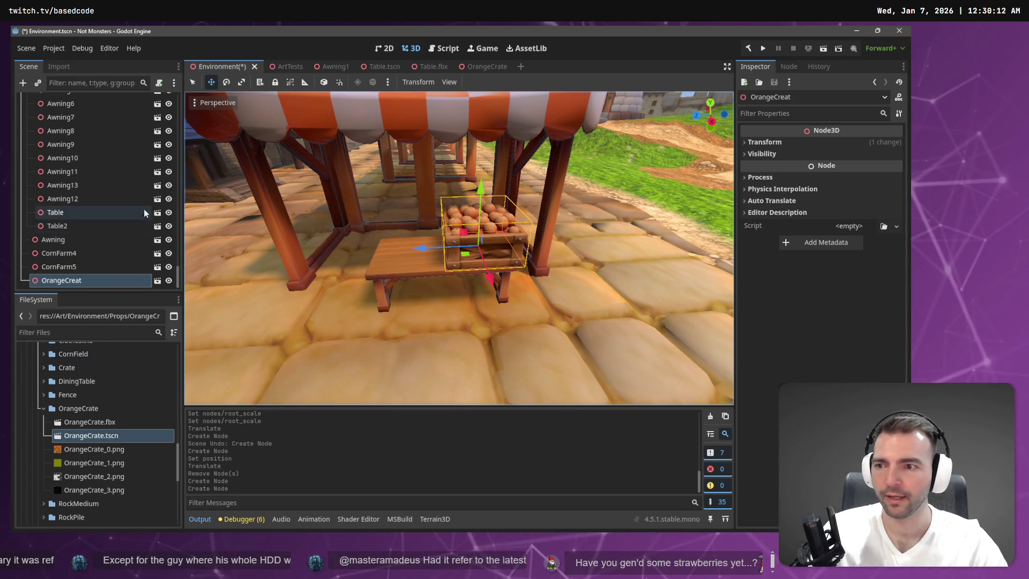
right_click(64, 282)
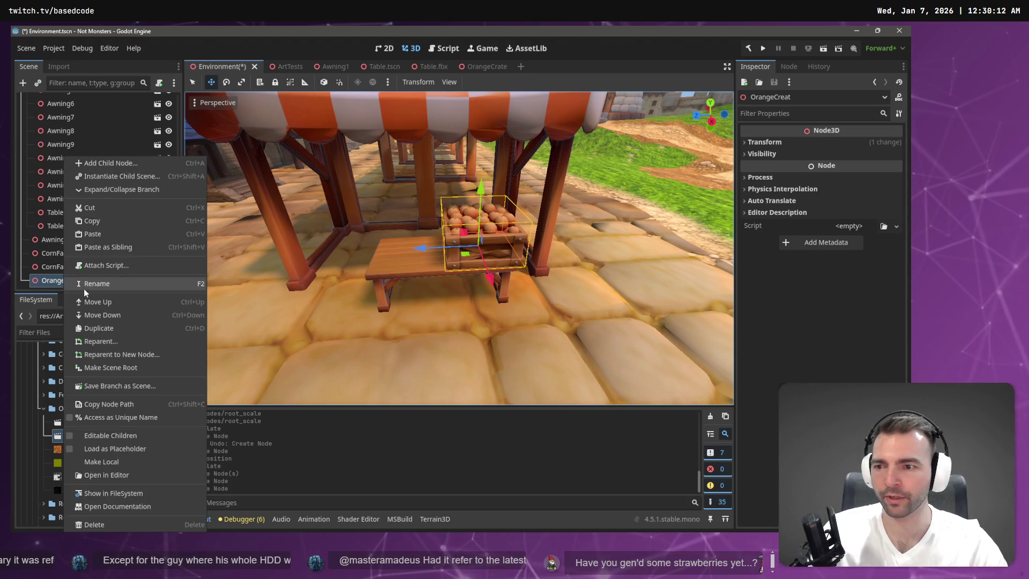
- Reparent OrangeCreat under FuitStand1 with Keep Global Transform so it stays on the table
click(120, 342)
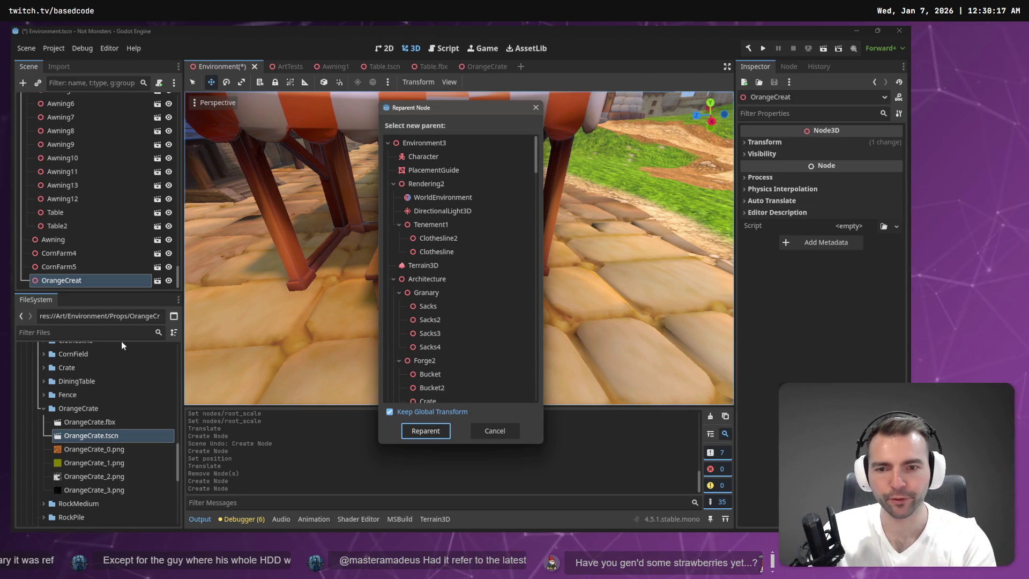
scroll(441, 303, down, 3)
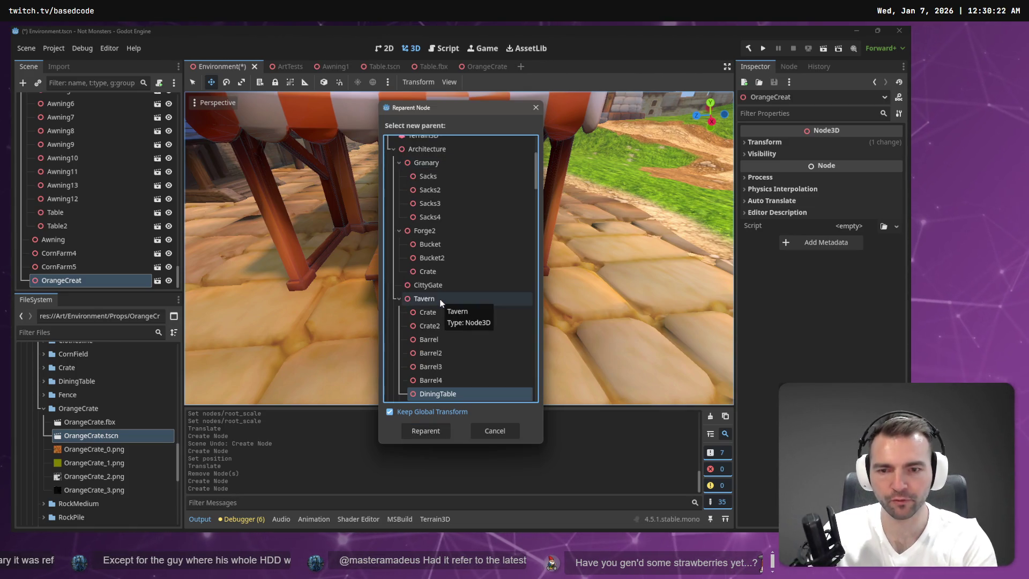
scroll(440, 303, down, 6)
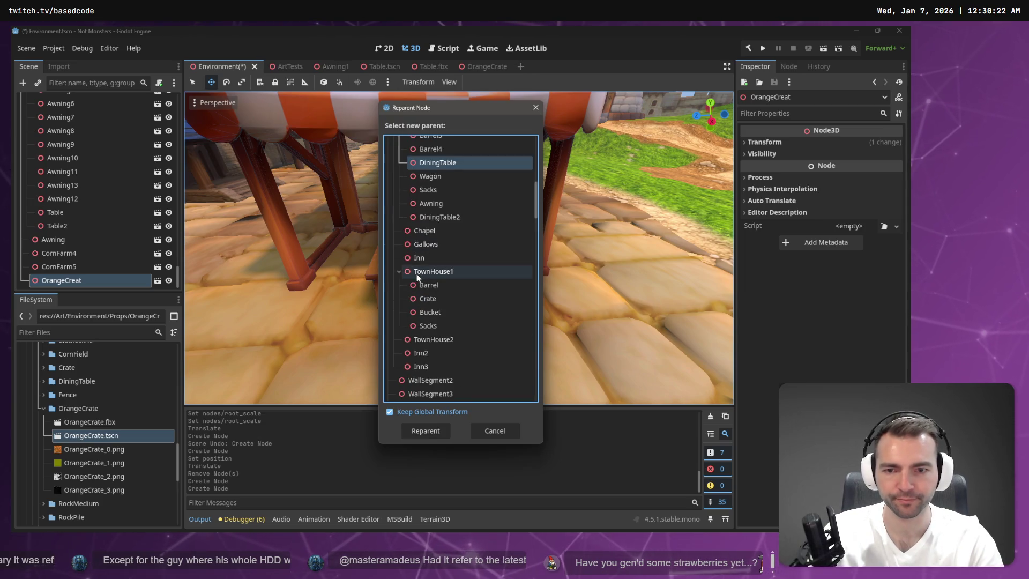
scroll(438, 298, down, 10)
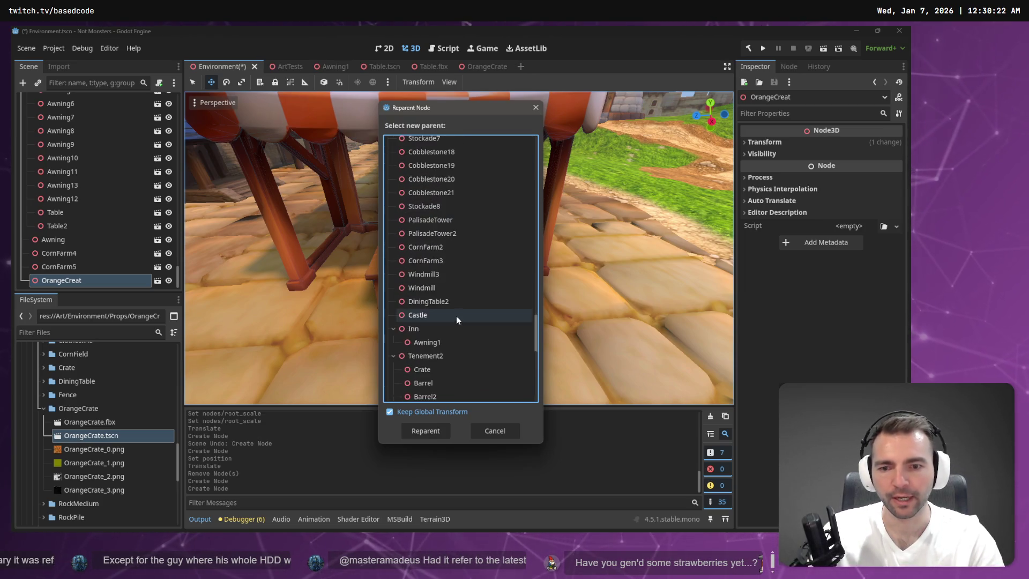
scroll(453, 343, up, 6)
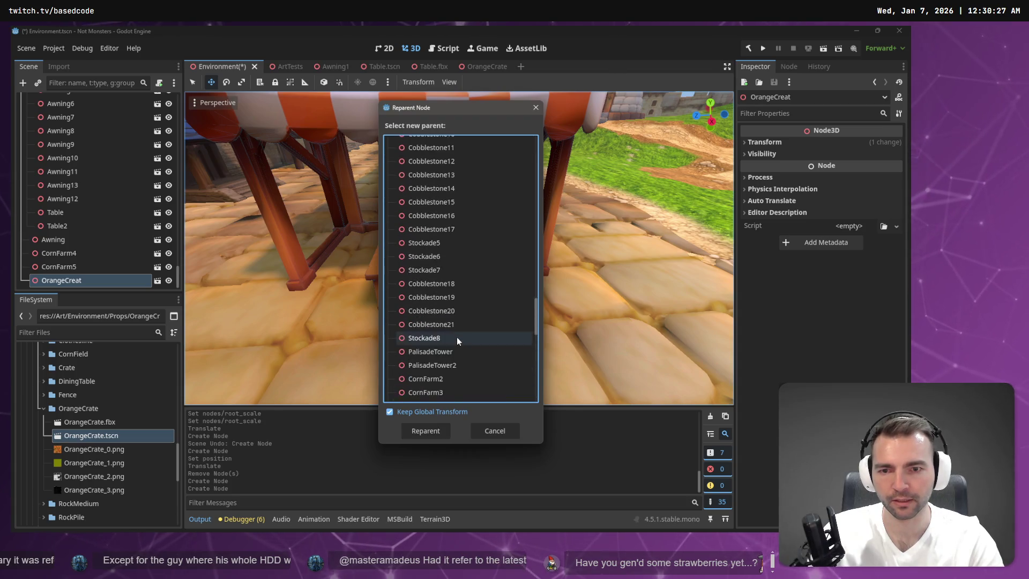
scroll(458, 336, down, 5)
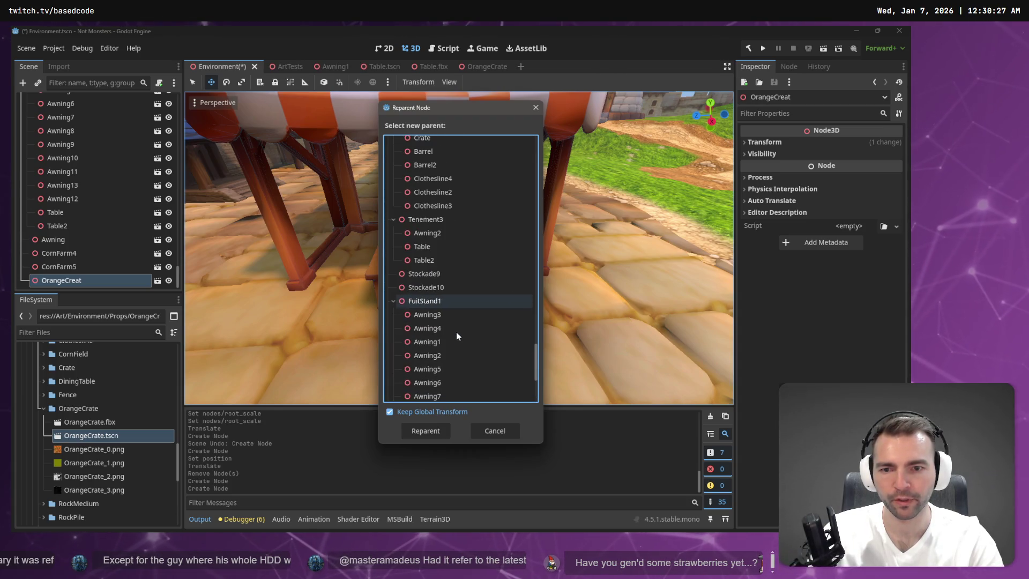
double_click(445, 300)
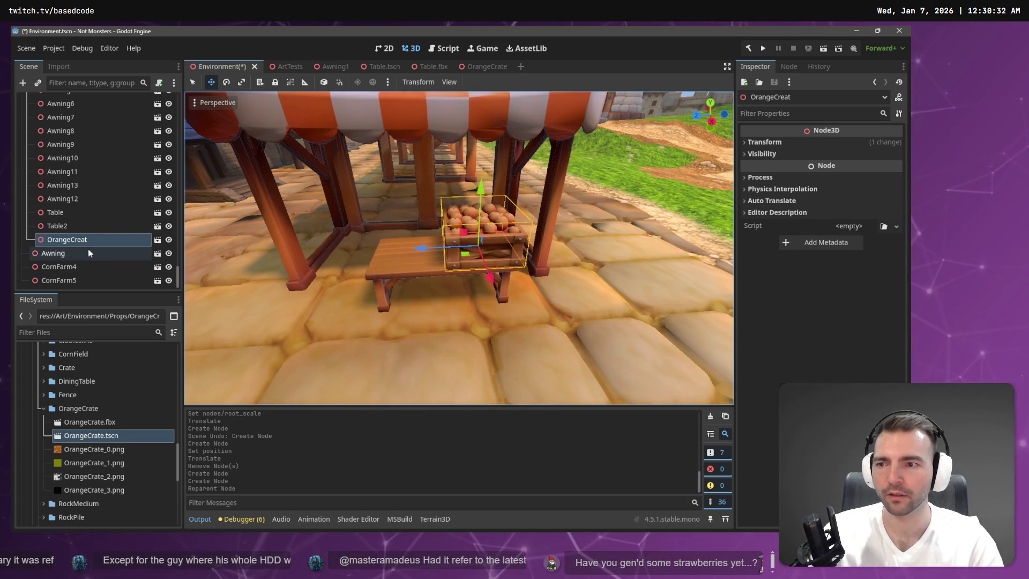
click(383, 260)
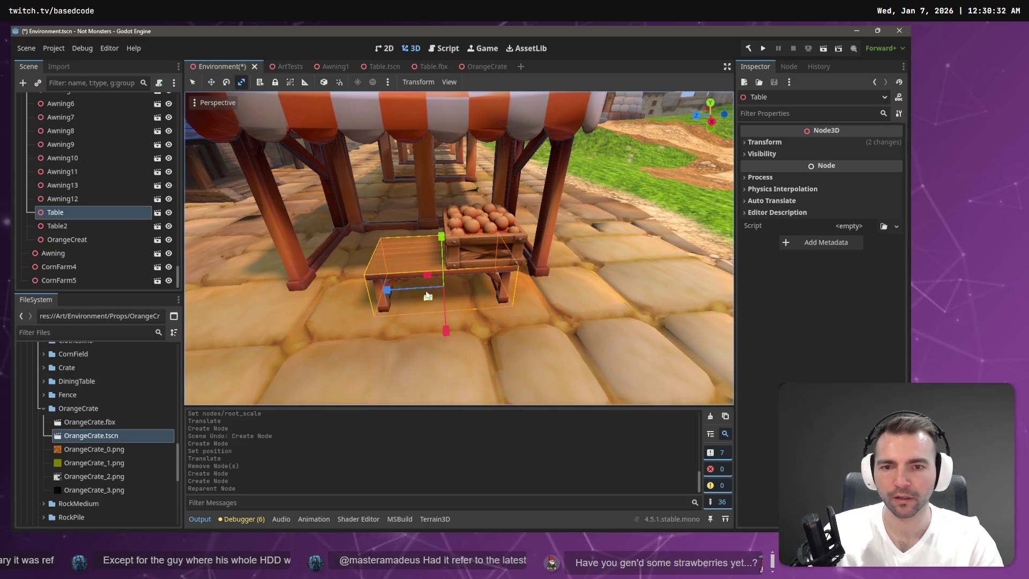
- Widen the Table and delete the extra Table2 node
drag(387, 289, 386, 290)
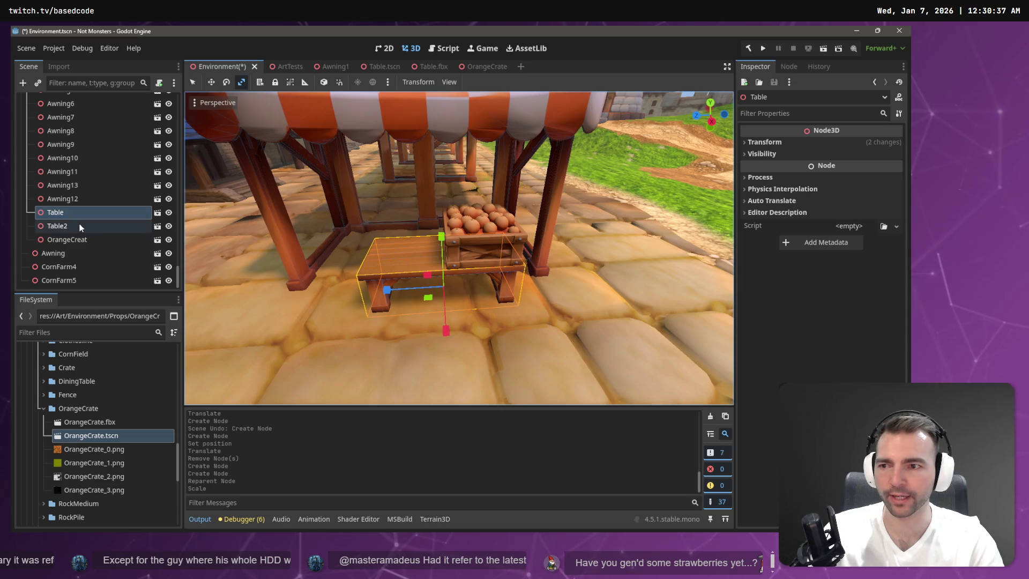
click(91, 226)
key(Delete)
key(Return)
- Make OrangeCreat a child of Table and paste a copy with its position zeroed to 0
drag(69, 239, 69, 227)
click(77, 231)
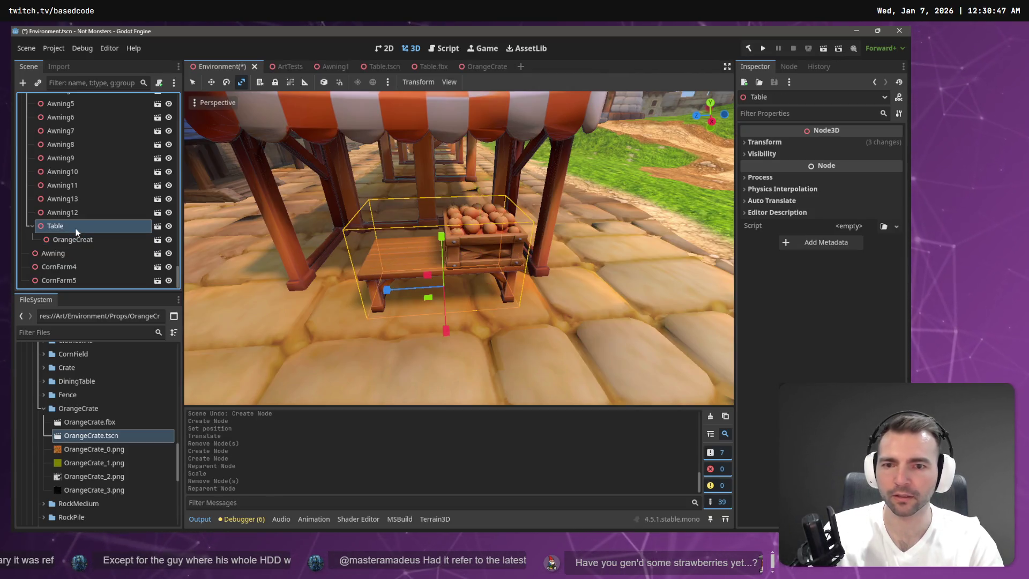
key(ctrl+v)
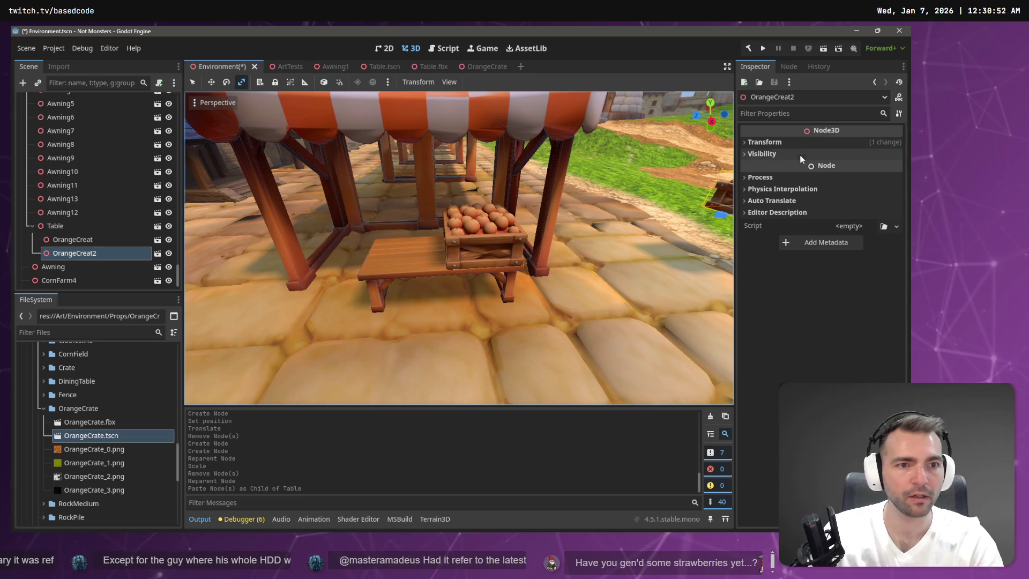
click(764, 142)
click(775, 169)
text(0)
key(Tab)
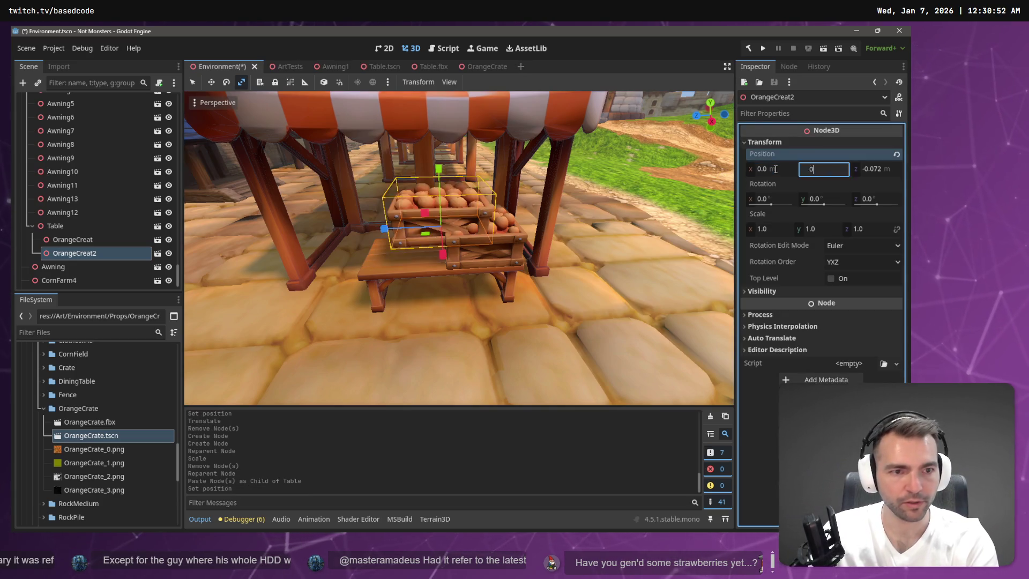
text(0)
key(Tab)
text(0)
key(Tab)
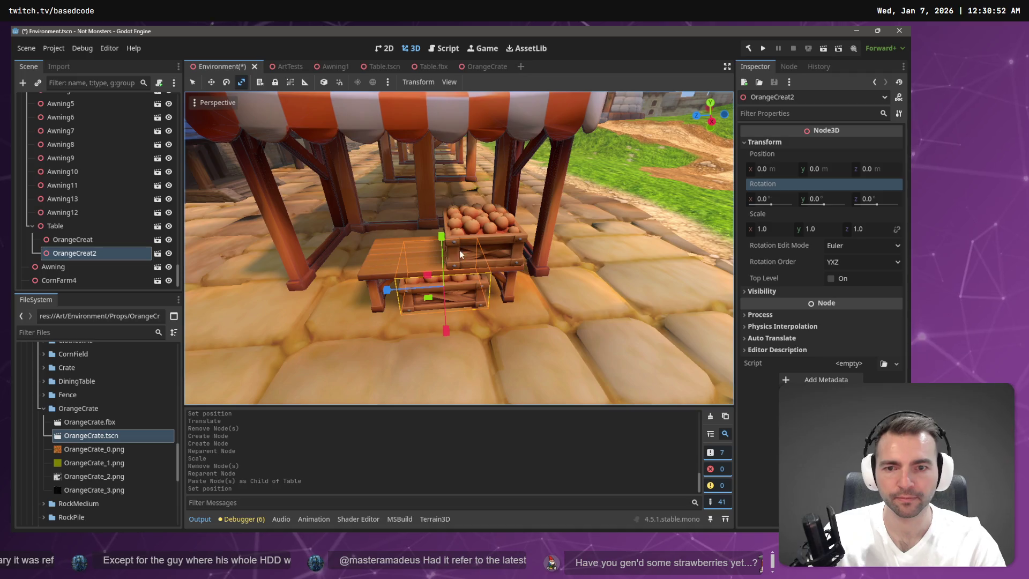
- Move the crate copy onto the tabletop, lined up beside the first crate
drag(449, 242, 438, 189)
drag(381, 250, 352, 245)
drag(395, 283, 394, 288)
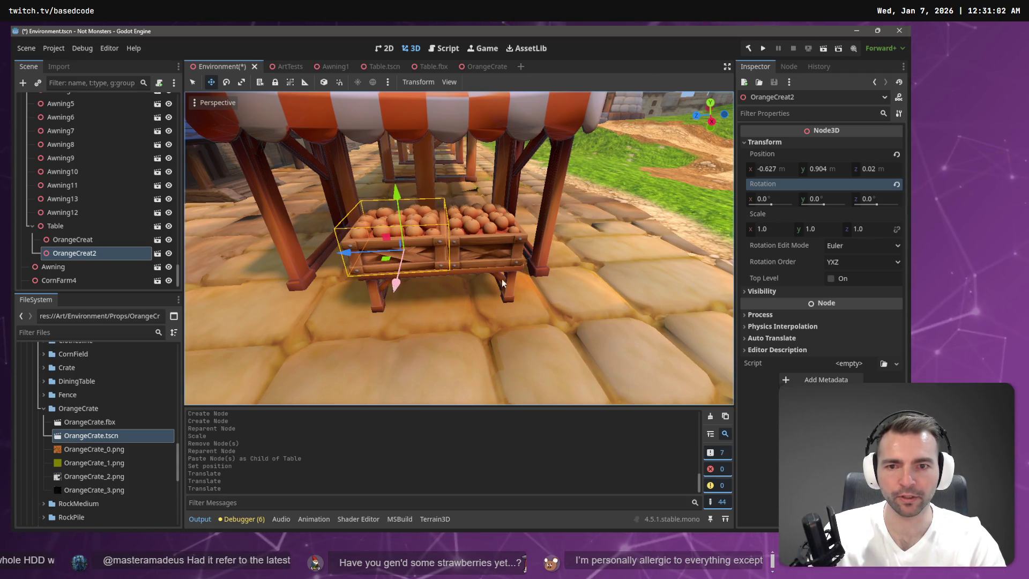
scroll(503, 283, down, 5)
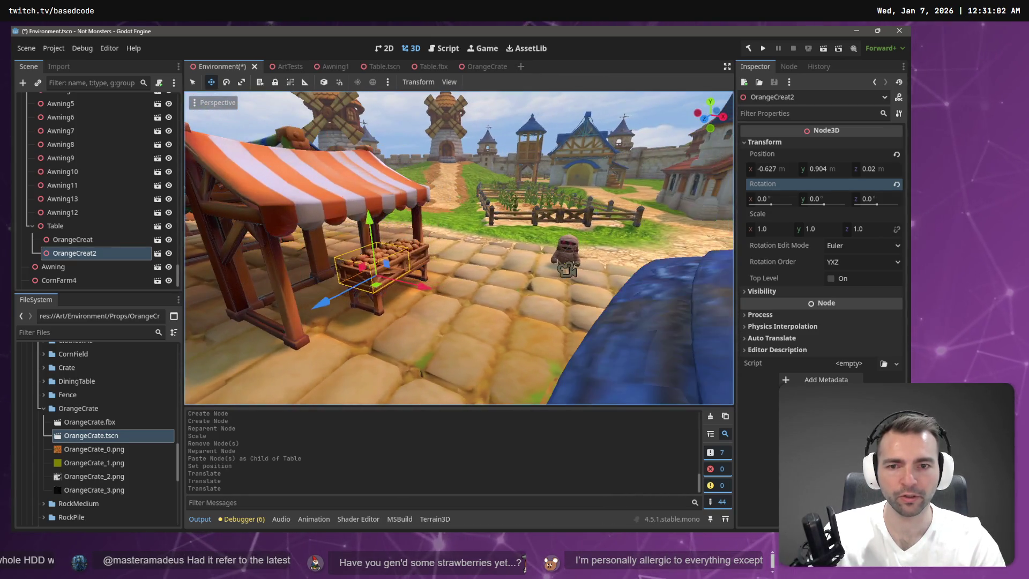
- Fly around the two crates on the stall table to inspect them, then save the Environment scene
key(w)
key(s)
key(w)
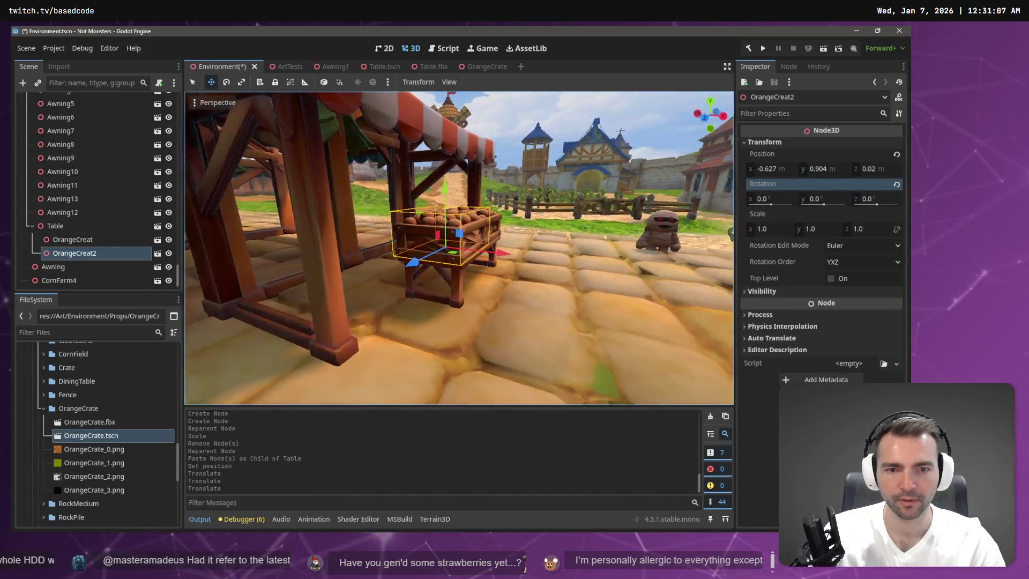
key(s)
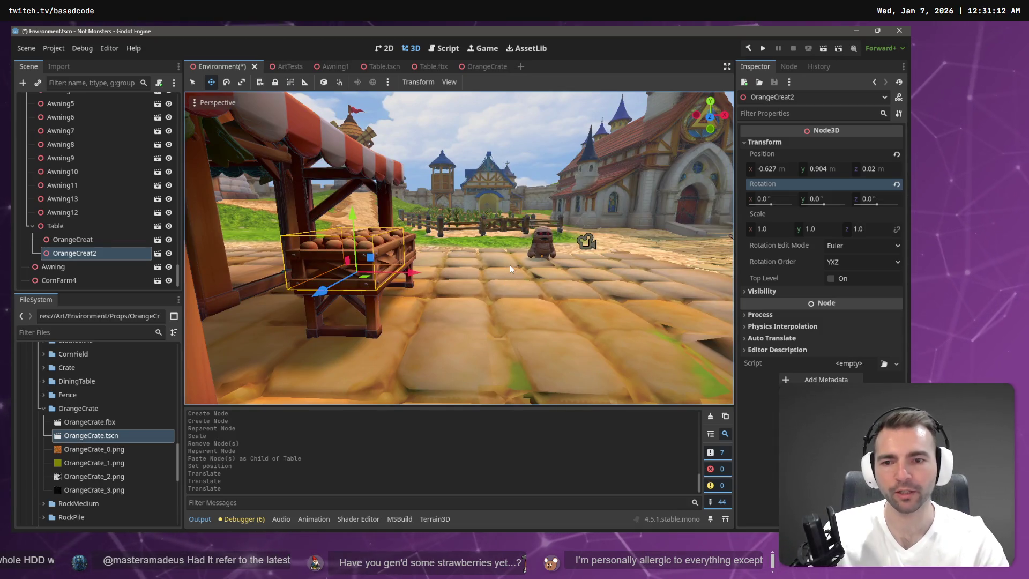
key(ctrl+s)
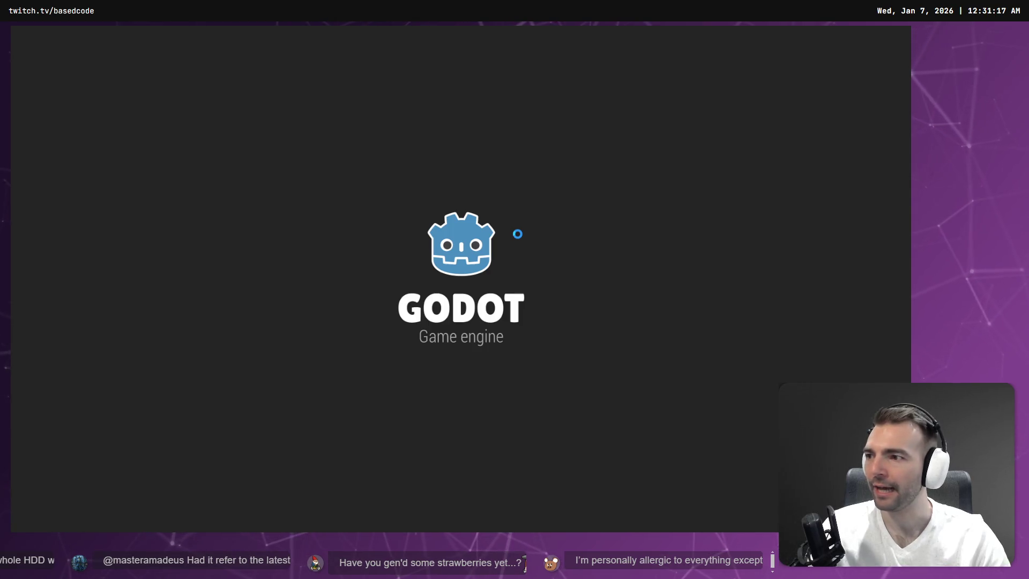
- Walk the mummy up to the orange-crate stall, then quit the game with Escape
key(s)
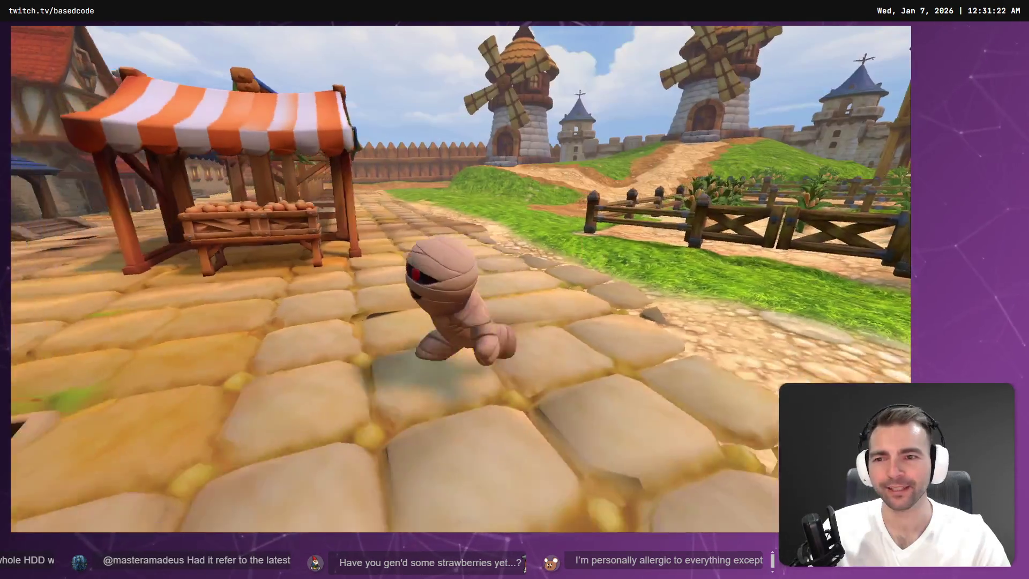
key(w)
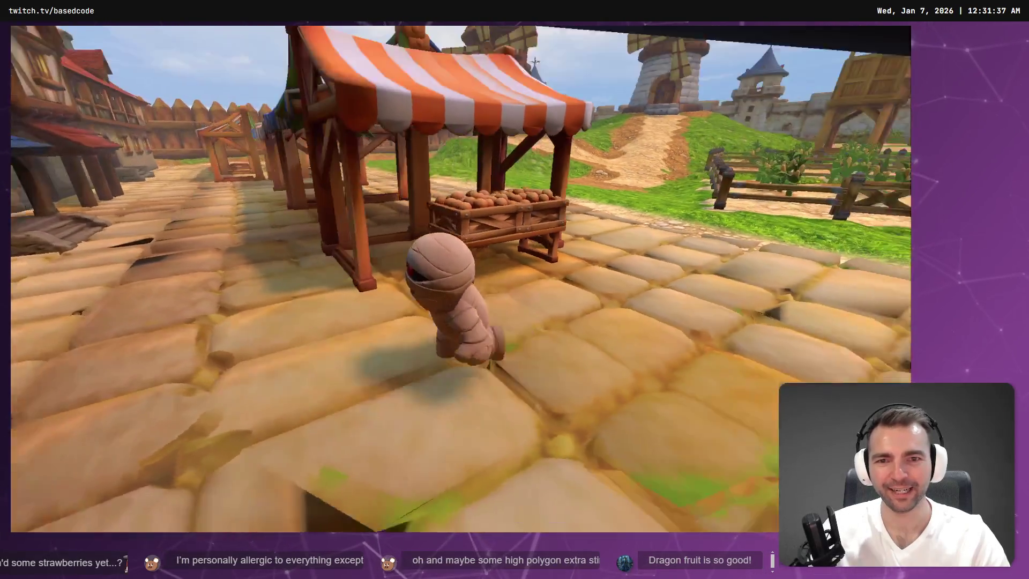
key(Escape)
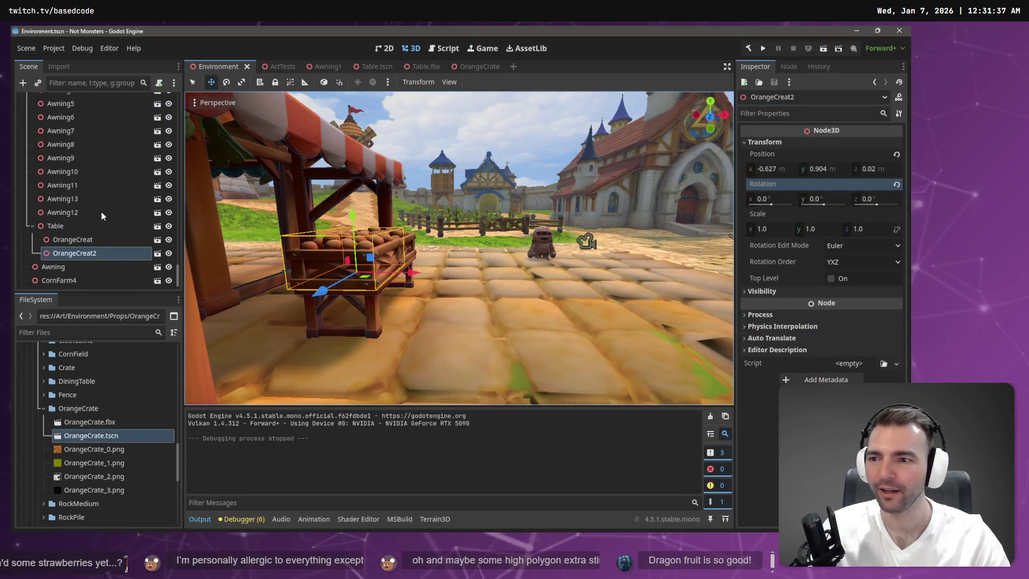
- Move the Table along X and Z so it sits under the awning
click(99, 226)
drag(435, 310, 462, 304)
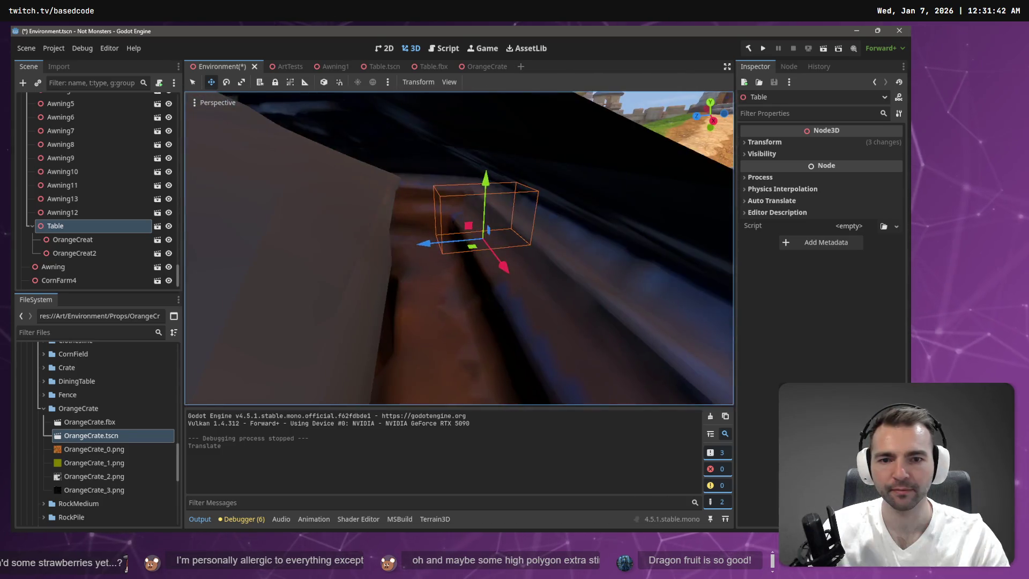
key(f)
drag(382, 336, 414, 336)
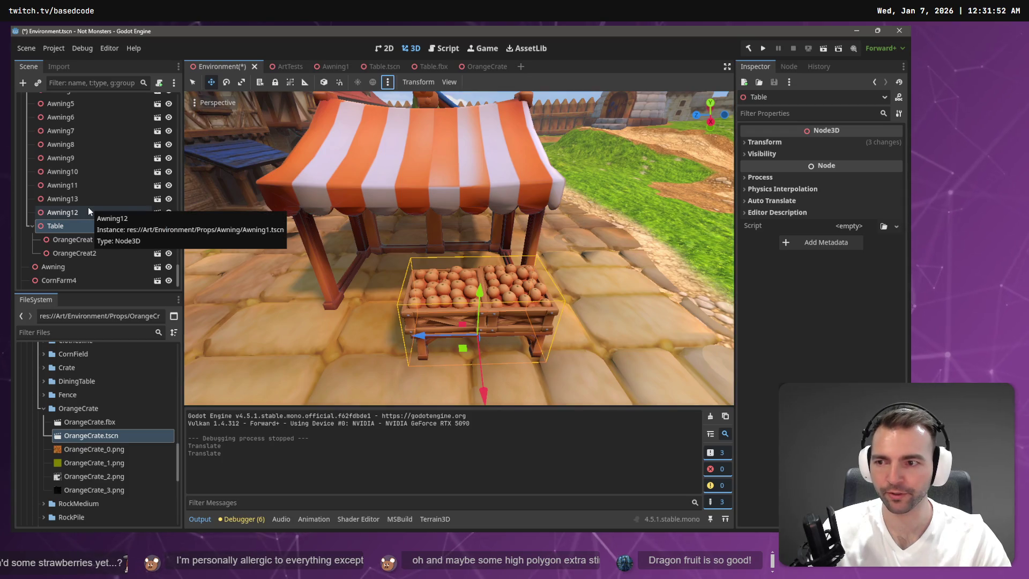
- Paste a copy of the table into FuitStand1 and slide it end to end with the original
double_click(69, 230)
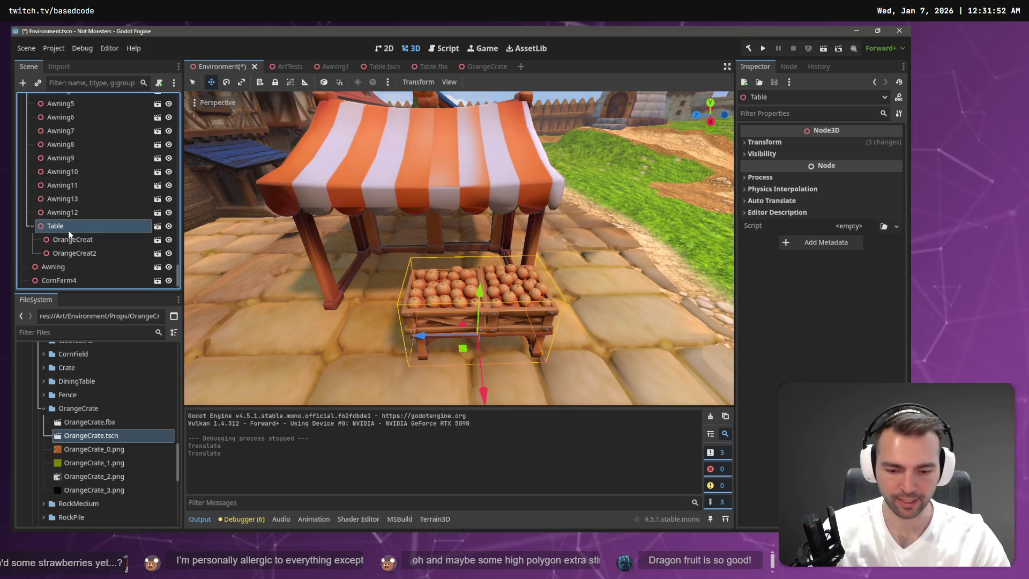
click(69, 231)
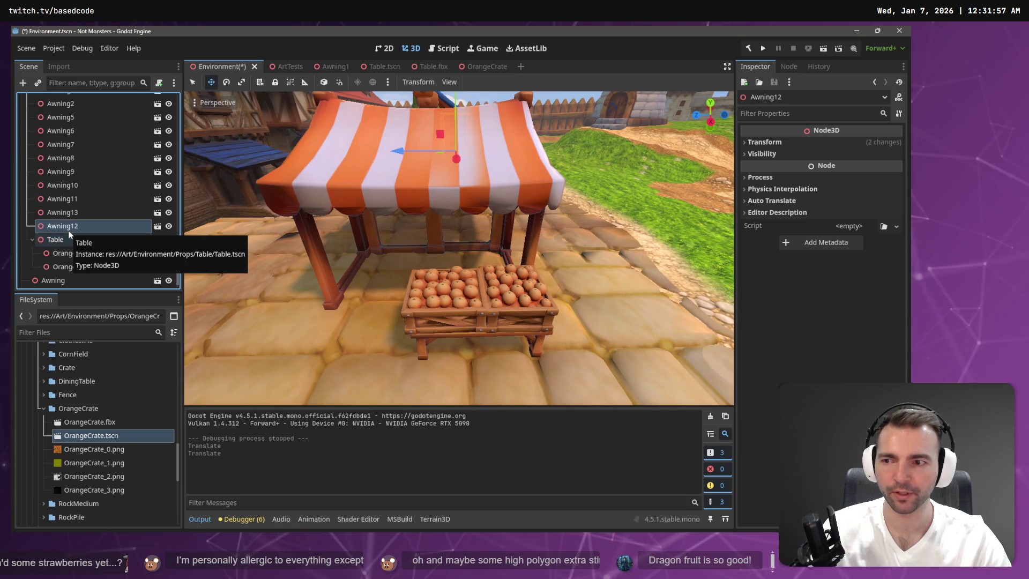
scroll(69, 234, up, 5)
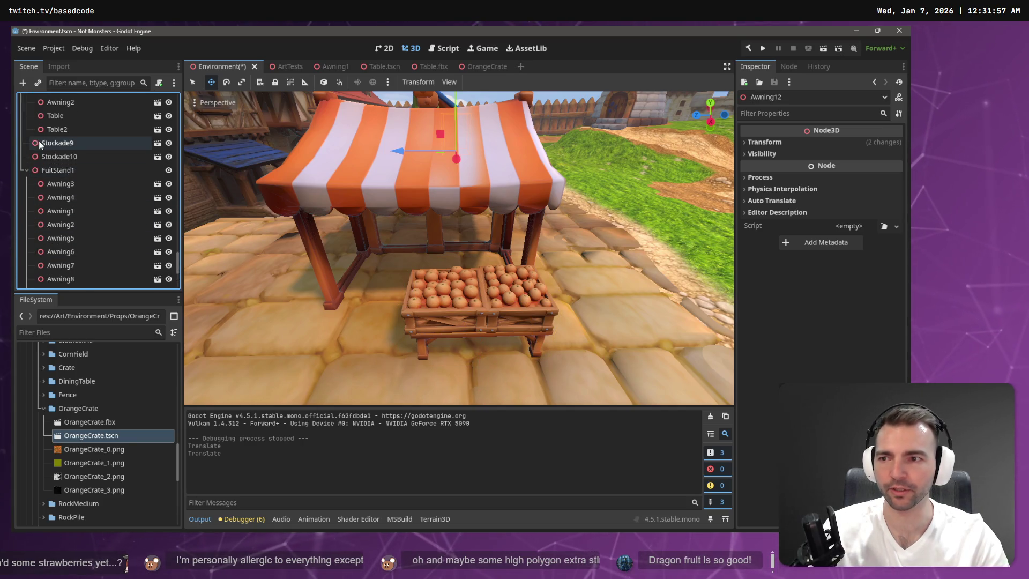
click(63, 171)
key(ctrl+v)
mouse_move(423, 335)
mouse_down()
mouse_move(293, 330)
mouse_move(335, 336)
mouse_move(321, 337)
mouse_up()
ctrl+click(61, 241)
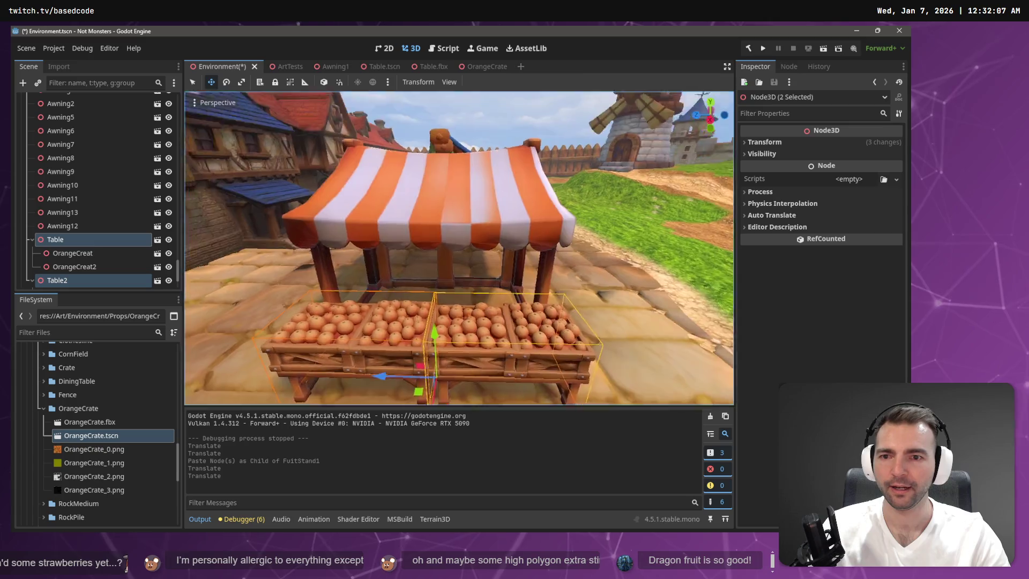
scroll(271, 244, up, 5)
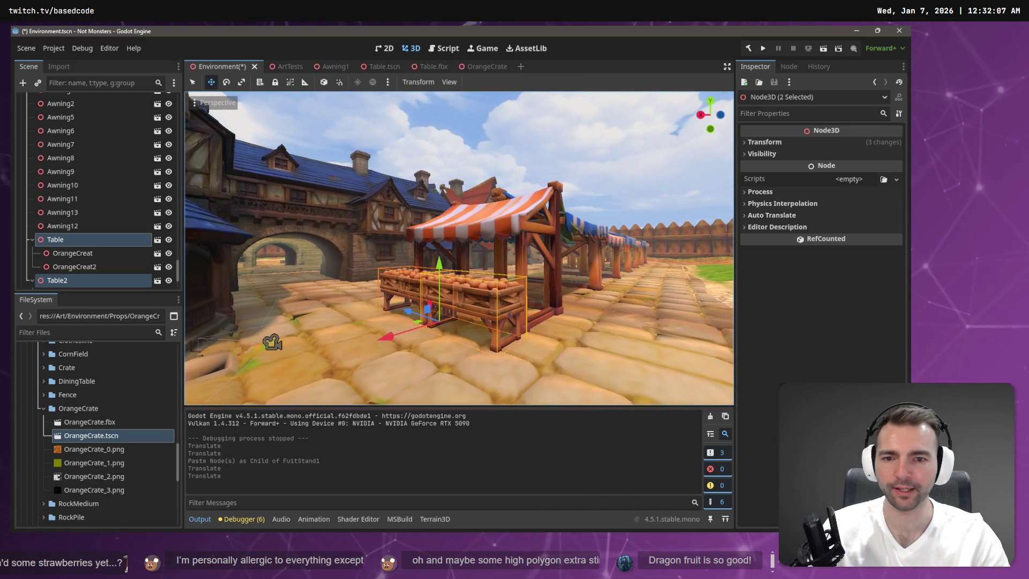
click(191, 103)
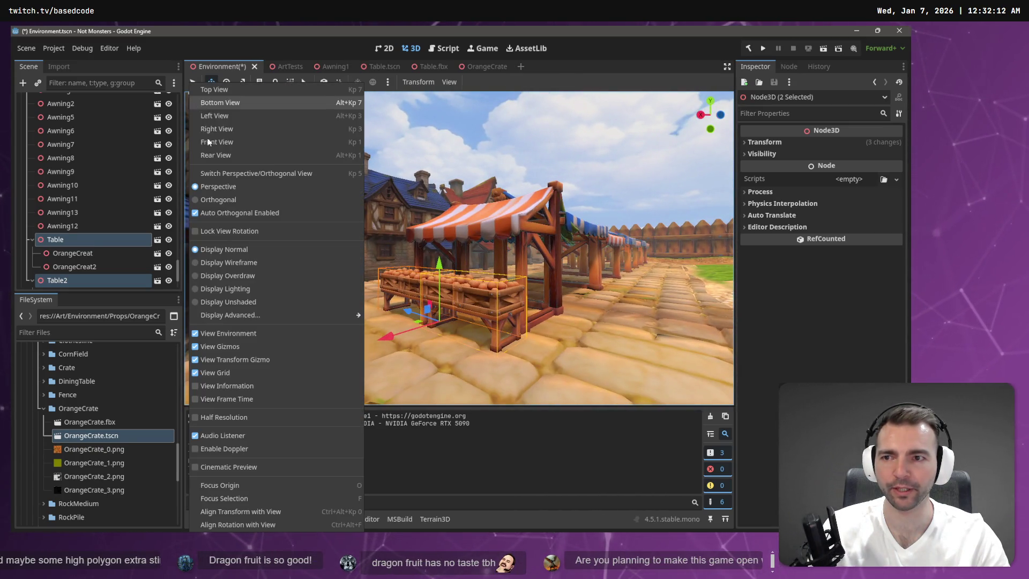
- View the crate tables in wireframe display, then restore normal shaded display
click(246, 262)
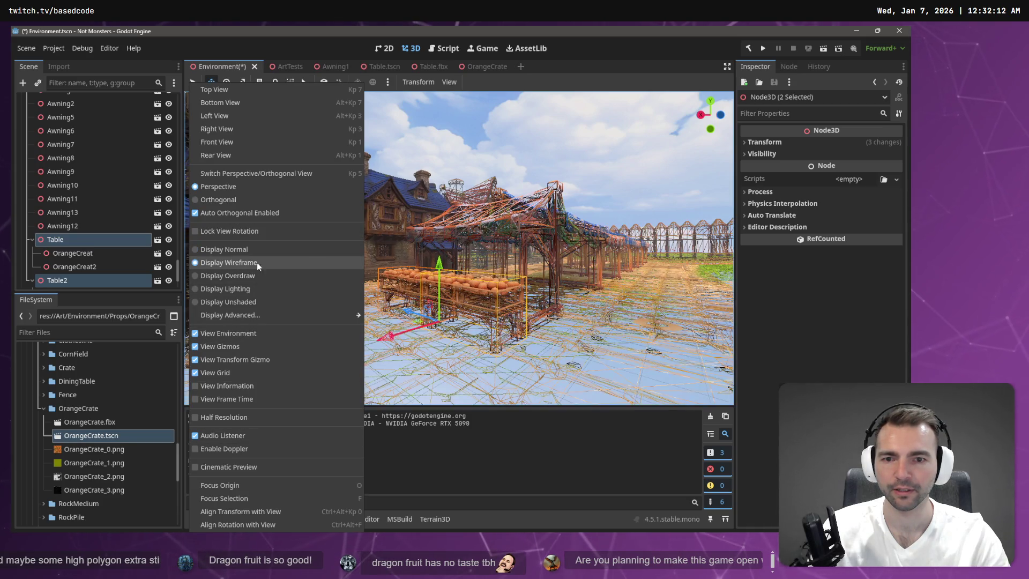
click(503, 131)
scroll(459, 248, up, 5)
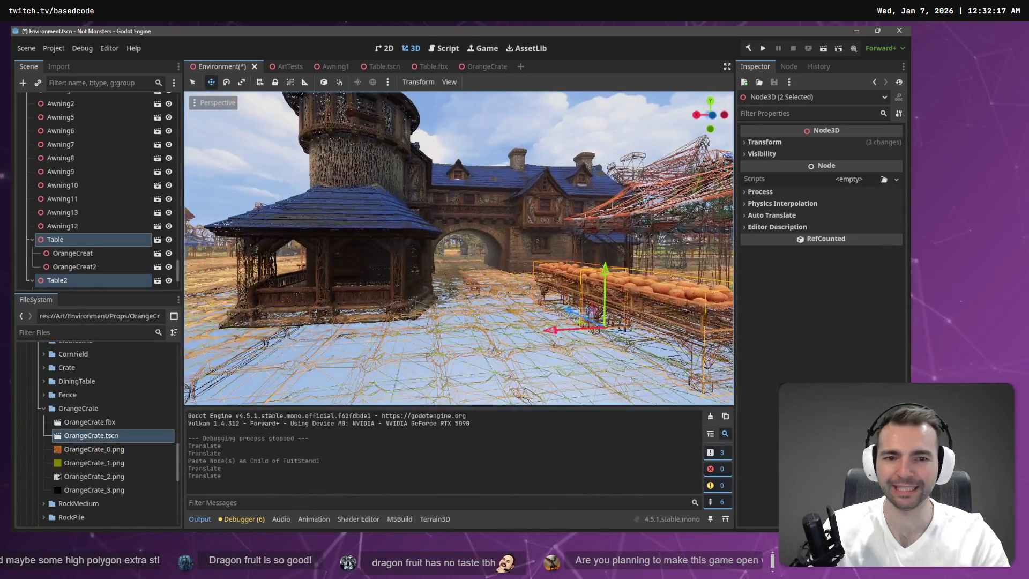
scroll(459, 248, down, 5)
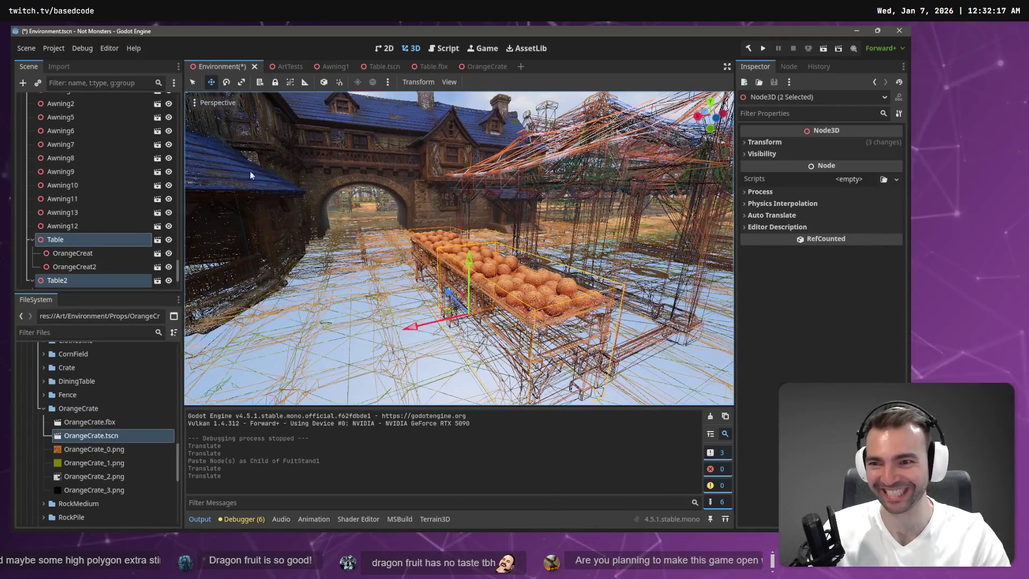
click(207, 102)
click(227, 249)
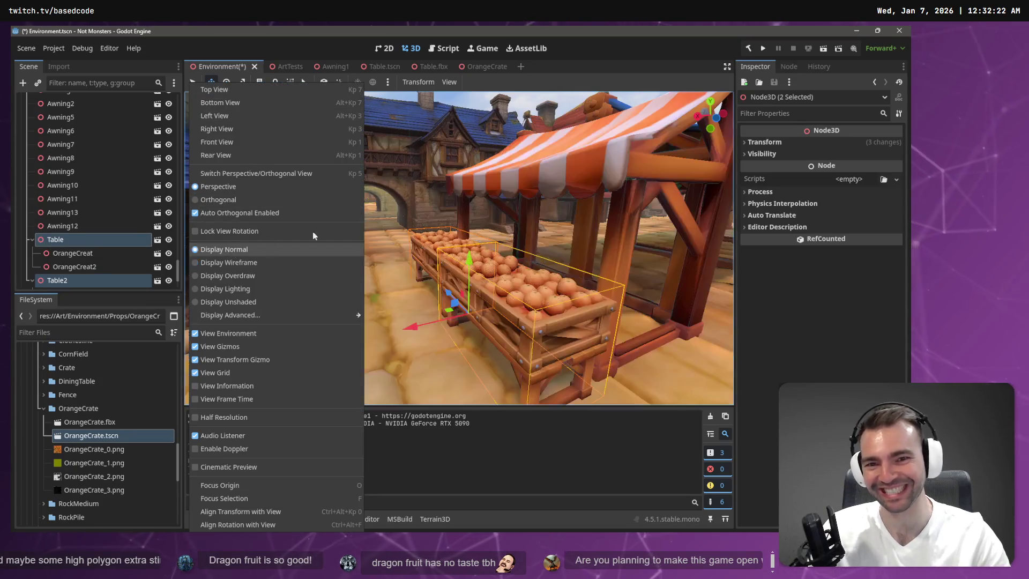
click(528, 93)
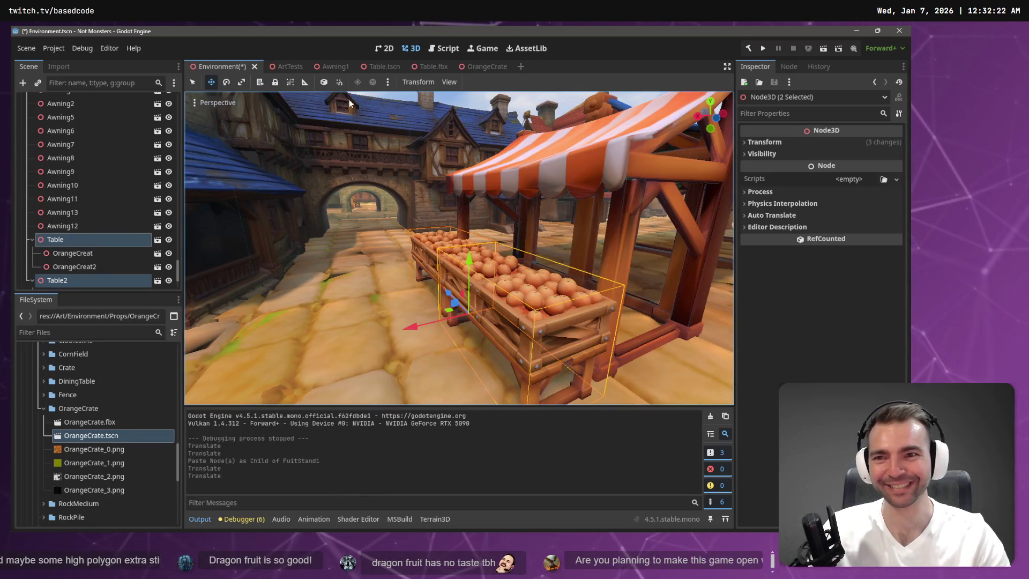
- Save Environment.tscn and switch to the OrangeCrate scene
key(s)
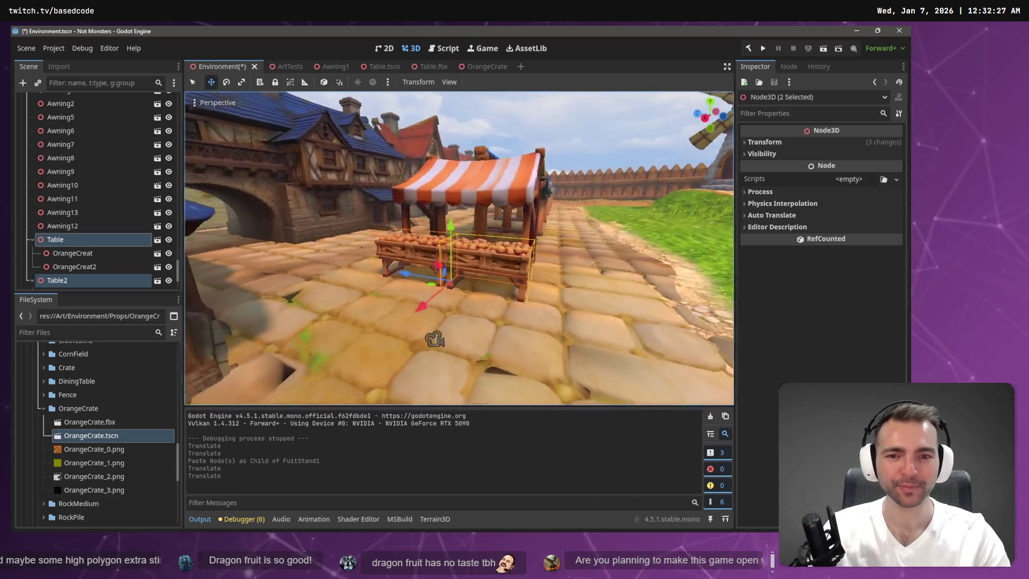
key(ctrl+s)
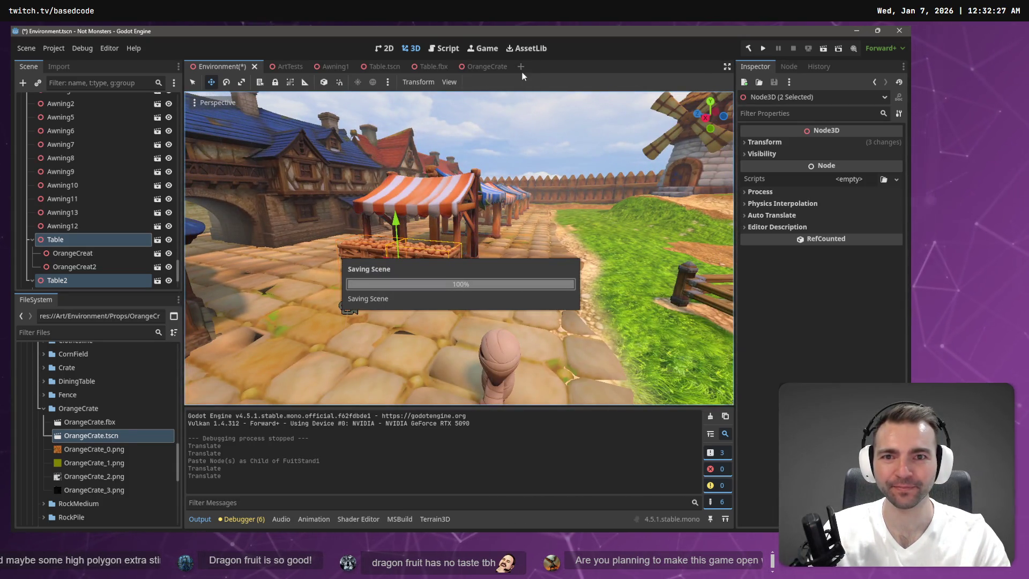
click(478, 66)
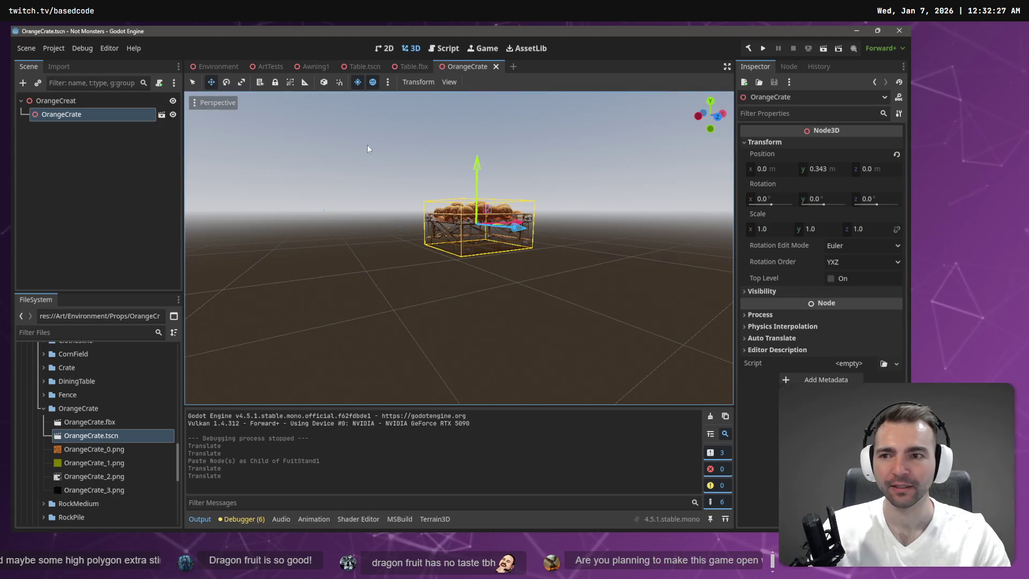
- Add a StaticBody3D child to the crate root, undoing a mistaken 2D static body first
click(39, 140)
click(67, 100)
right_click(67, 100)
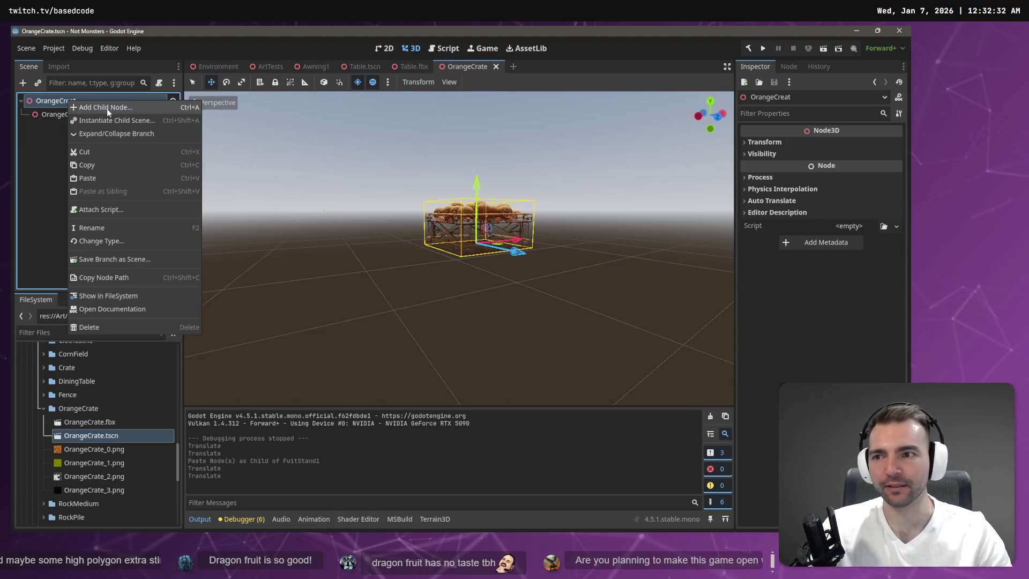
click(107, 108)
double_click(384, 194)
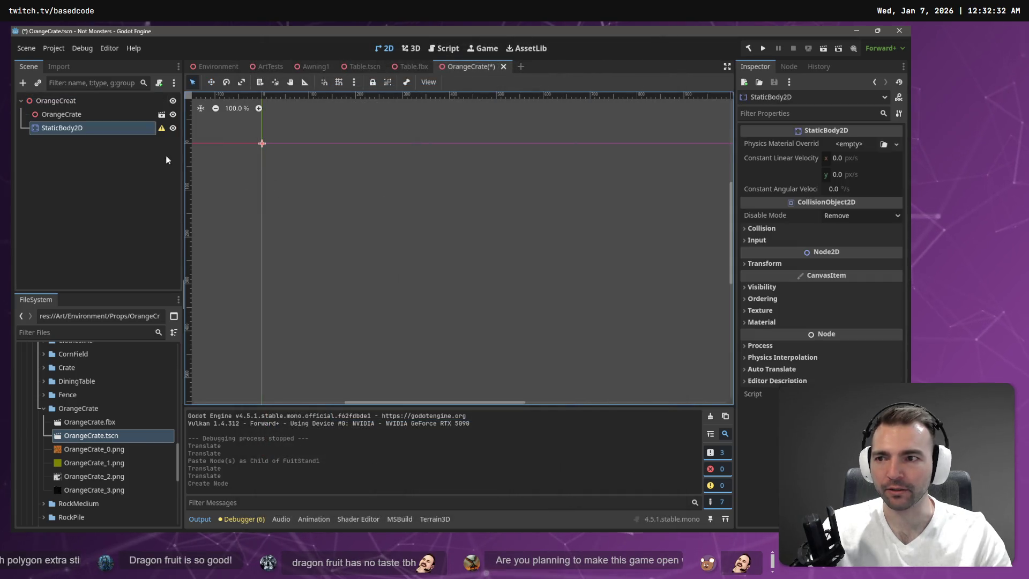
key(ctrl+z)
click(59, 100)
right_click(59, 101)
click(80, 111)
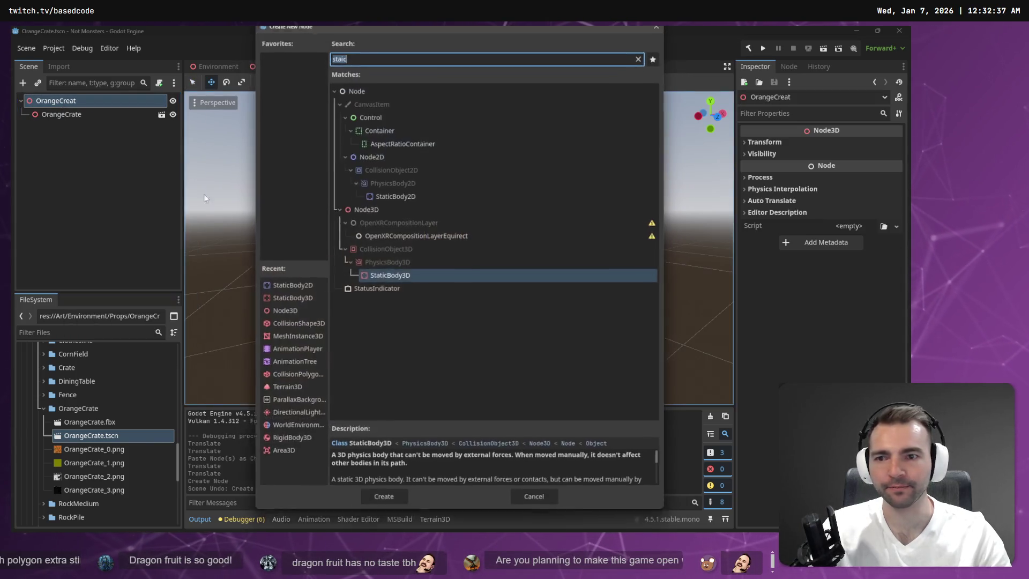
double_click(404, 273)
click(895, 145)
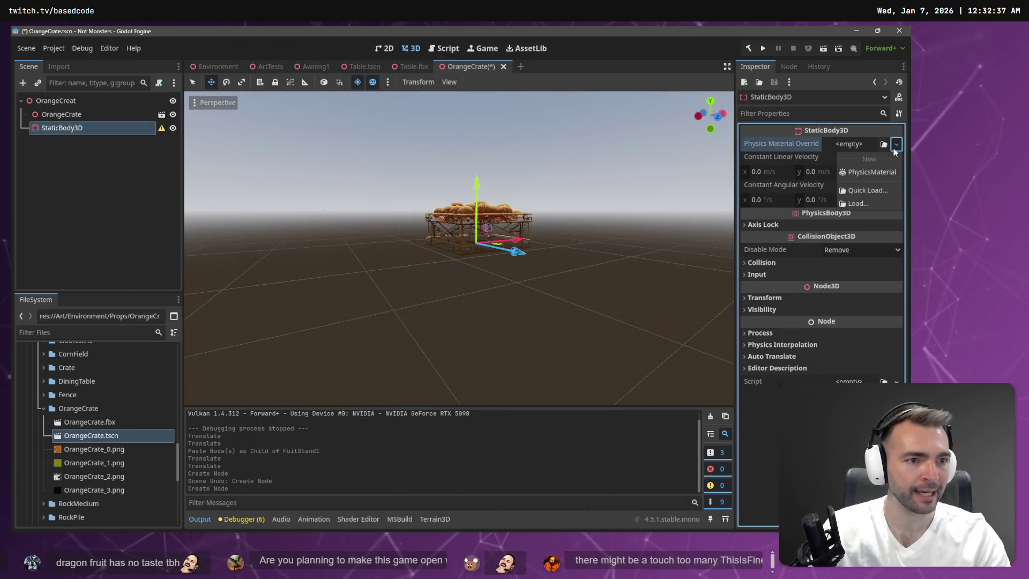
click(818, 161)
click(895, 145)
click(159, 152)
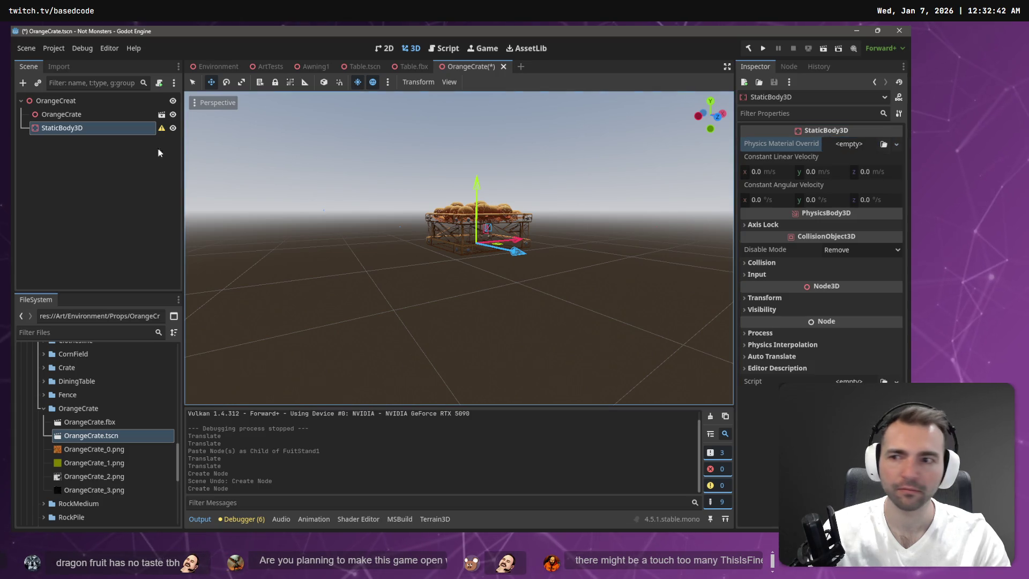
- Add a CollisionShape3D under the StaticBody3D and give it a New BoxShape3D
right_click(74, 133)
click(97, 133)
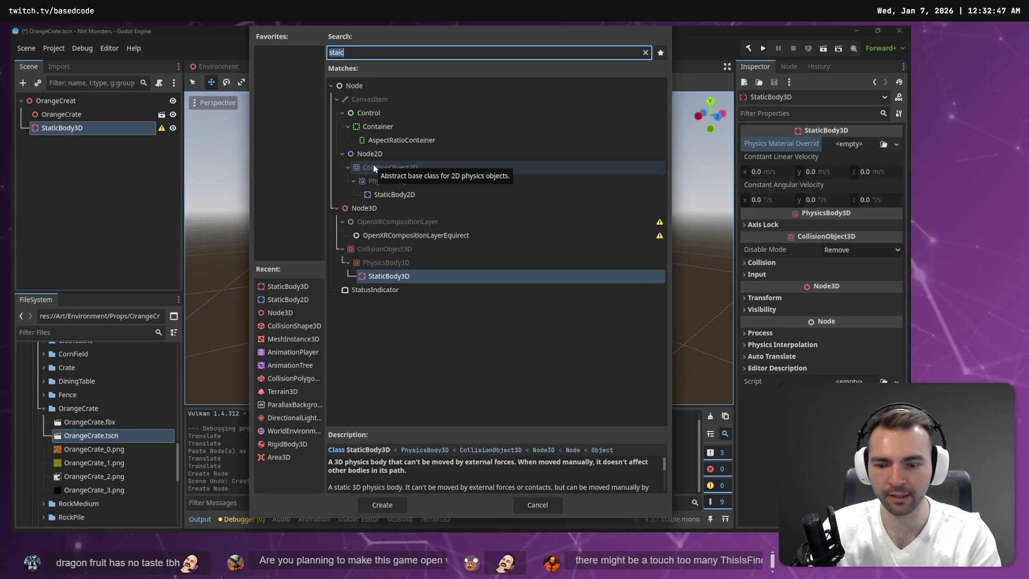
text(Collision)
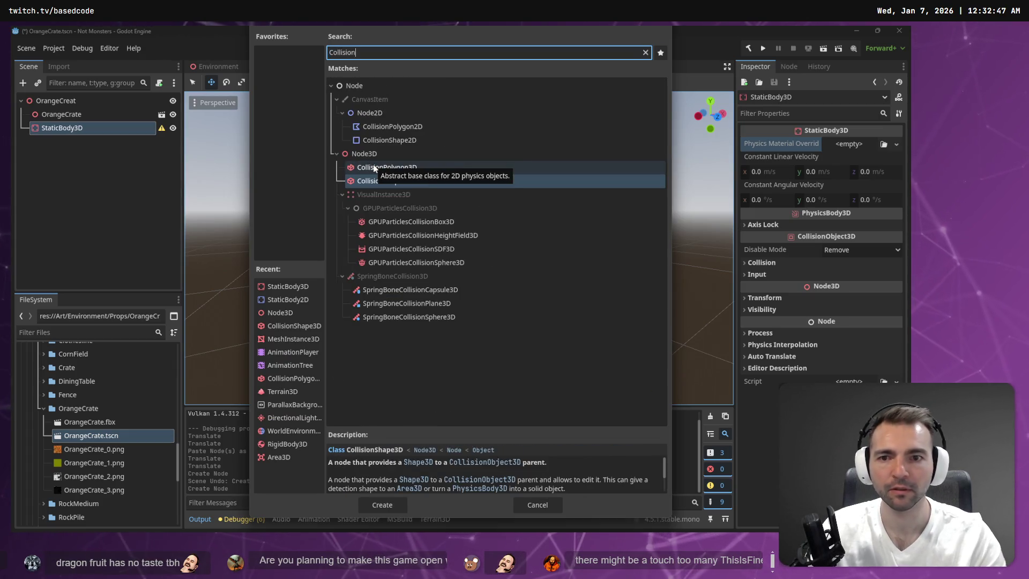
double_click(351, 181)
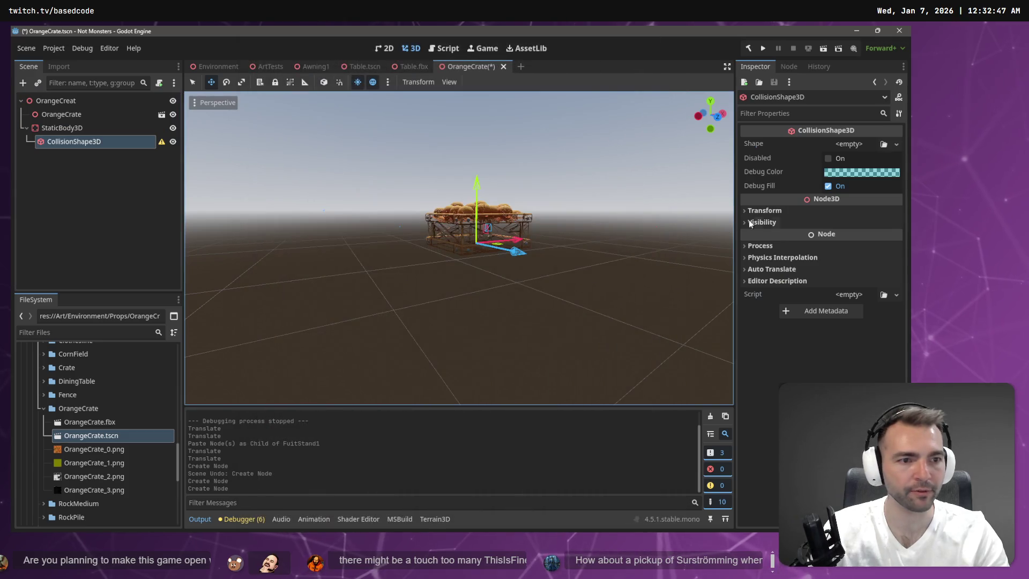
click(896, 144)
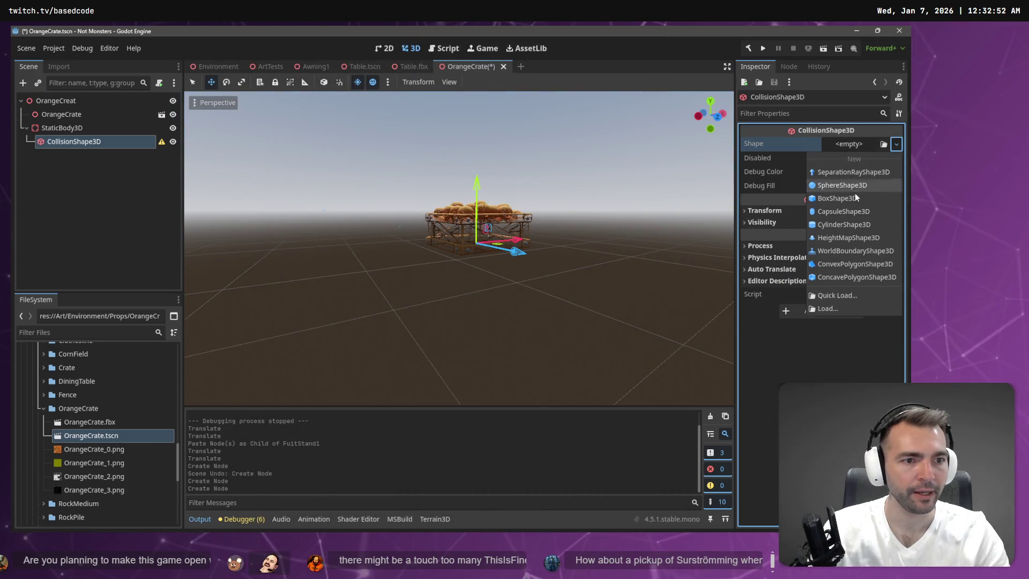
click(837, 198)
scroll(688, 218, up, 5)
- Frame the crate and resize the collision box along Z to match it
key(f)
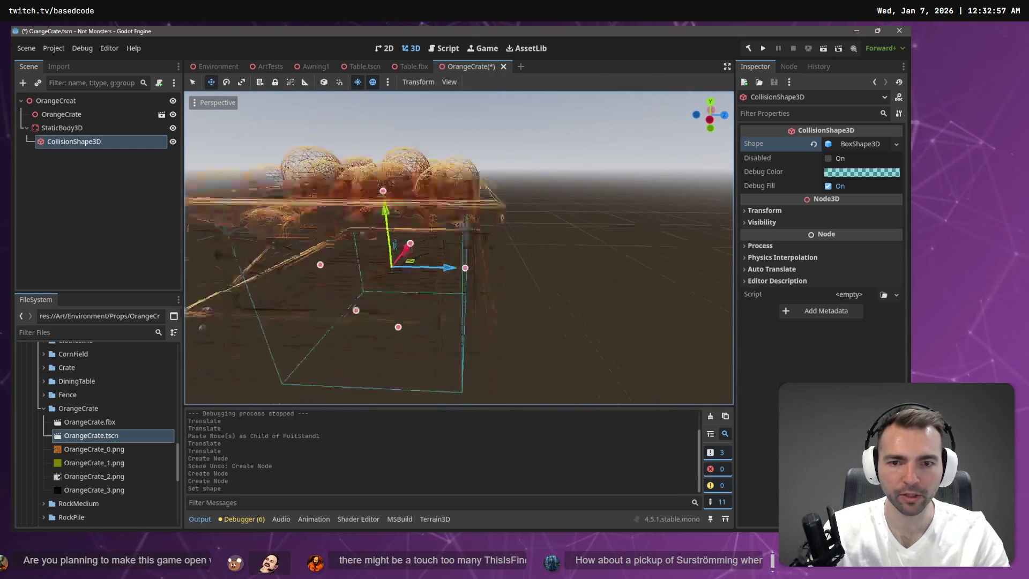
drag(447, 215, 447, 236)
drag(465, 300, 486, 301)
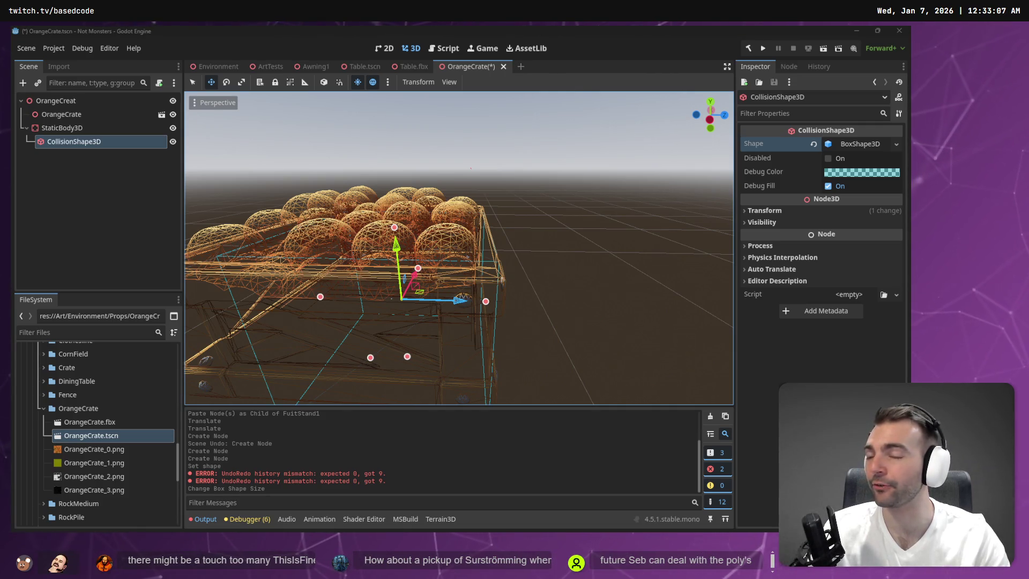
drag(321, 296, 302, 295)
scroll(301, 296, down, 5)
scroll(510, 306, up, 6)
scroll(510, 305, down, 3)
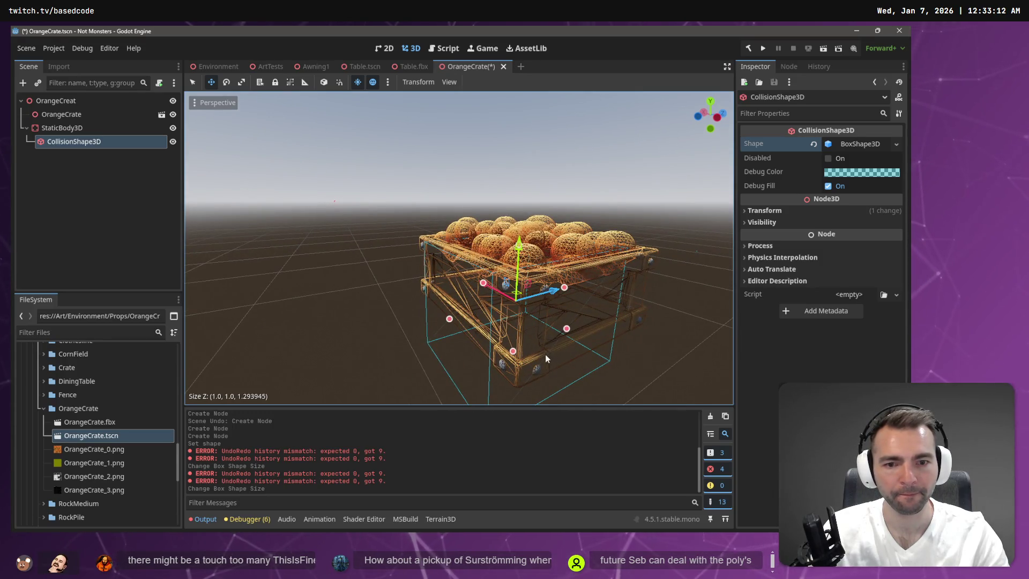
- Fit the box's height and X width to about 1.372 × 0.584 × 1.294, then save
drag(513, 350, 519, 305)
scroll(564, 294, down, 4)
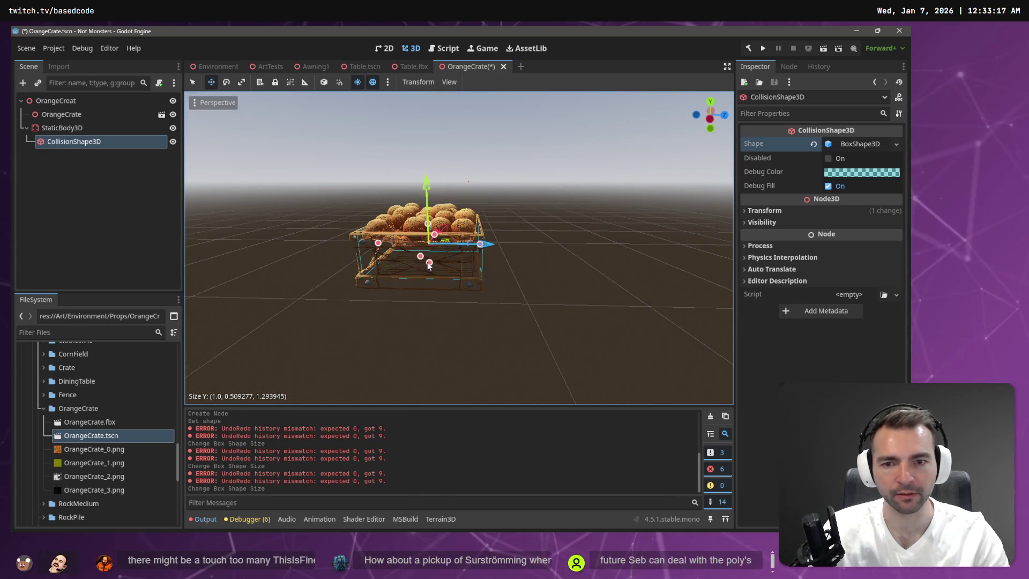
drag(429, 262, 429, 275)
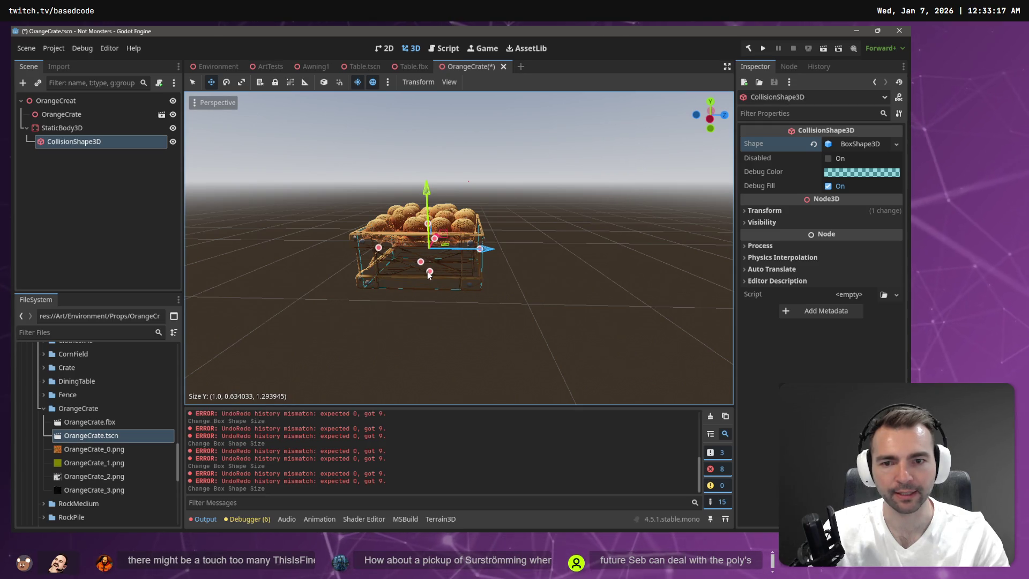
scroll(458, 246, up, 3)
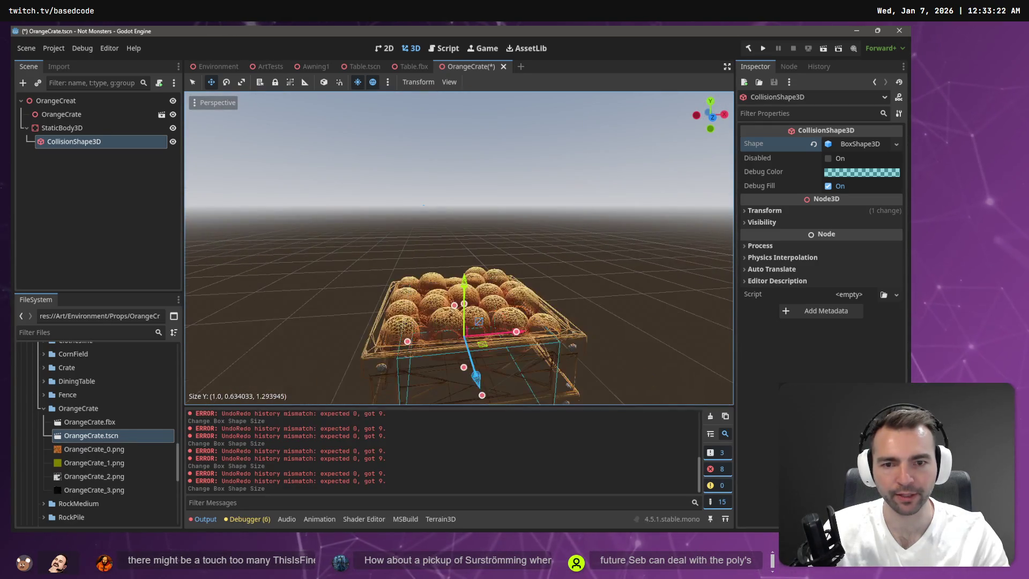
drag(518, 204, 538, 204)
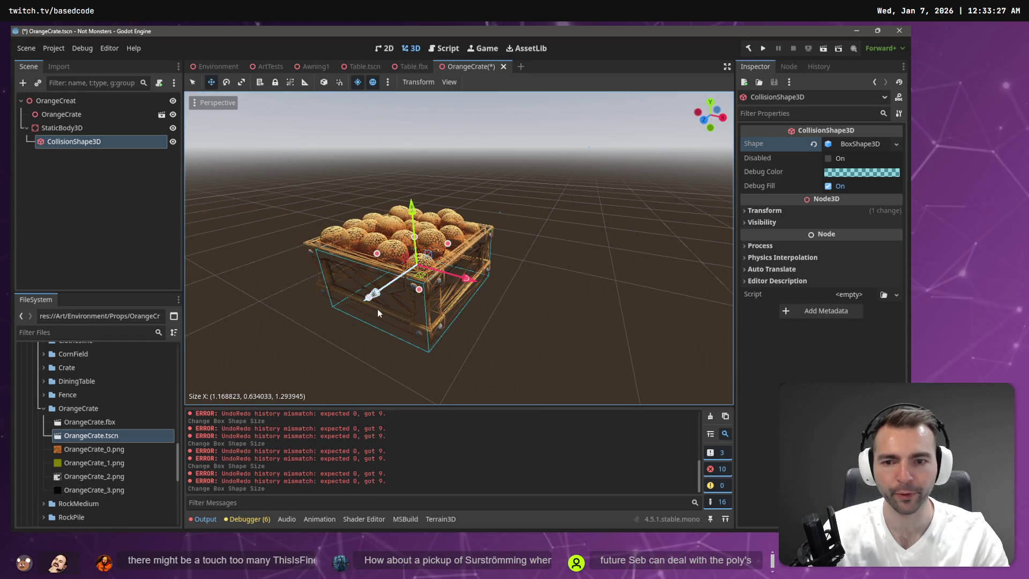
drag(419, 290, 420, 285)
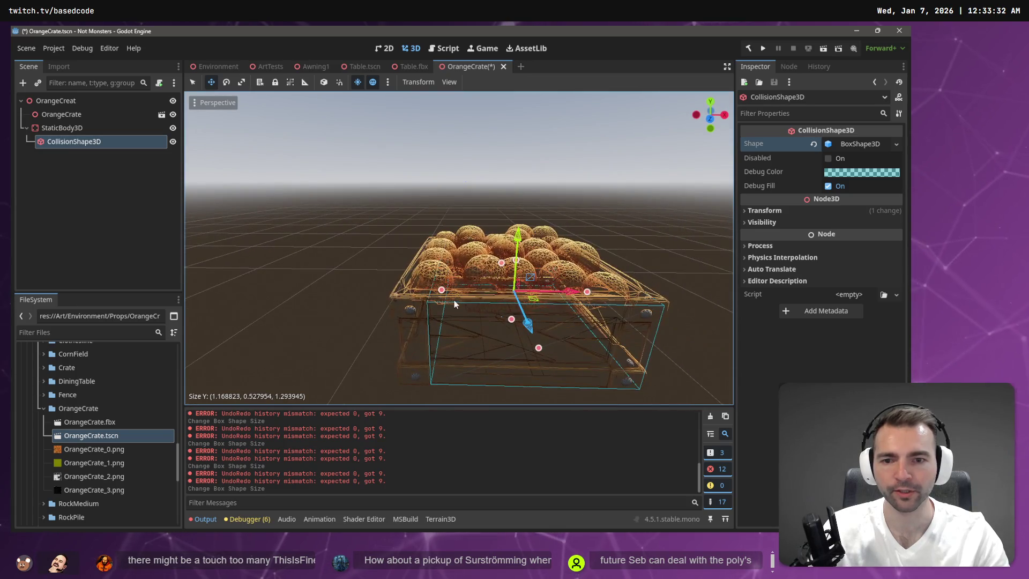
drag(444, 293, 417, 291)
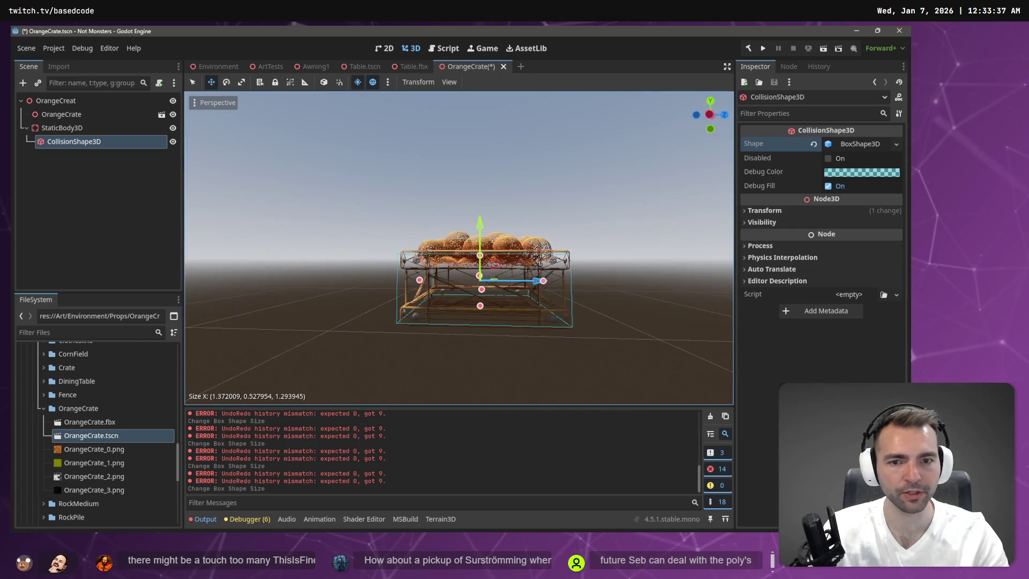
drag(482, 260, 482, 254)
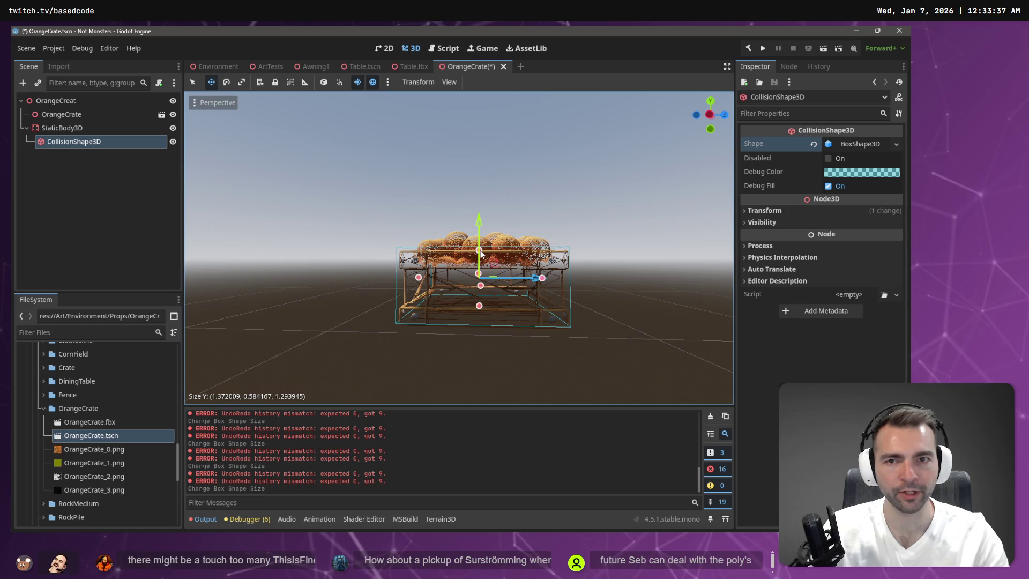
key(ctrl+s)
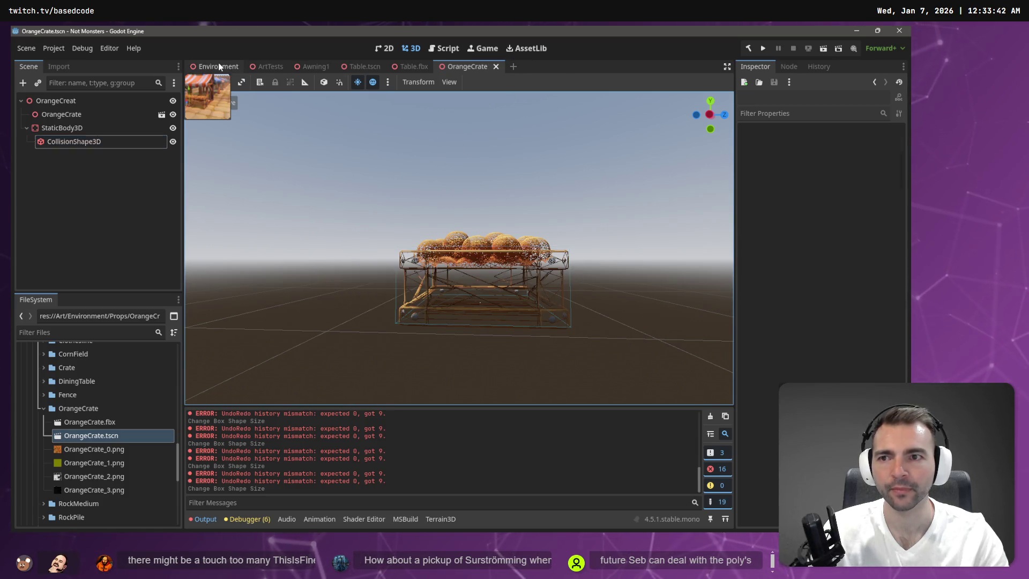
- Run the game from the Environment scene with F5 and walk the mummy around the crate stall
click(236, 67)
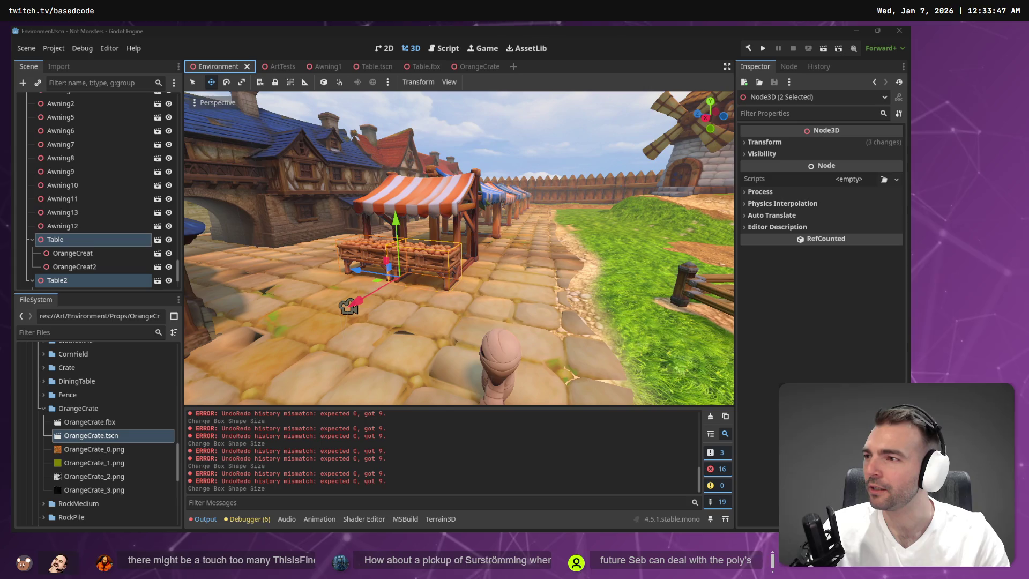
scroll(420, 97, down, 2)
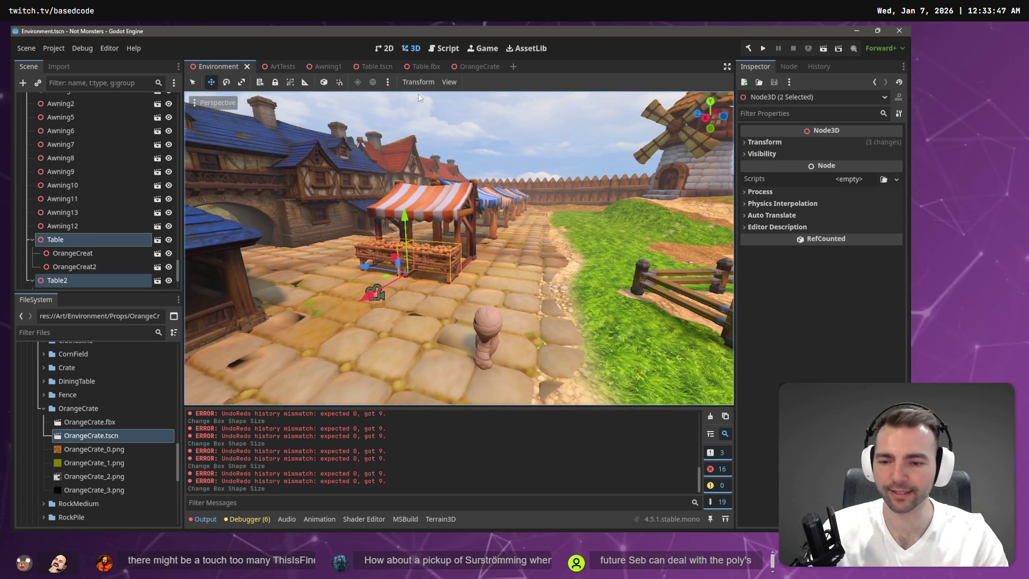
key(F5)
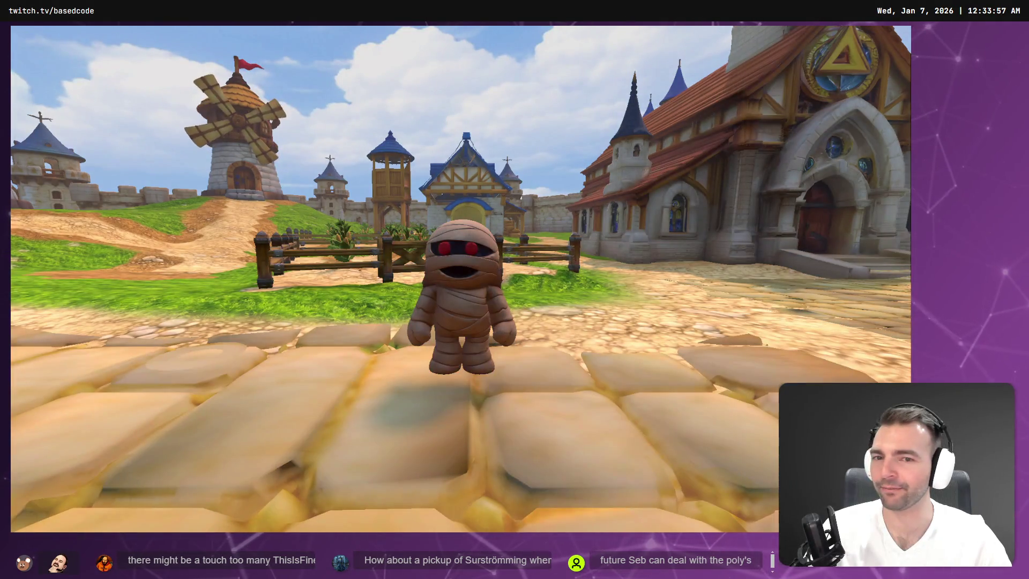
key(w)
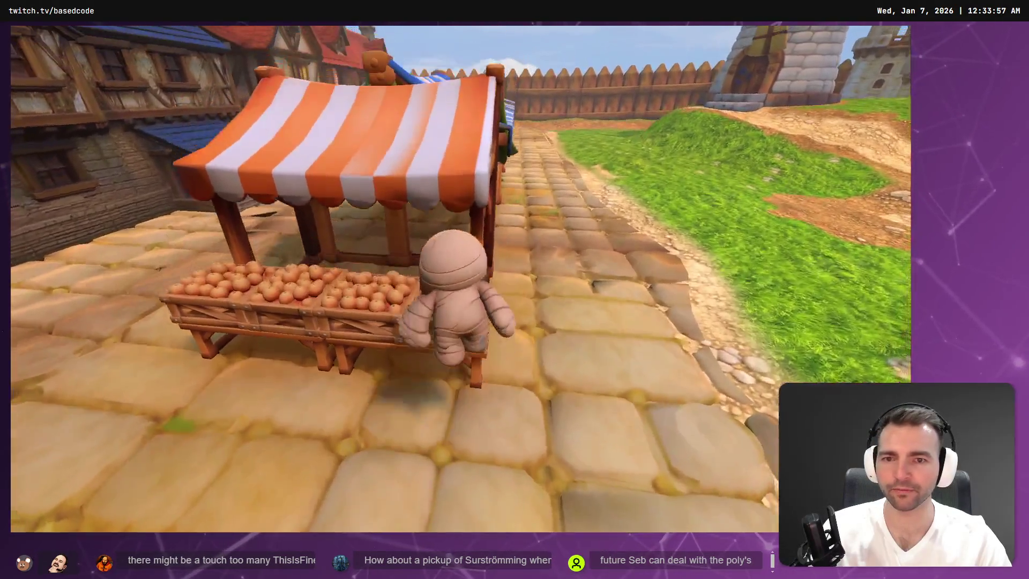
key(a)
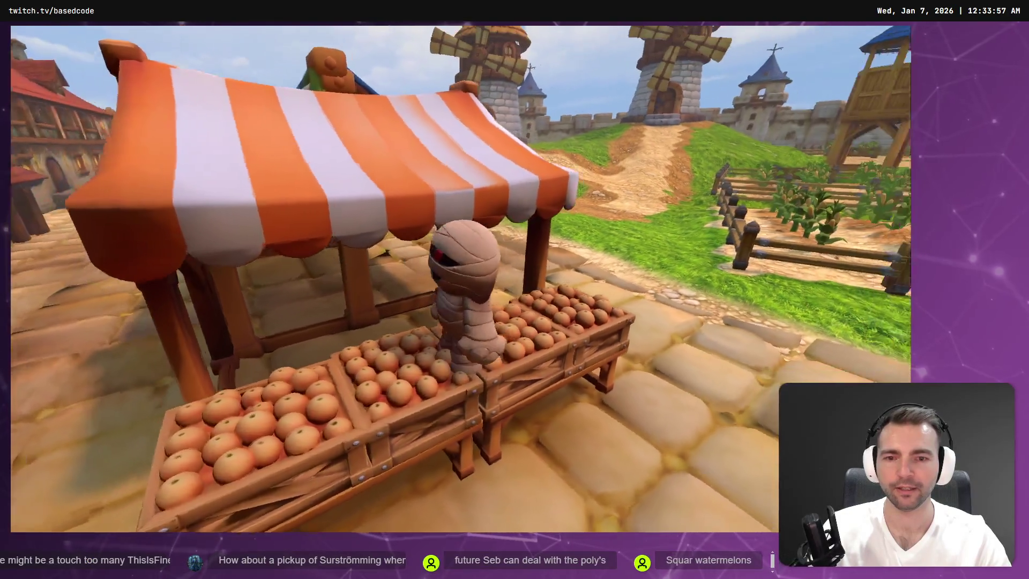
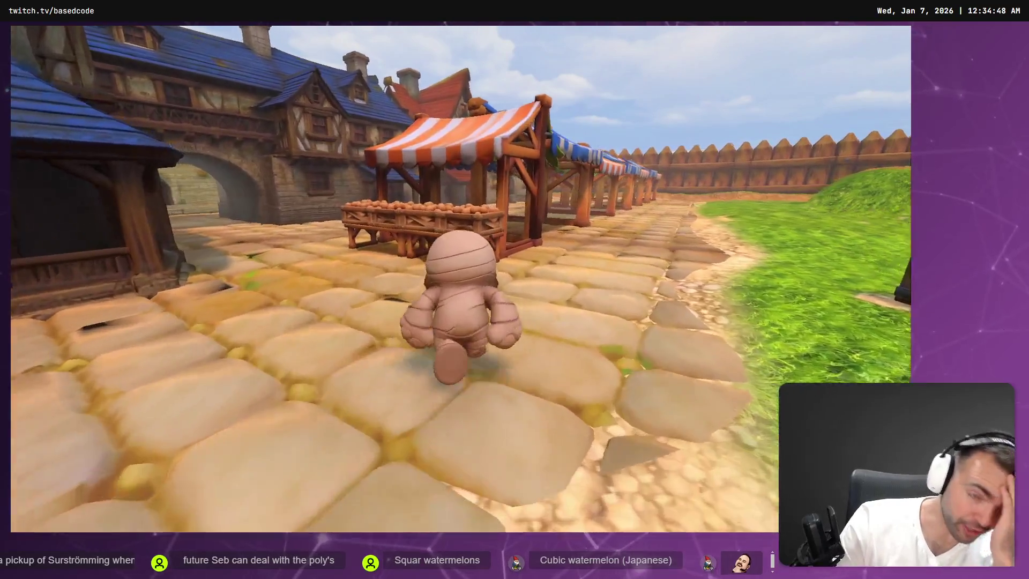
- Stop the running market game with F8 and switch to the ChatGPT window in Chrome
key(F8)
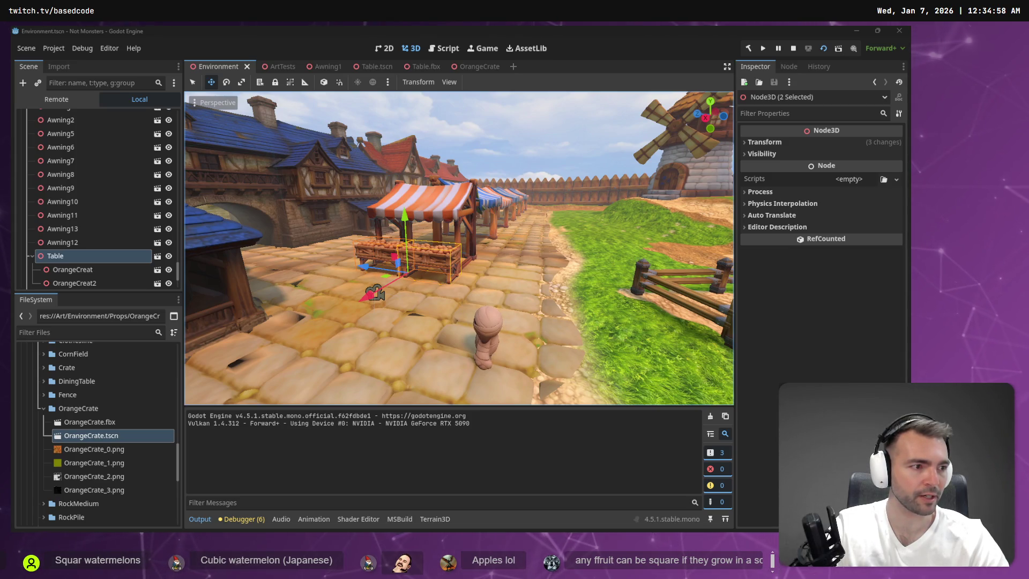
key(alt+Tab)
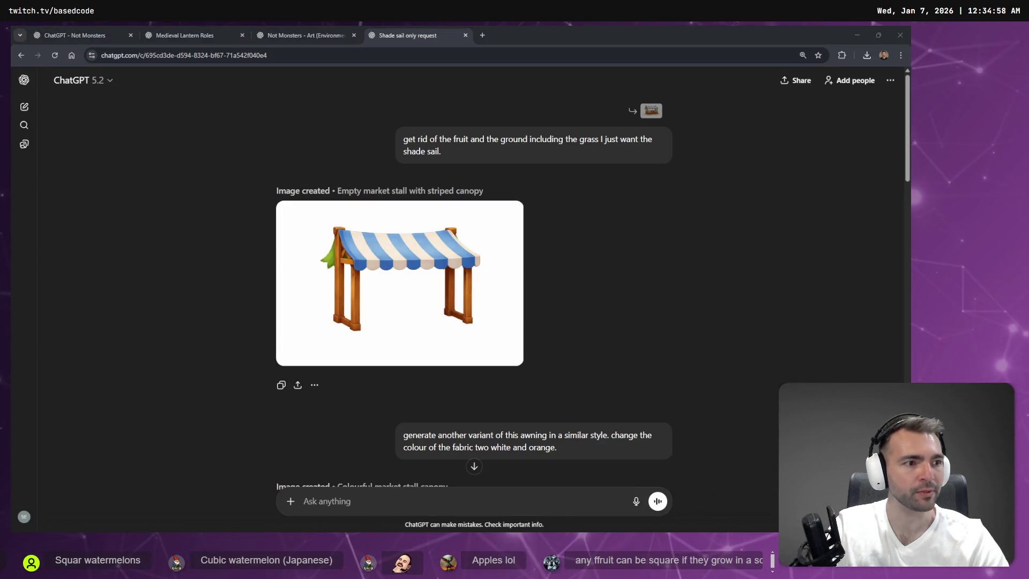
- In the anvil chat, ask ChatGPT to remove the orange base reflection and the rocks
click(281, 27)
click(202, 31)
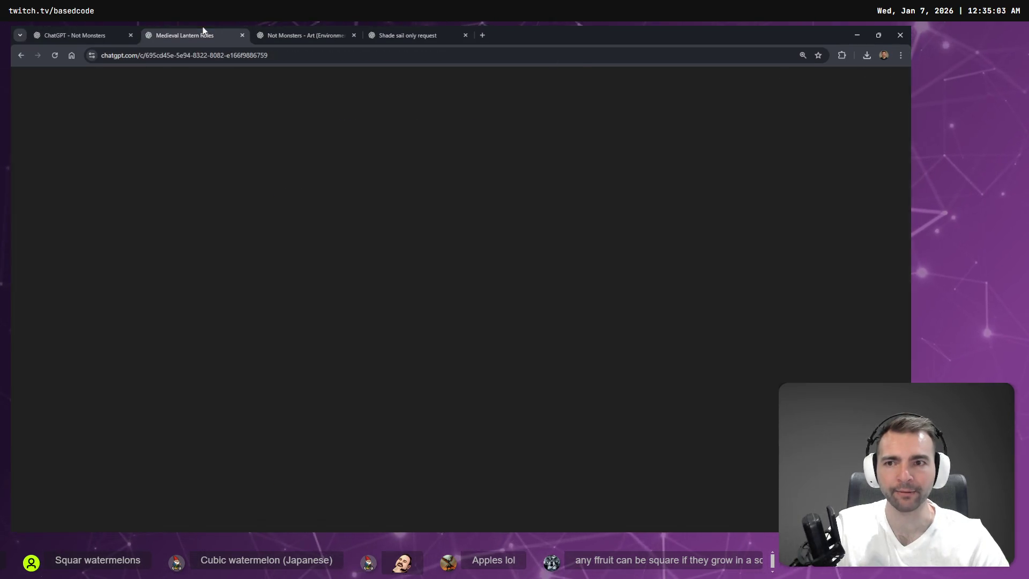
click(315, 28)
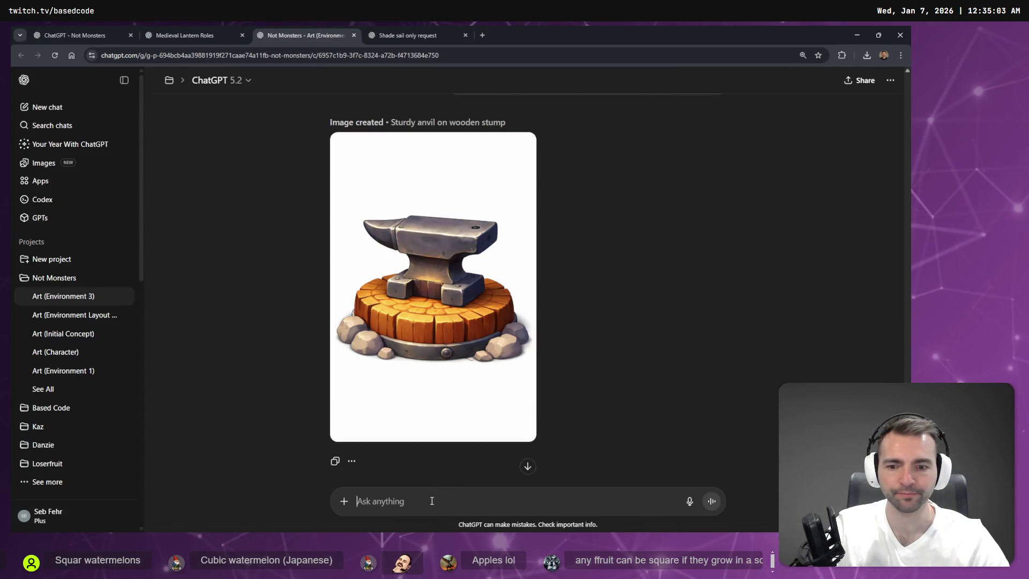
key(super+h)
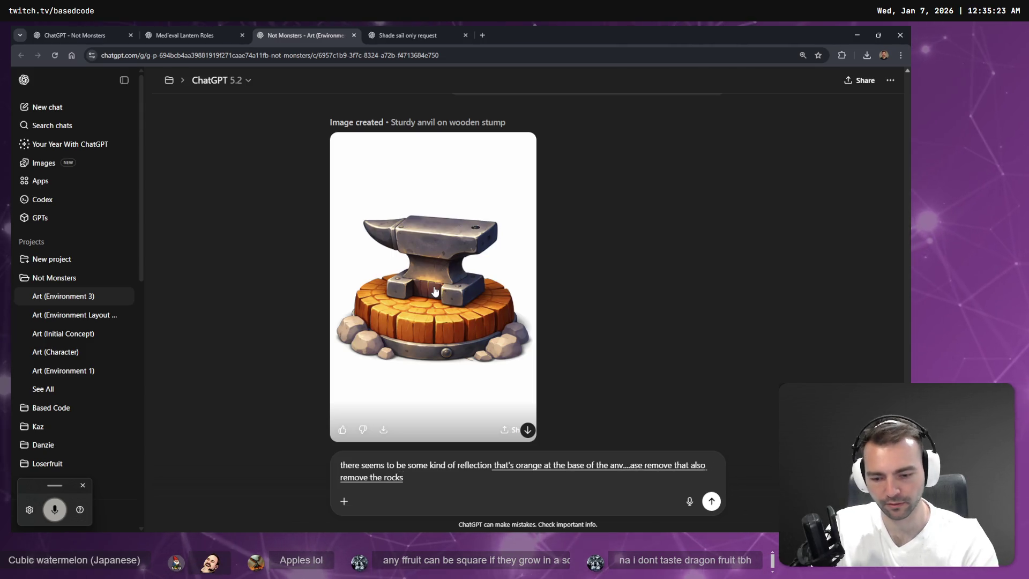
key(ctrl+Tab)
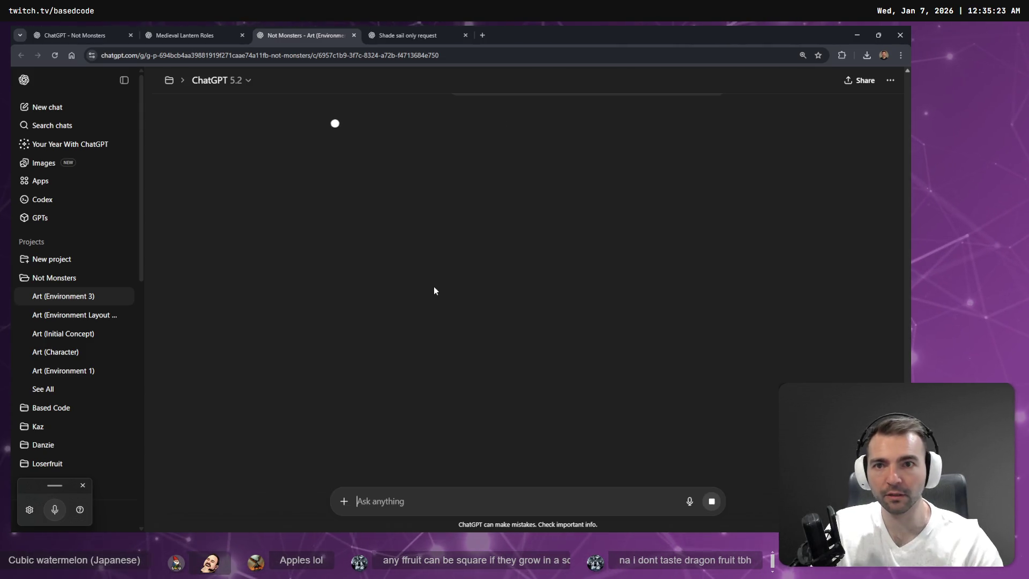
- Close the Medieval Lantern Roles chat tab and go to the Images page
key(ctrl+Tab)
key(ctrl+Tab)
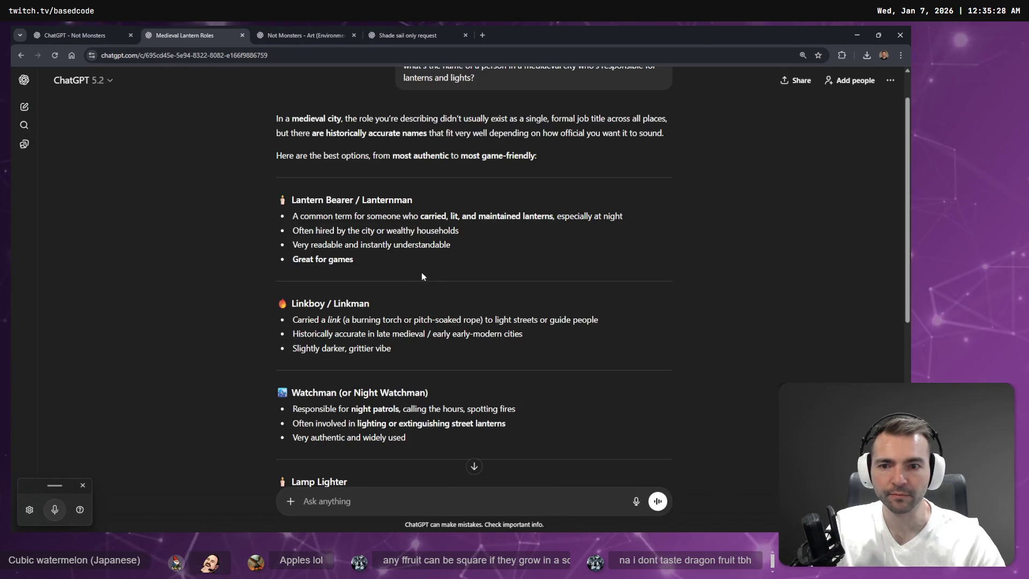
key(ctrl+Tab)
key(ctrl+Tab)
click(162, 30)
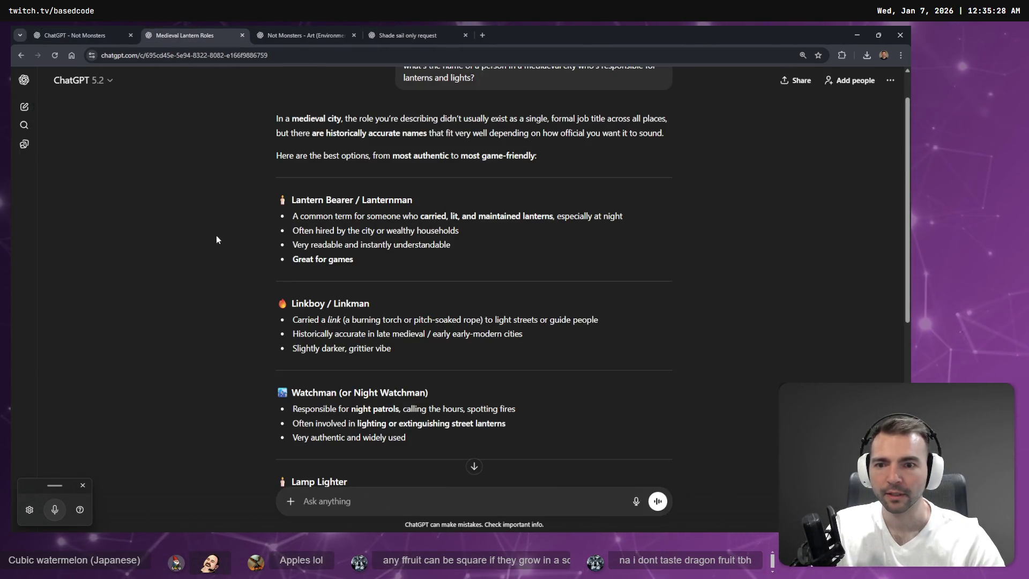
middle_click(164, 28)
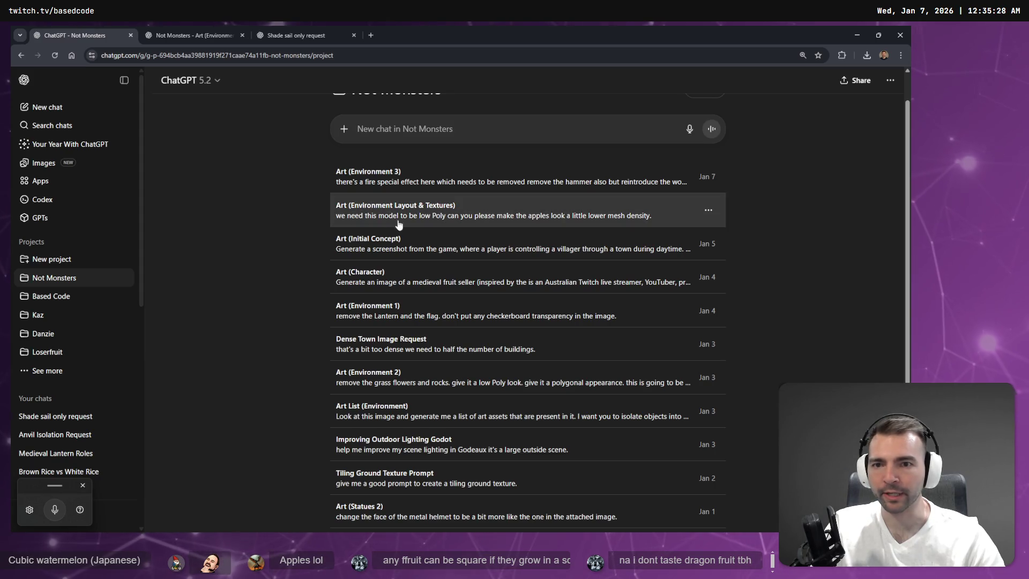
click(44, 162)
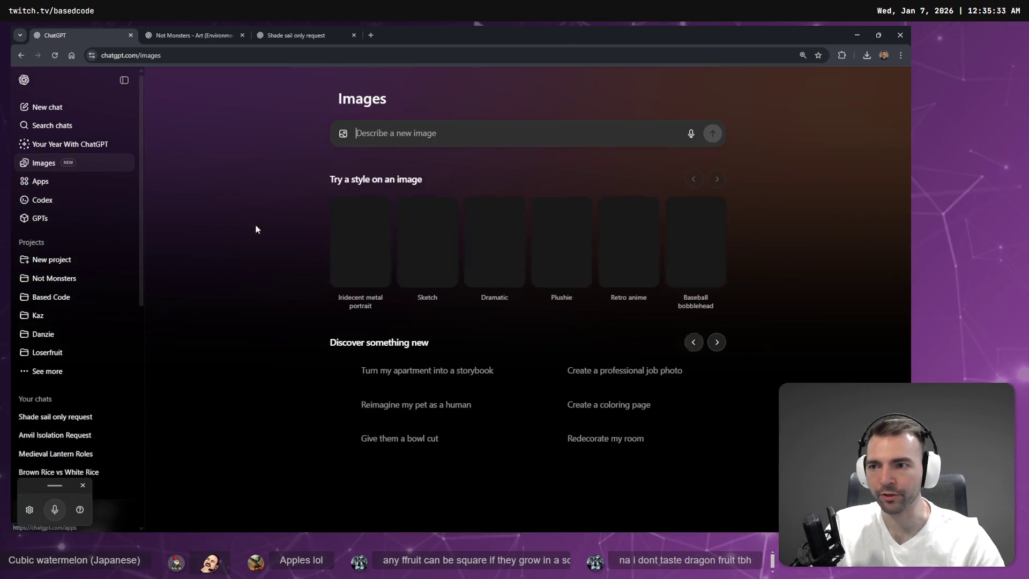
- Open the crate of oranges image and request the oranges be merged into one low-poly mesh
scroll(484, 311, down, 2)
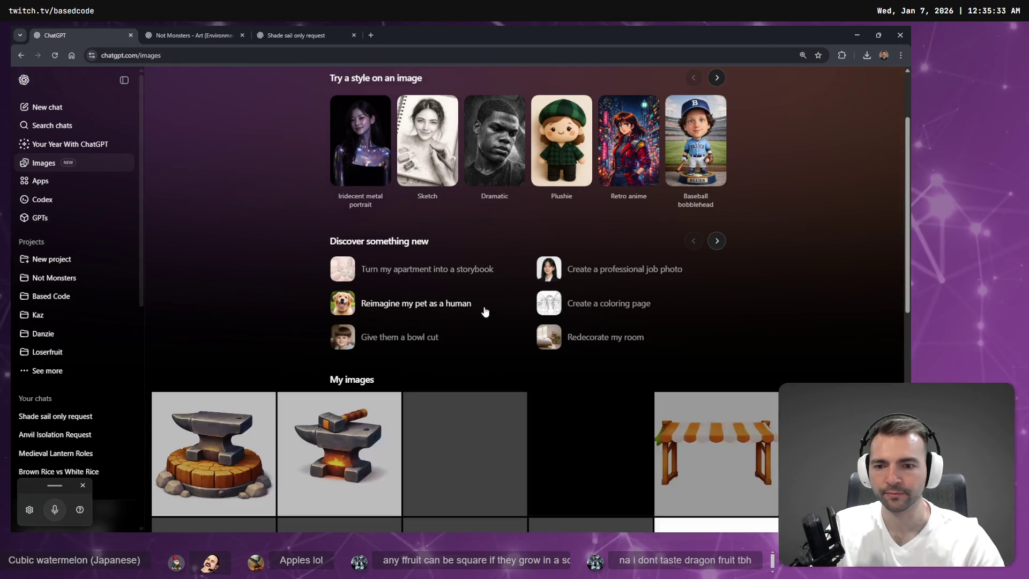
scroll(484, 311, down, 3)
scroll(348, 421, down, 2)
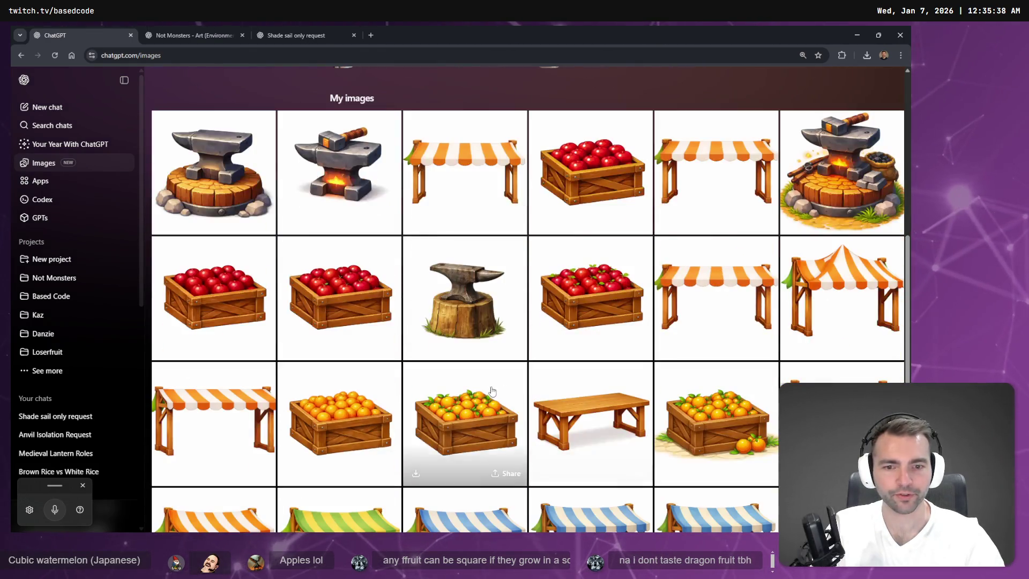
click(350, 421)
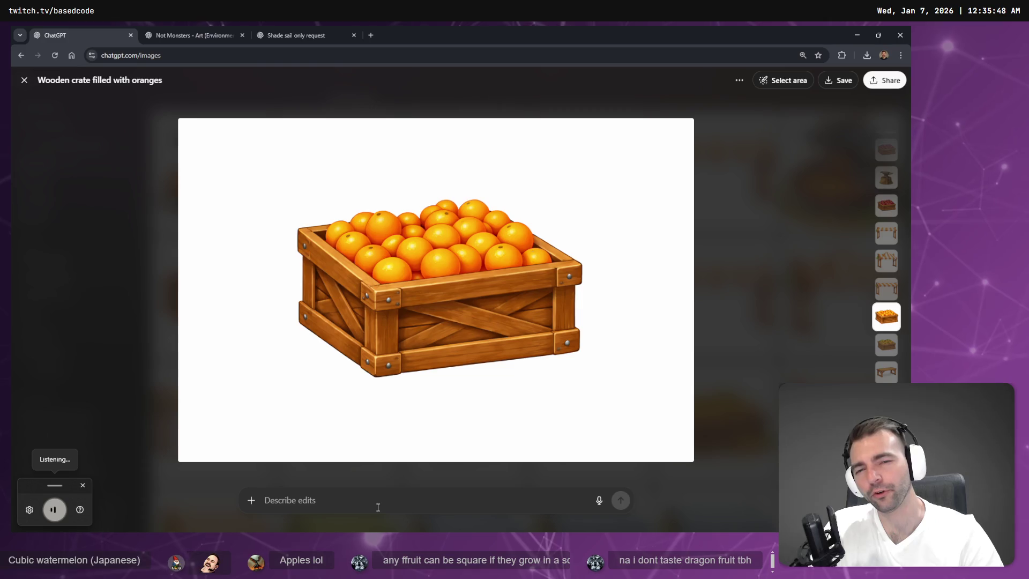
text(can you)
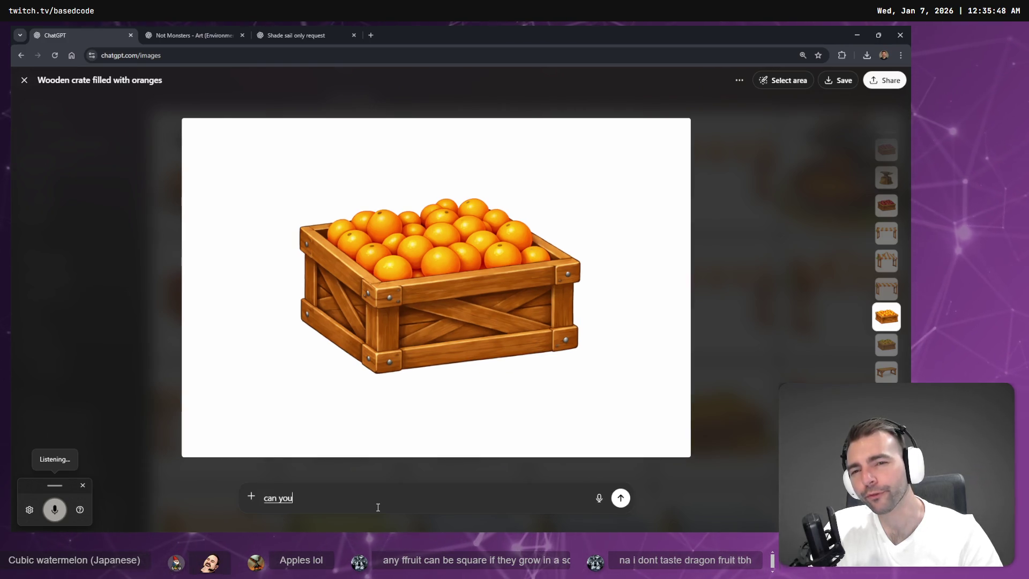
text( remove the distinct shape of these oranges)
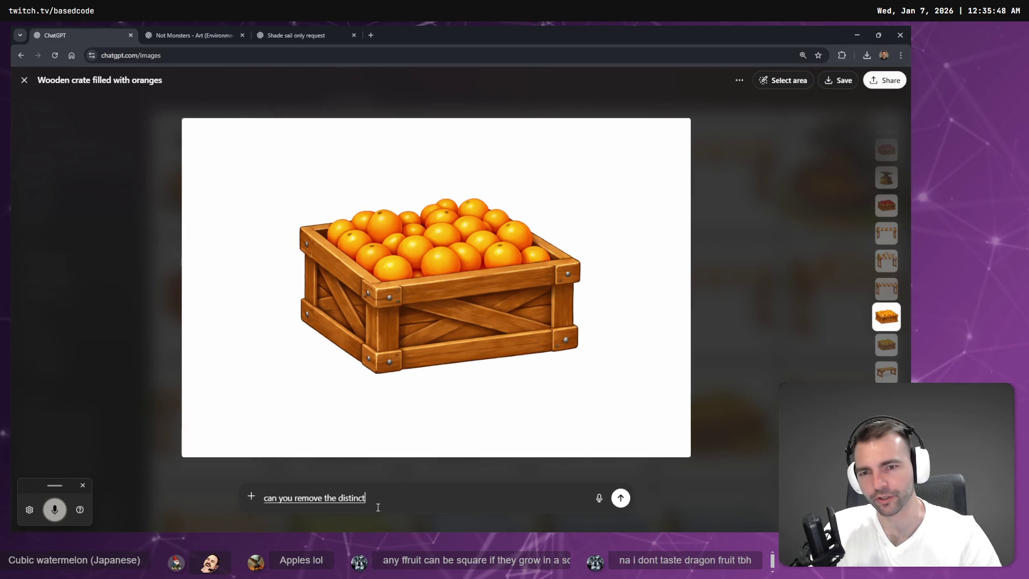
text( and imagine that)
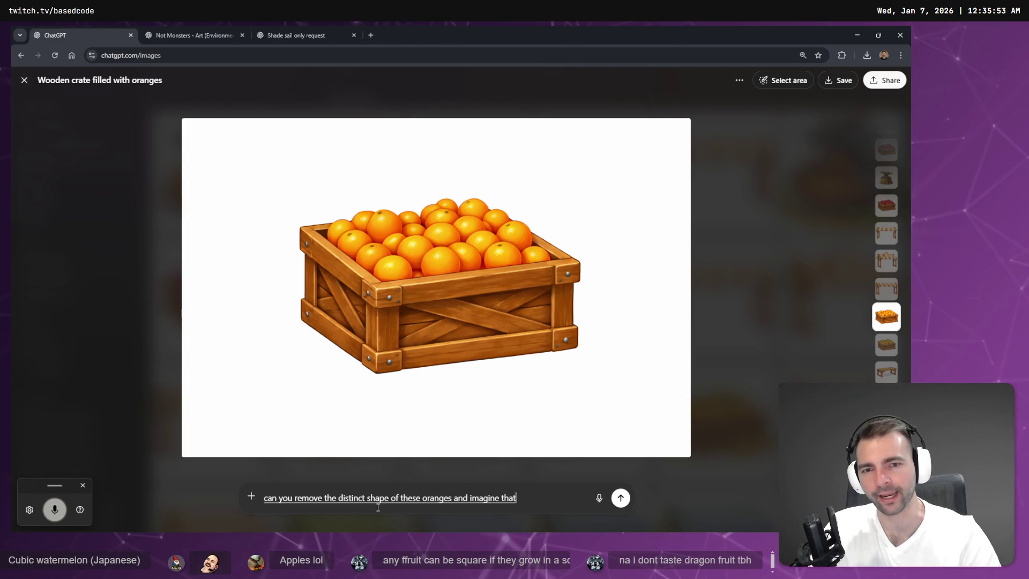
text( they are a low Poly)
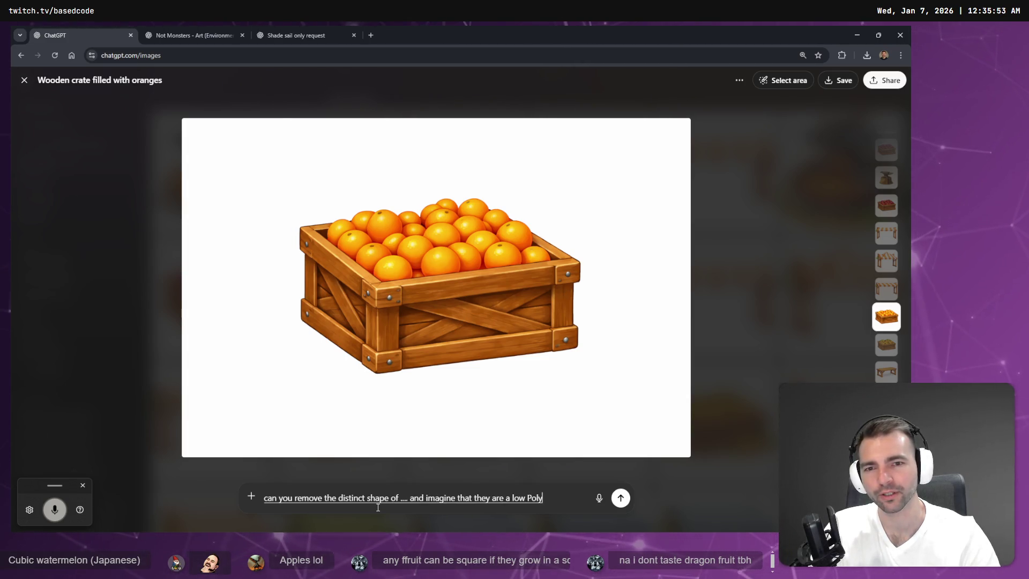
text( three D mesh blend them all)
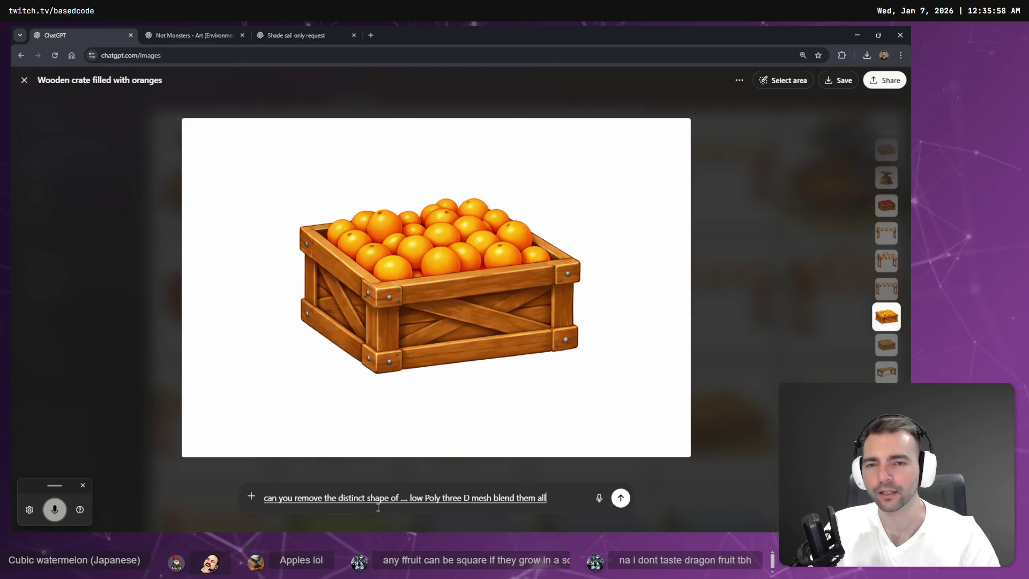
text( together a bit s)
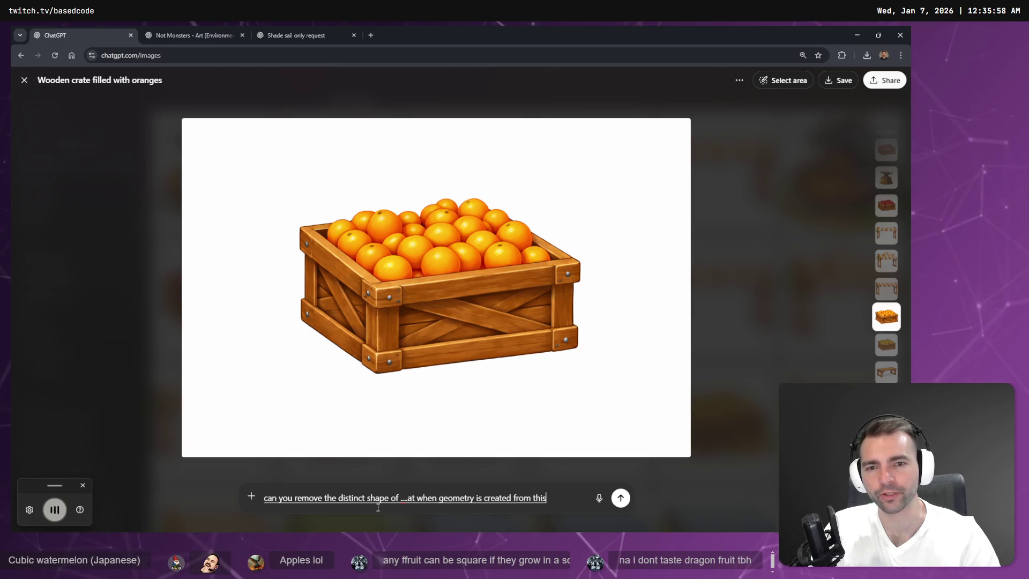
text(o that when geometry is created from this it won't)
text( polygons for all of the spheres)
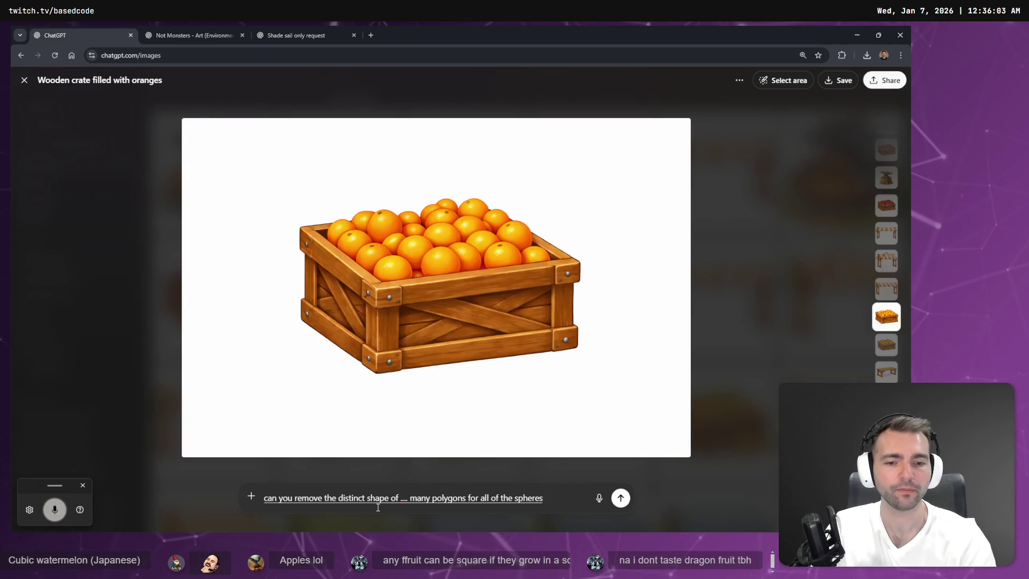
click(378, 507)
key(Return)
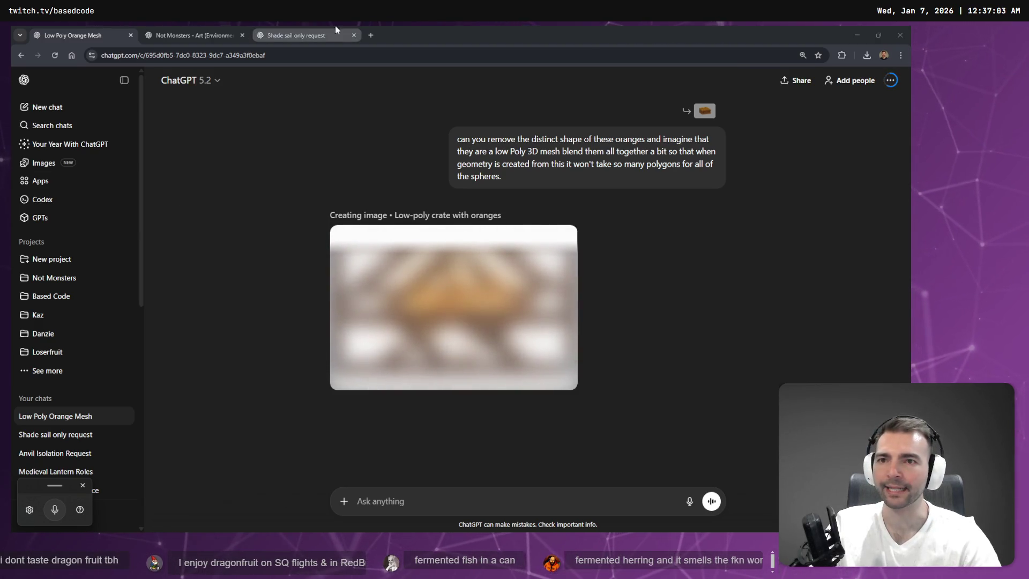
- Copy the new anvil-on-stump image from the Not Monsters - Art chat
click(190, 27)
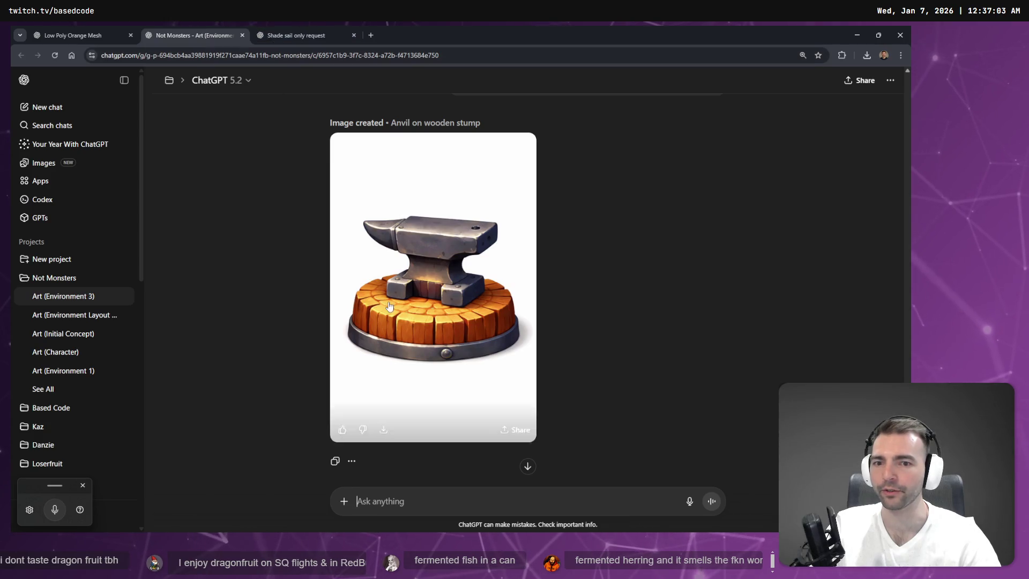
click(443, 284)
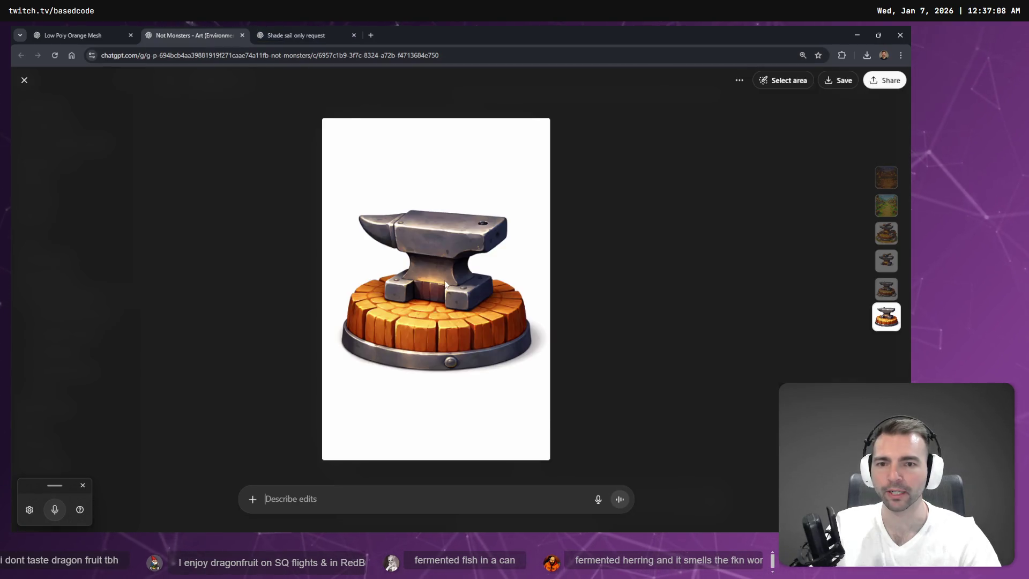
right_click(442, 281)
click(488, 320)
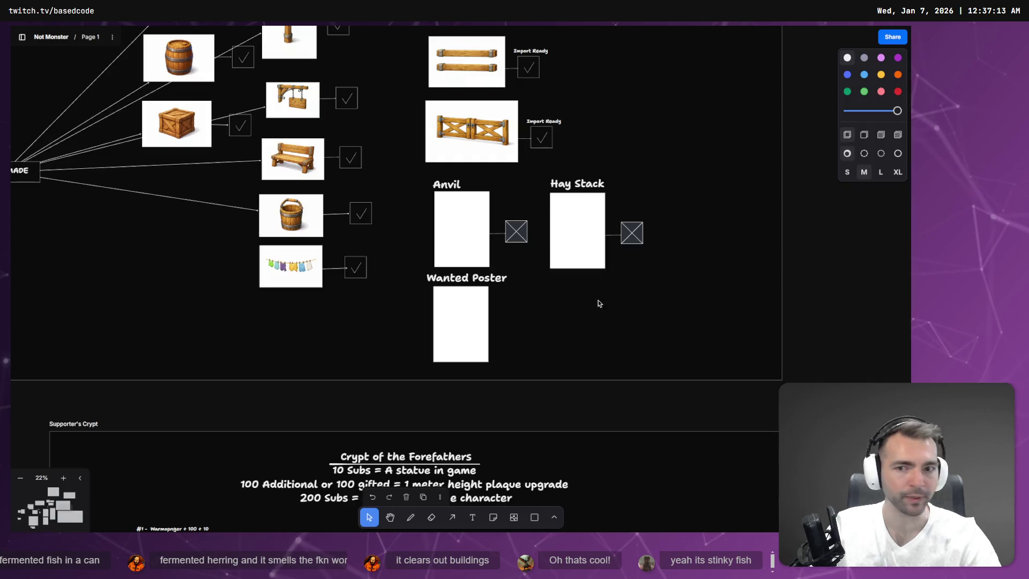
- On the tldraw board, select the empty Anvil placeholder box
key(alt+Tab)
scroll(342, 304, down, 5)
scroll(449, 293, up, 5)
click(428, 252)
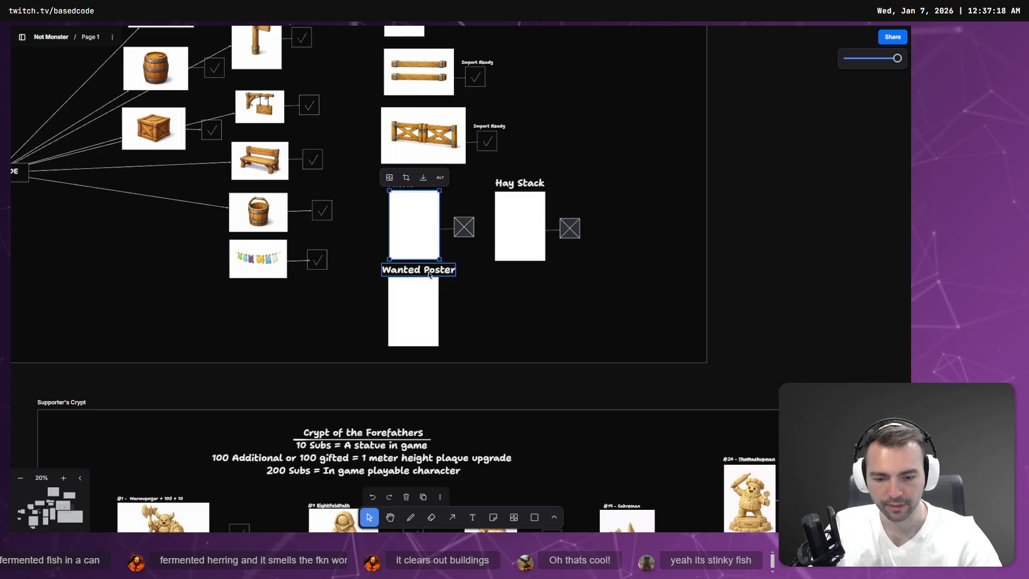
- Replace the Anvil placeholder with the pasted anvil image, resized to fit the slot
key(Delete)
key(ctrl+v)
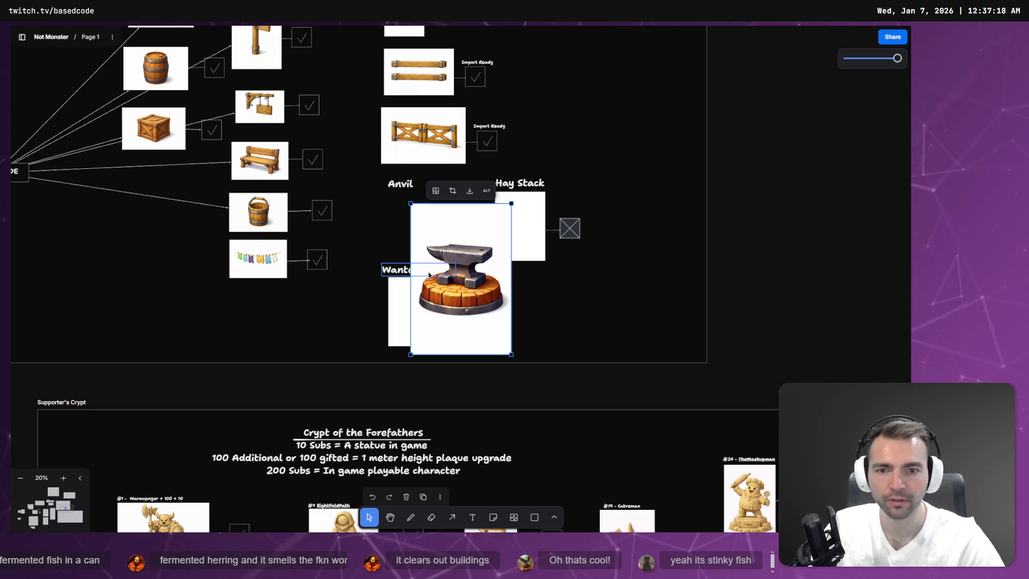
mouse_move(513, 345)
mouse_down()
mouse_move(455, 276)
mouse_move(474, 295)
mouse_up()
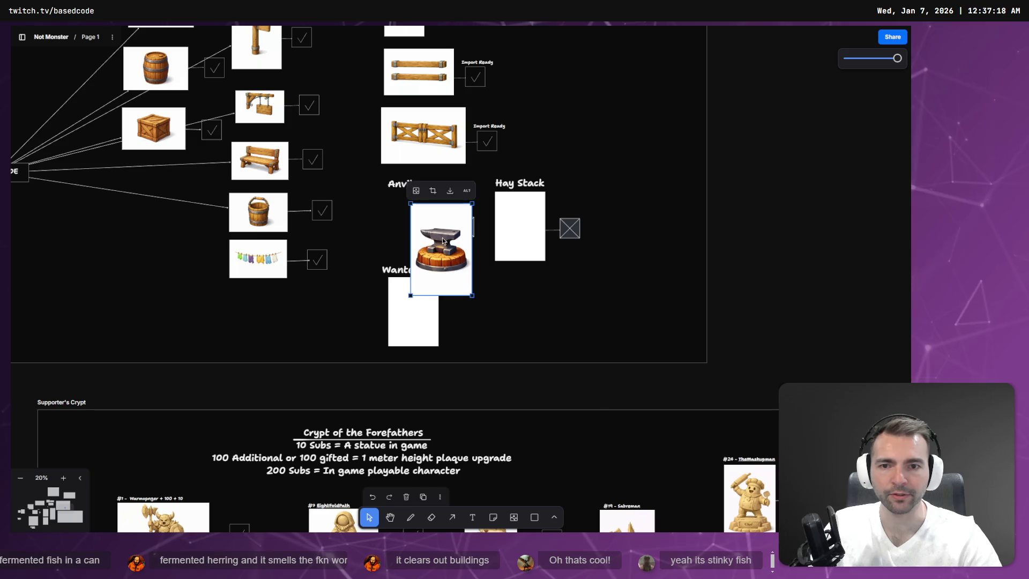
drag(441, 234, 413, 222)
drag(443, 279, 415, 229)
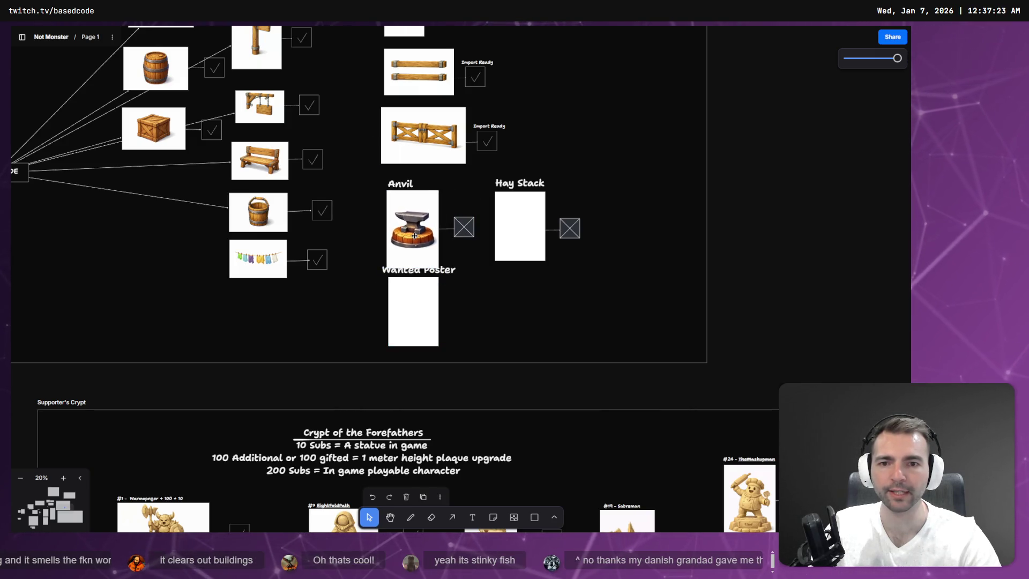
- Move the Wanted Poster placeholder below the anvil and pan the board upward
click(451, 271)
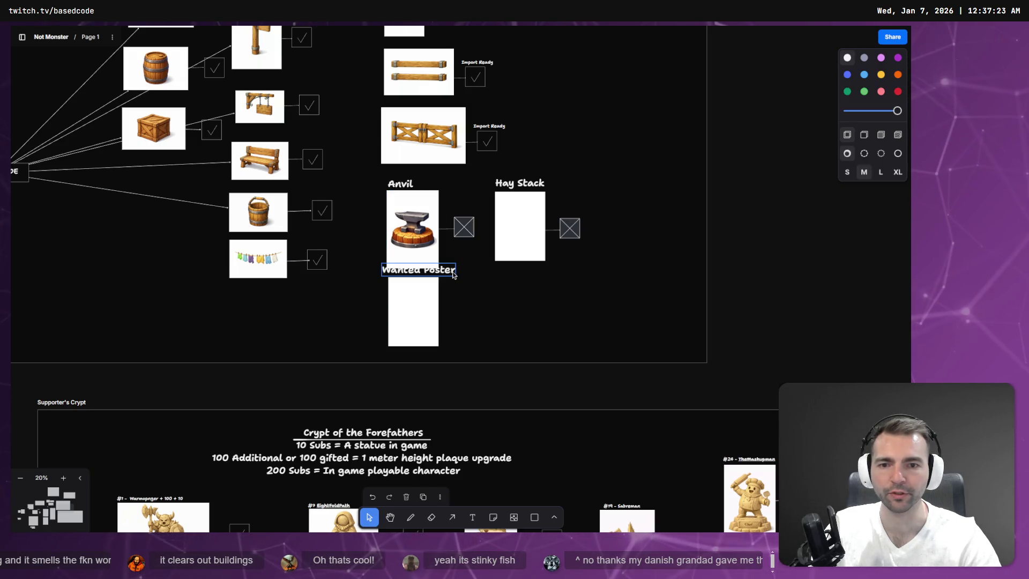
drag(451, 271, 424, 306)
scroll(497, 304, down, 5)
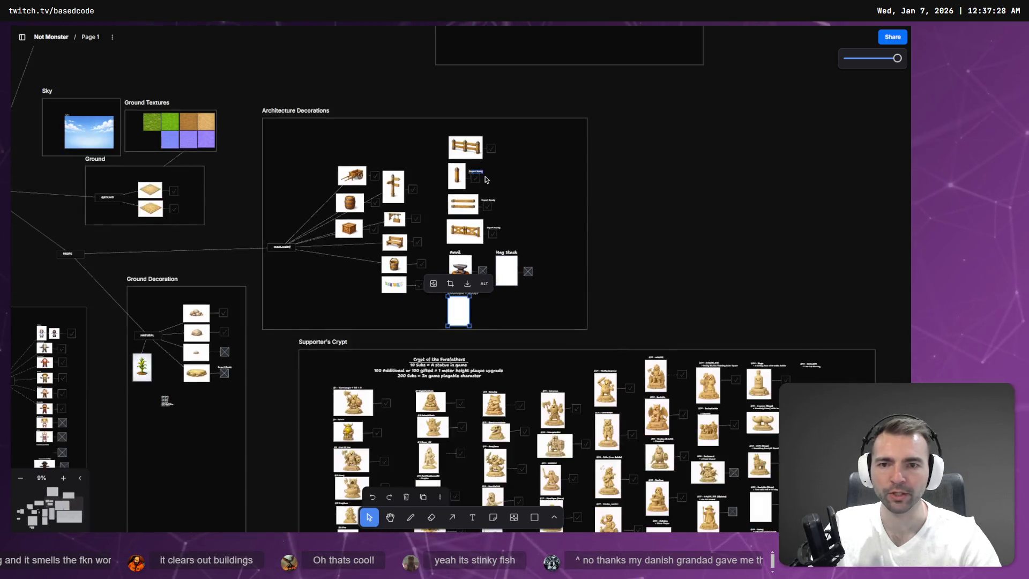
scroll(673, 258, up, 5)
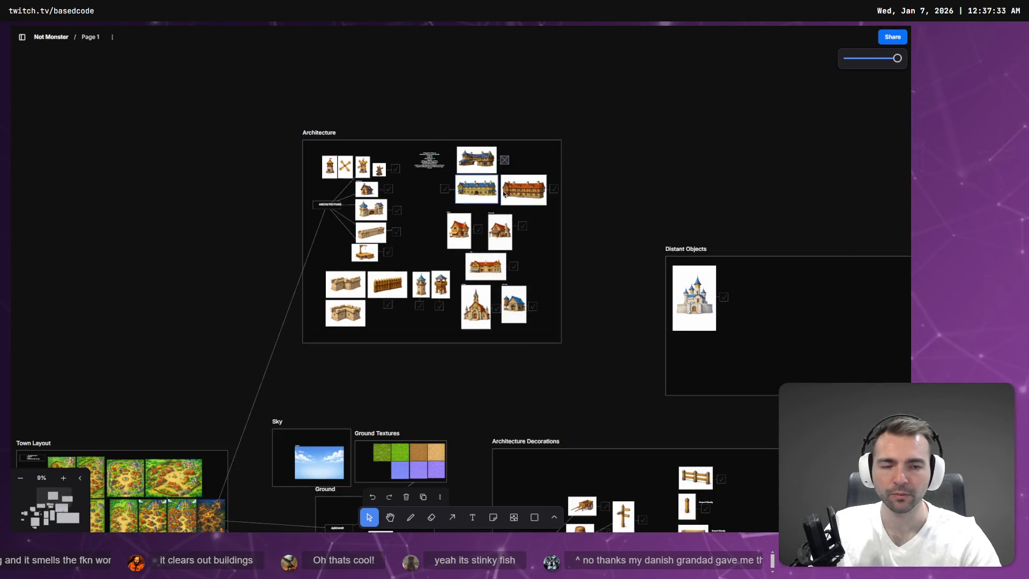
drag(591, 292, 509, 110)
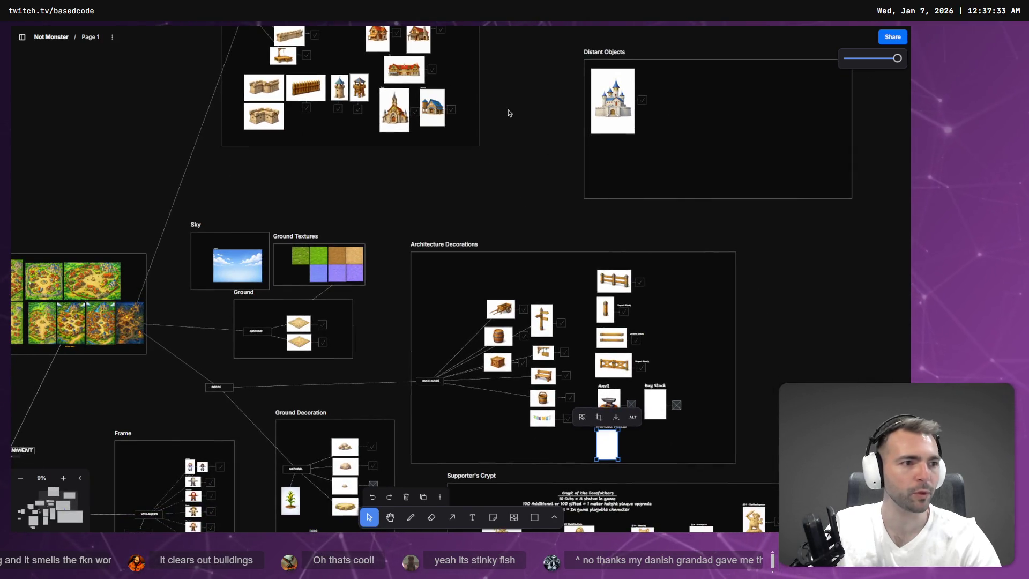
key(alt+Tab)
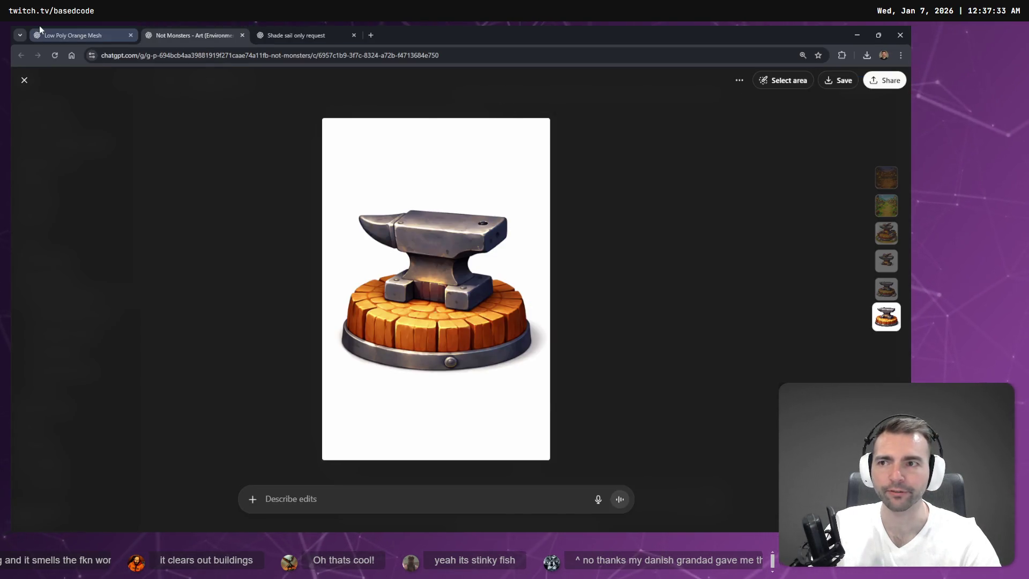
- Open the crate image in the Low Poly Orange Mesh chat and copy it
click(73, 34)
click(450, 291)
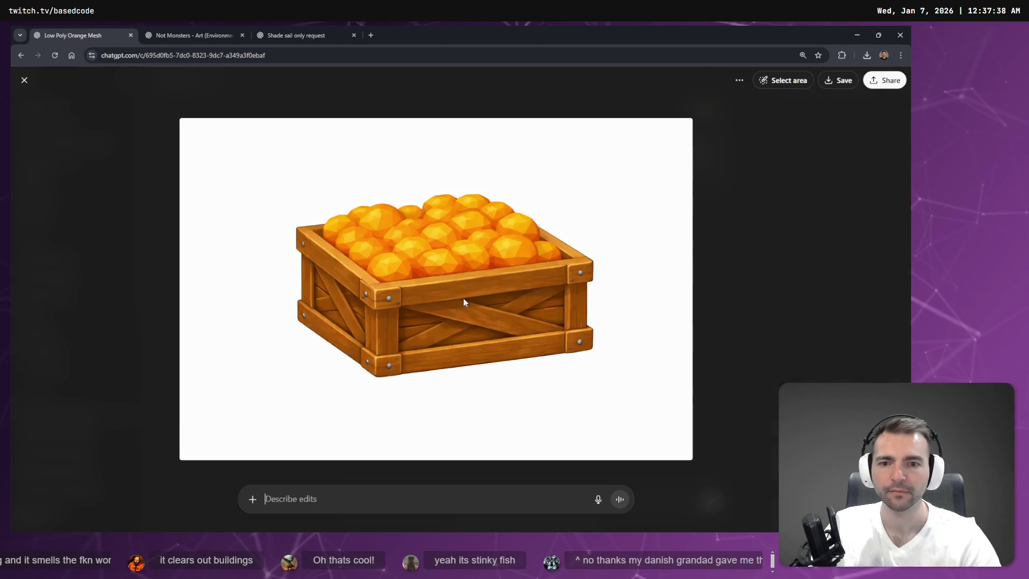
right_click(464, 295)
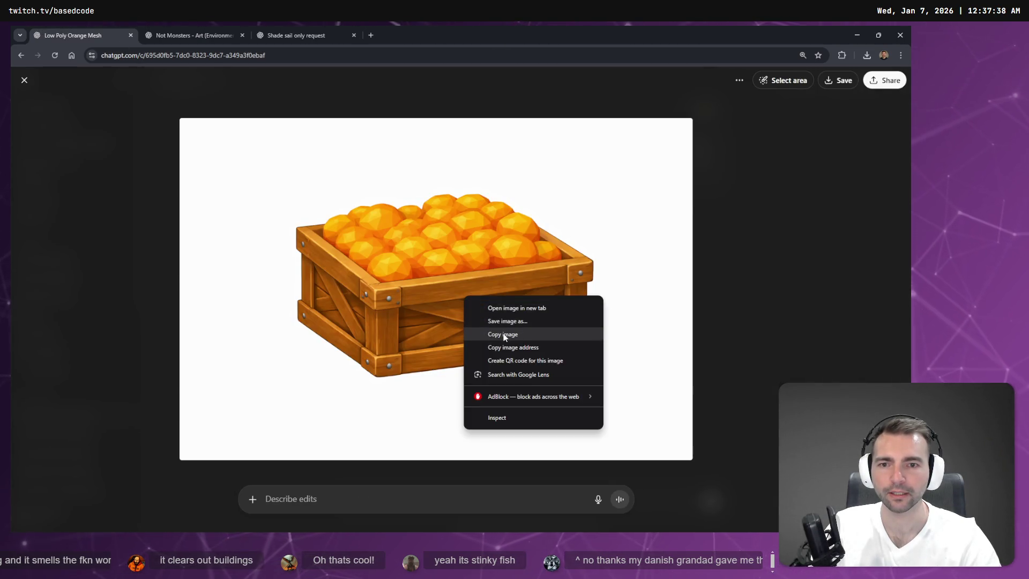
click(504, 334)
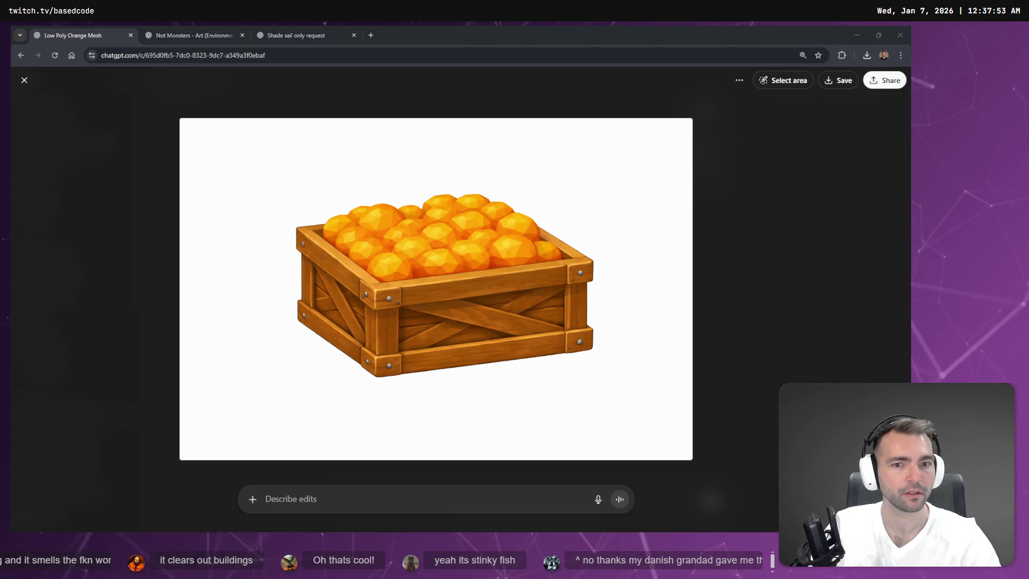
key(Escape)
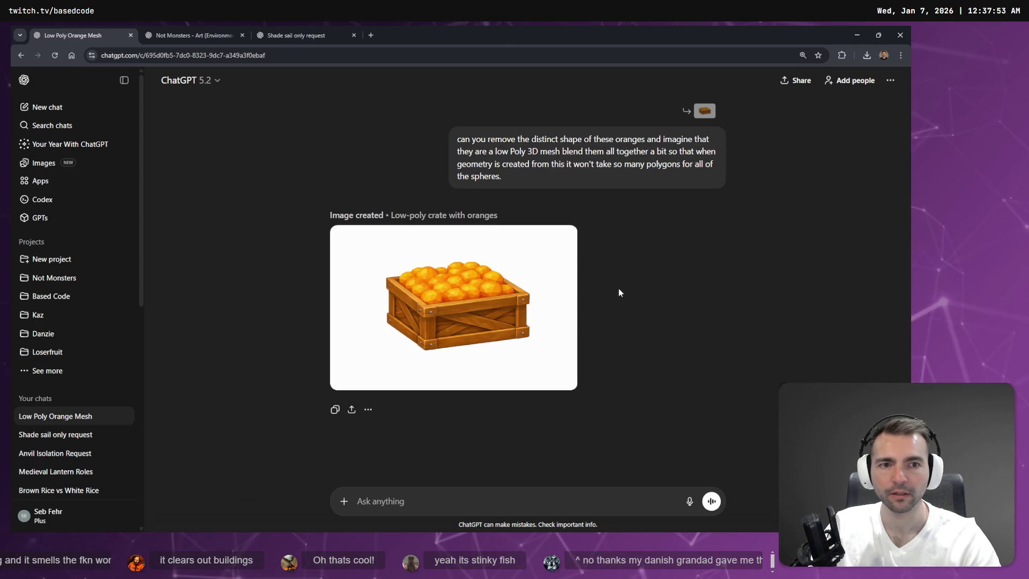
click(274, 26)
click(206, 25)
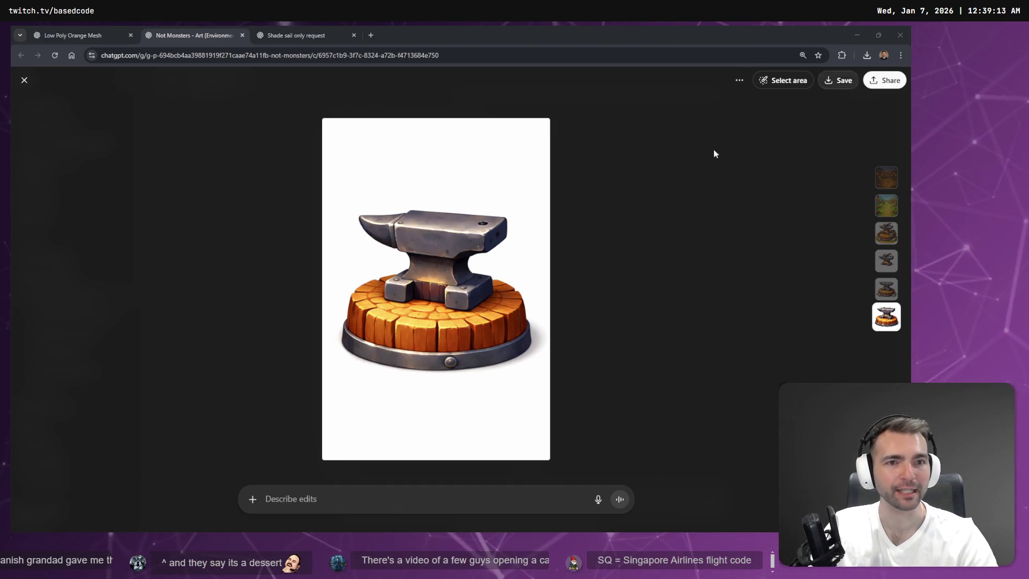
- Find the striped market stall image in the Shade sail only request chat and copy it
click(193, 35)
click(95, 37)
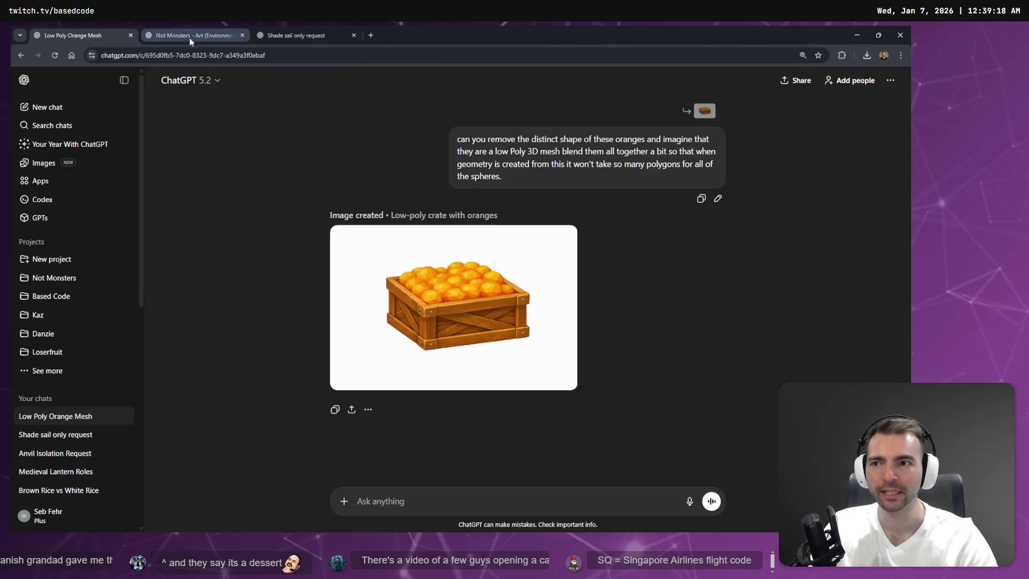
click(284, 33)
click(197, 33)
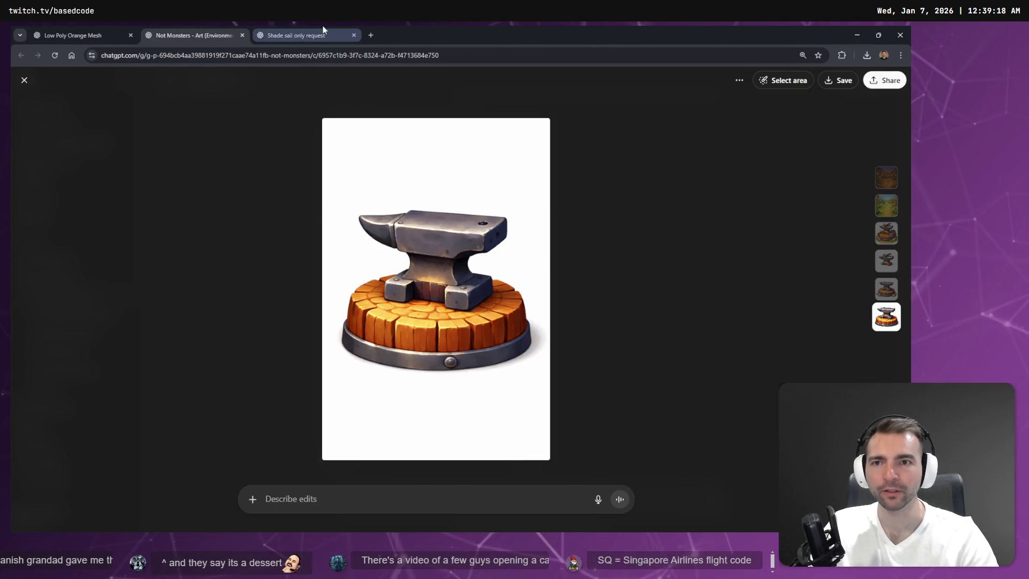
click(320, 33)
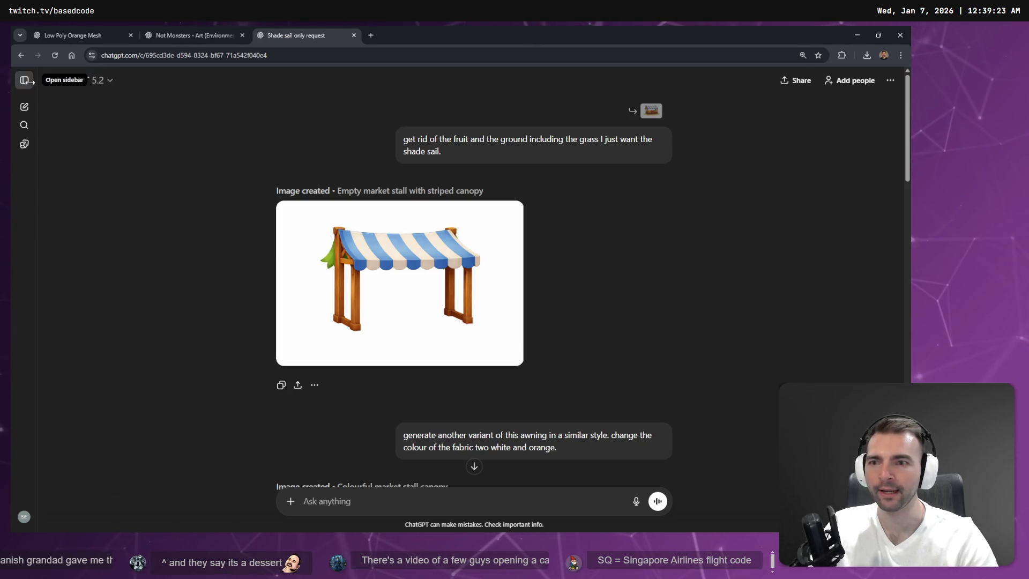
right_click(391, 293)
click(423, 333)
key(alt+Tab)
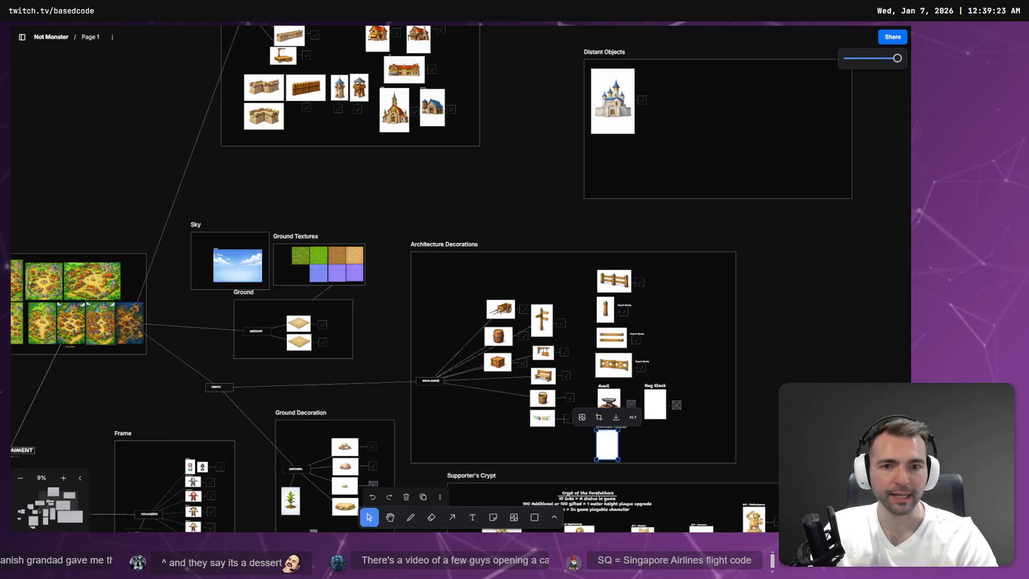
- Paste the market stall image onto the tldraw board and place it near the fences
scroll(217, 131, up, 5)
scroll(217, 132, up, 3)
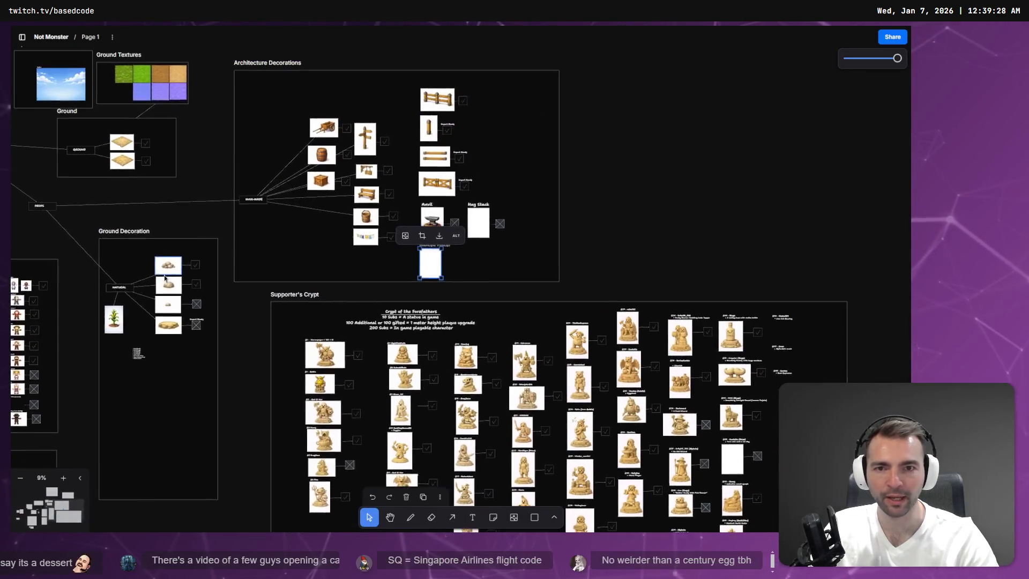
click(578, 232)
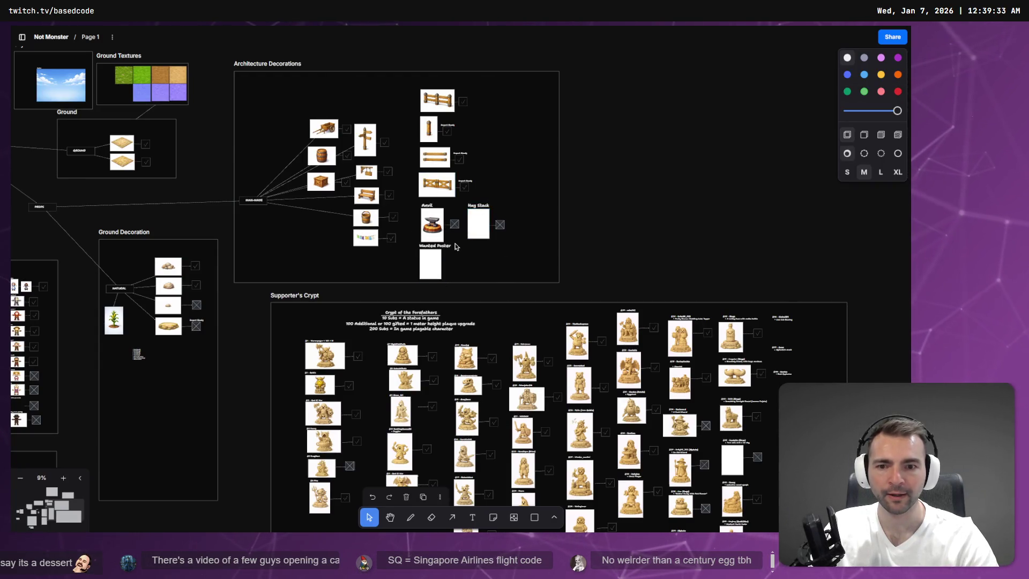
scroll(483, 203, right, 3)
scroll(345, 153, up, 5)
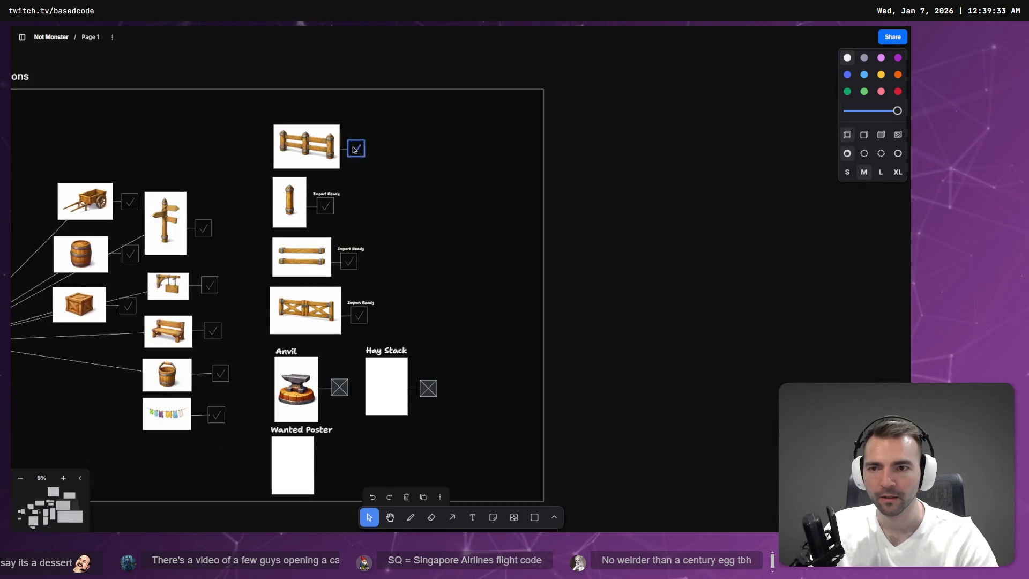
key(ctrl+v)
mouse_move(479, 245)
mouse_down()
mouse_move(450, 132)
mouse_move(428, 92)
mouse_up()
- Copy the full-size market stall image again from the Shade sail only request chat
key(alt+Tab)
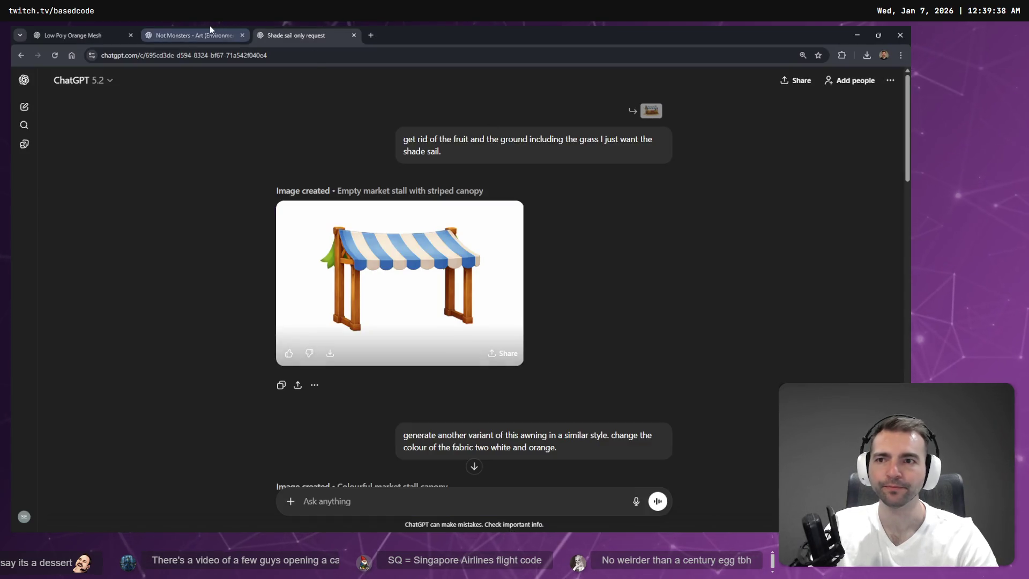
click(205, 34)
click(333, 35)
click(380, 239)
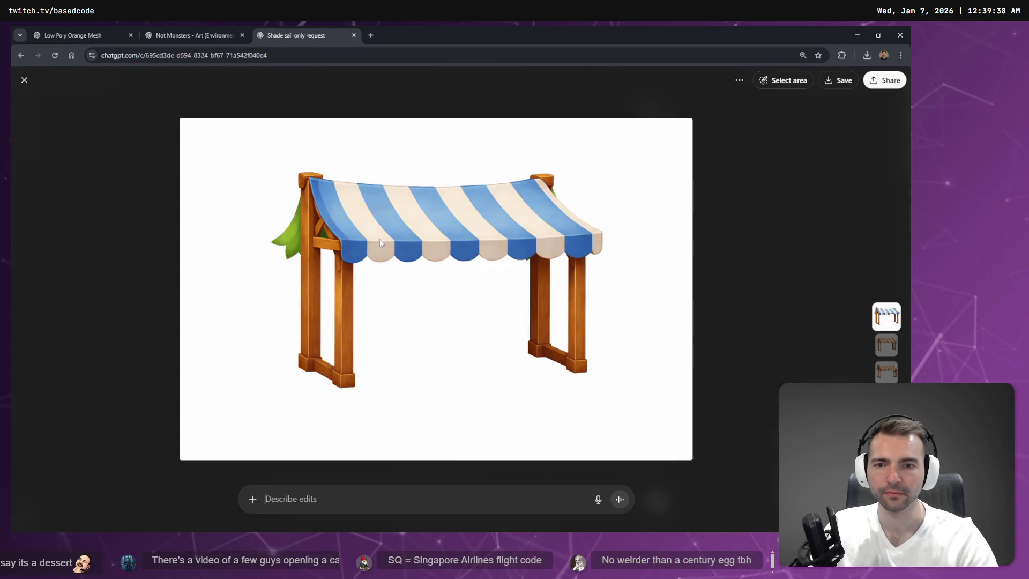
right_click(446, 249)
click(484, 282)
click(221, 29)
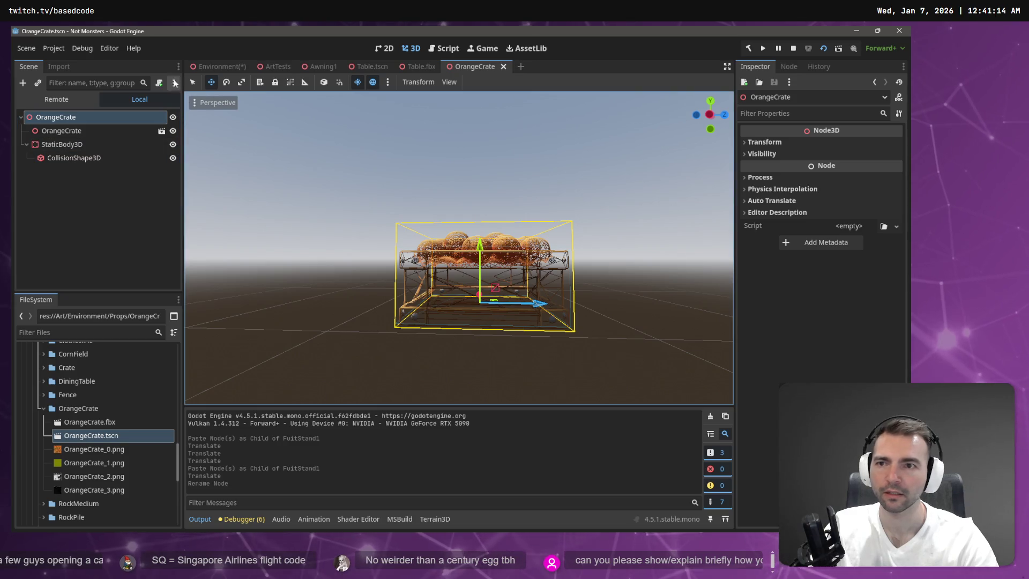
- Switch to the Environment scene in Godot and undo the accidental node paste
key(ctrl+Tab)
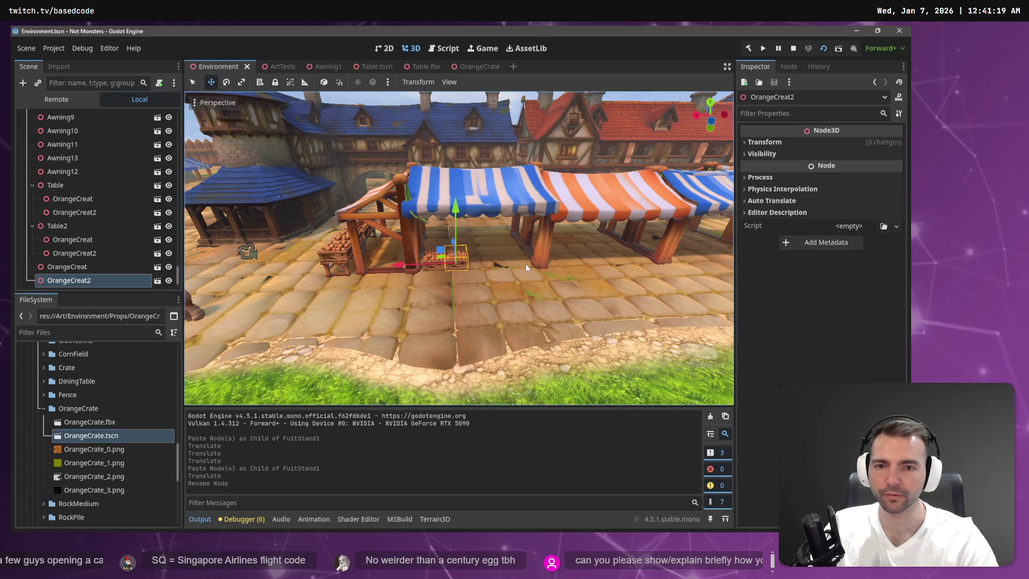
key(alt+Tab)
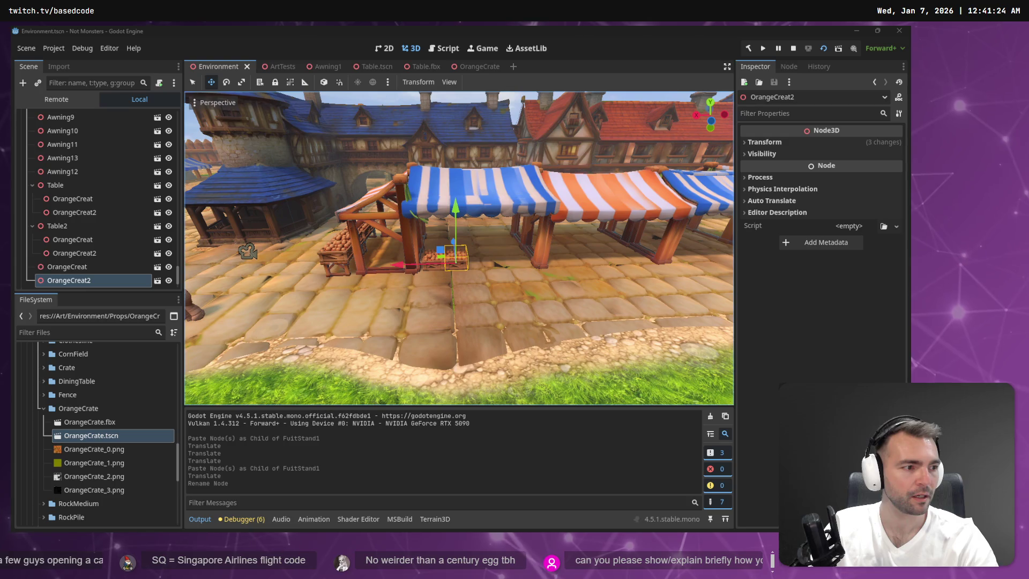
click(65, 281)
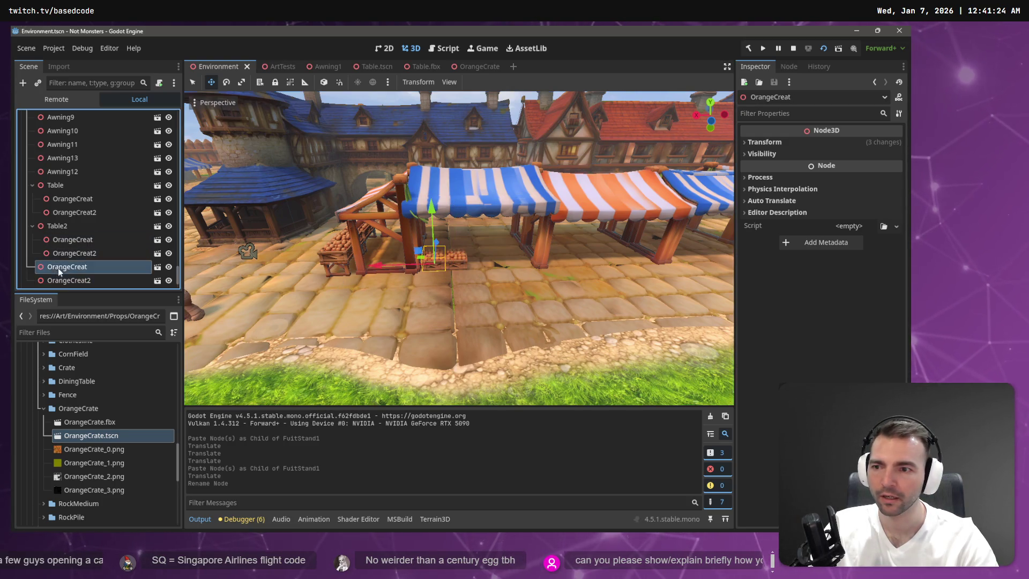
key(Escape)
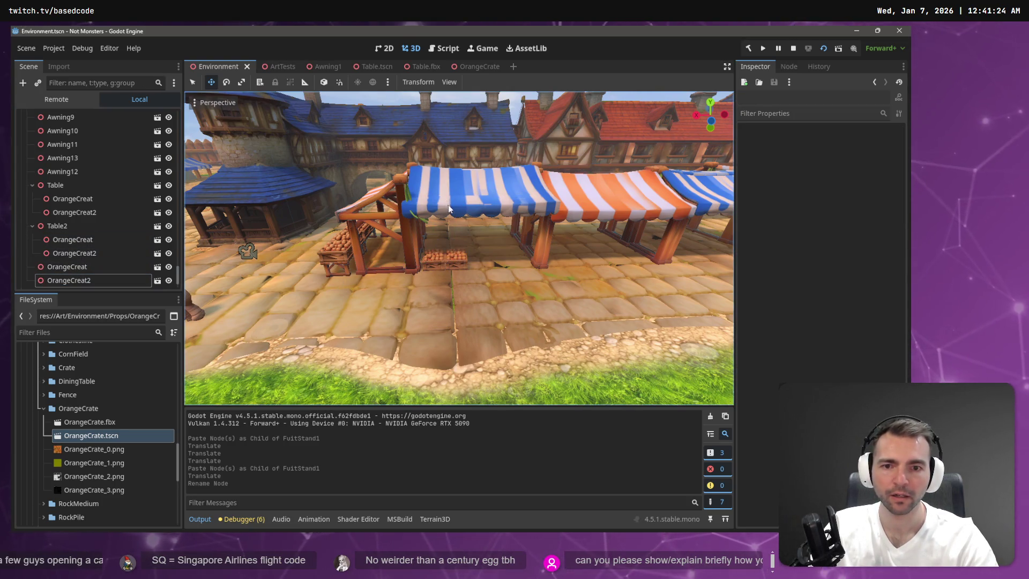
key(ctrl+v)
key(ctrl+z)
- Select Awning2, then both OrangeCreat crate nodes in the Scene tree
click(86, 227)
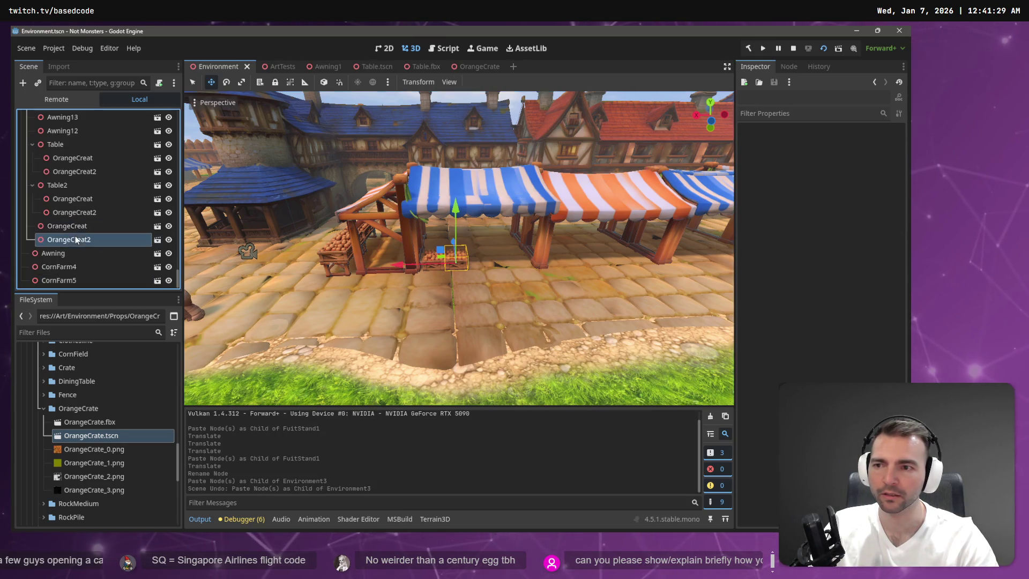
scroll(91, 225, up, 3)
click(93, 220)
scroll(93, 221, up, 3)
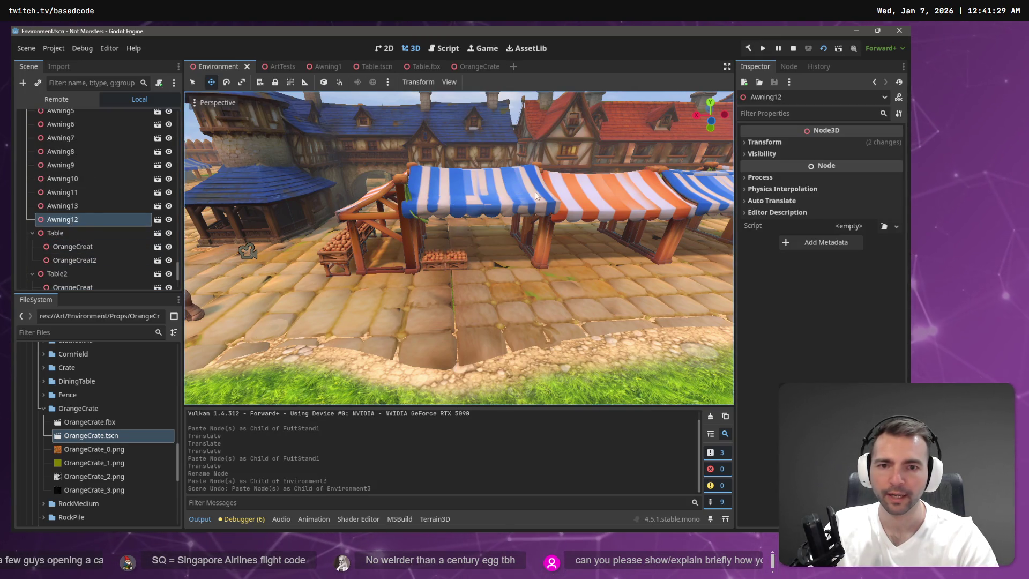
click(91, 225)
scroll(90, 234, down, 3)
scroll(94, 232, down, 2)
ctrl+click(92, 246)
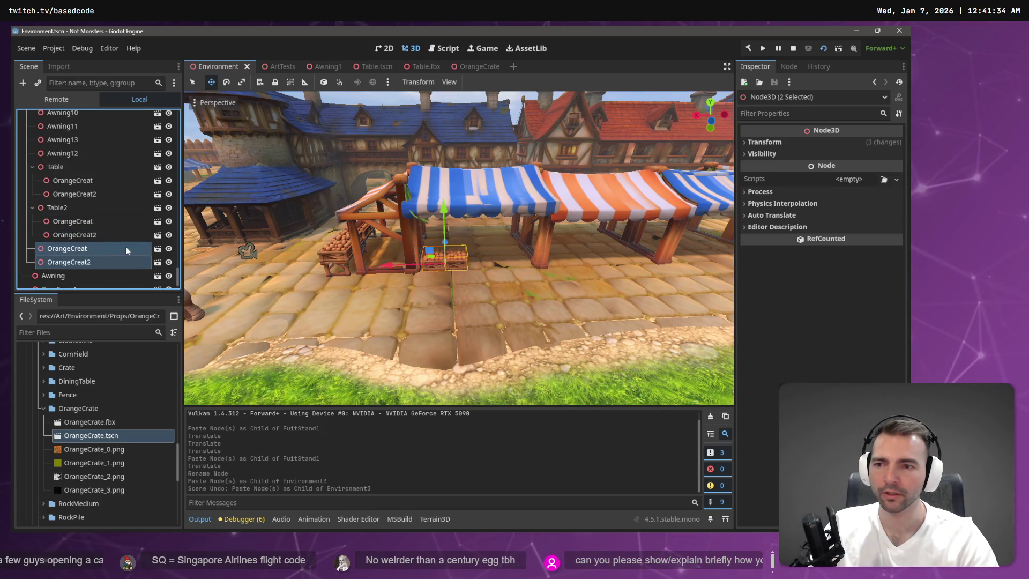
click(523, 201)
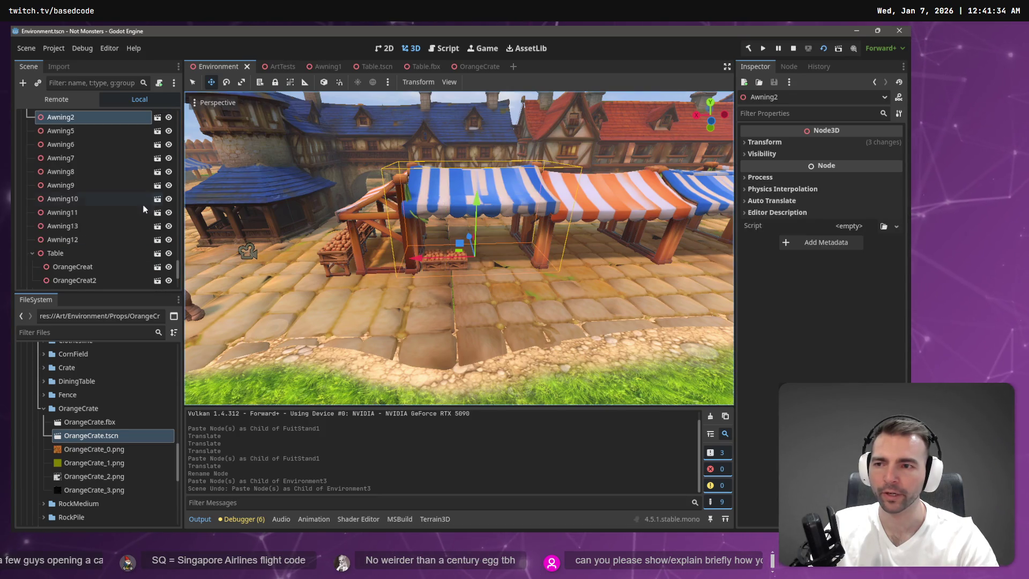
scroll(101, 217, down, 5)
click(81, 226)
ctrl+click(81, 241)
- Reparent both crates under Awning2, then paste two more pairs and slide them right along the stall
mouse_move(90, 224)
mouse_down()
mouse_move(91, 178)
mouse_move(71, 145)
mouse_up()
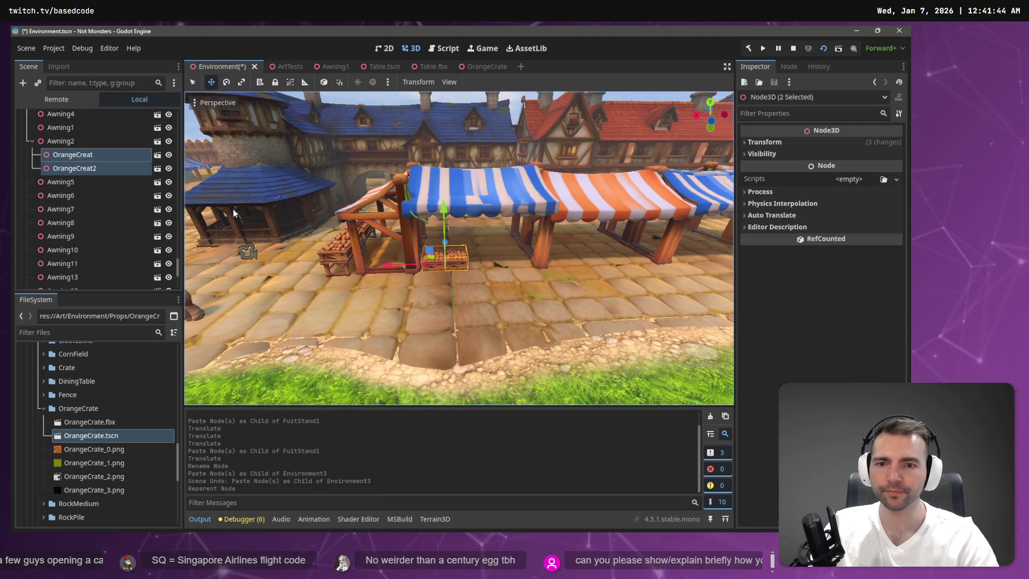
key(ctrl+shift+v)
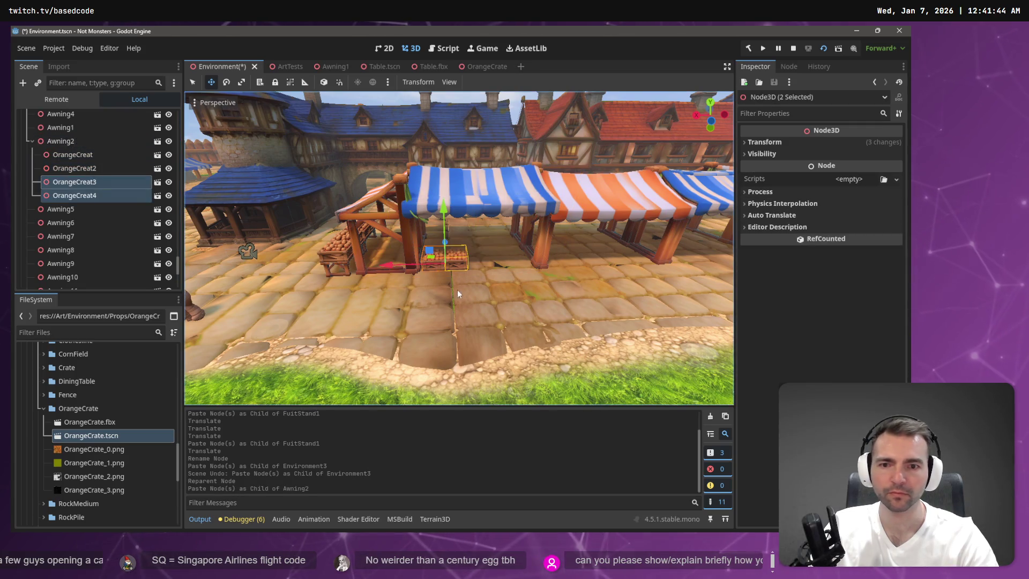
mouse_move(397, 270)
mouse_down()
mouse_move(452, 274)
mouse_move(432, 275)
mouse_up()
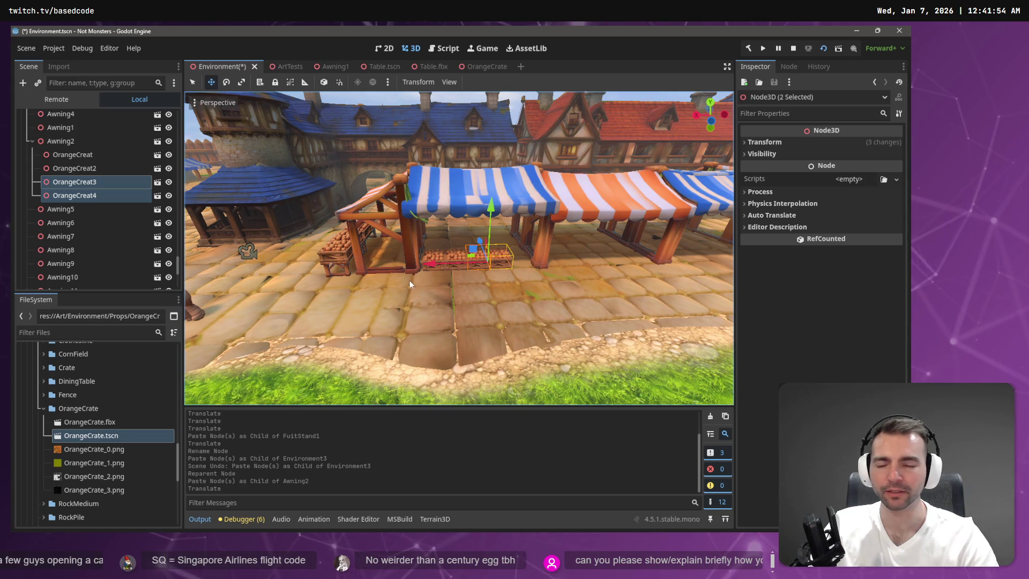
key(ctrl+v)
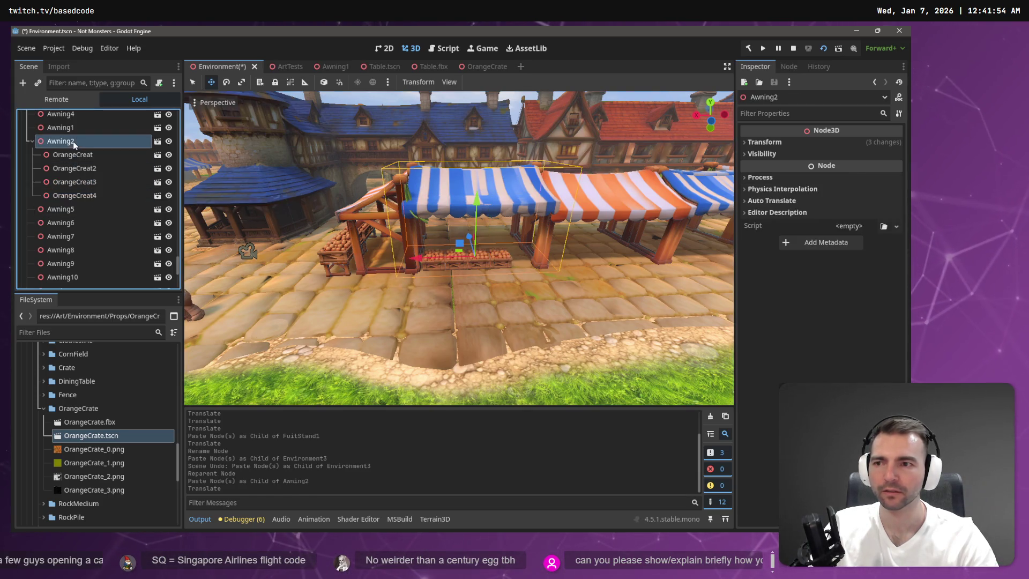
drag(431, 263, 472, 267)
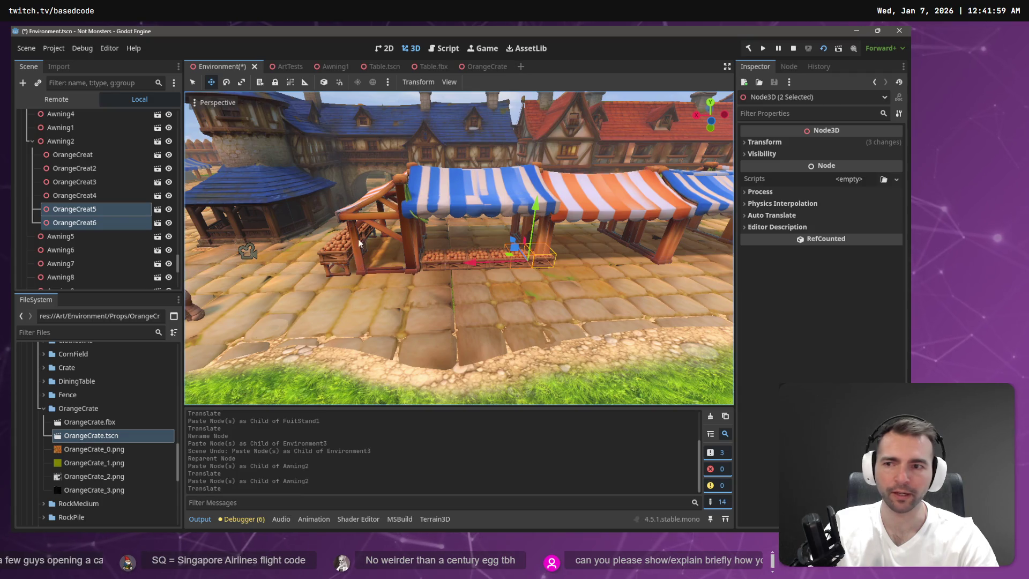
- Delete the extra OrangeCreat6 crate, leaving five crates
click(104, 208)
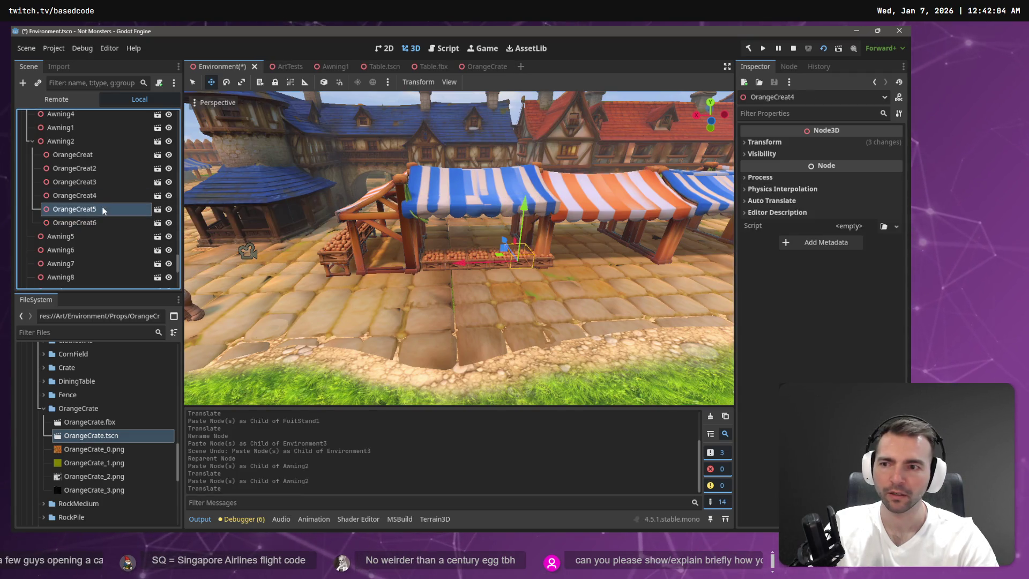
click(104, 222)
key(Delete)
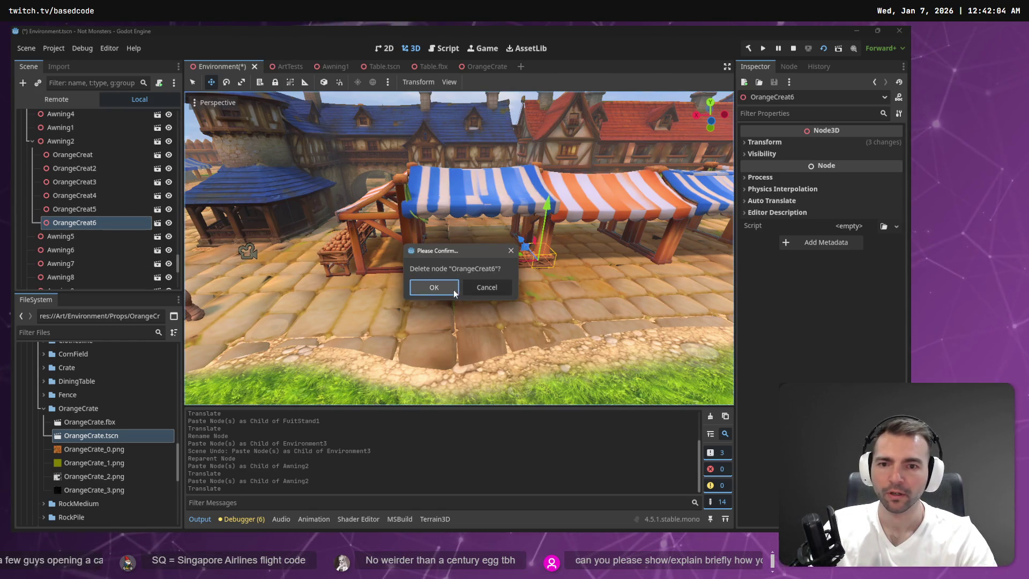
click(433, 288)
- Copy the Table node and paste it under Awning2
scroll(79, 230, down, 5)
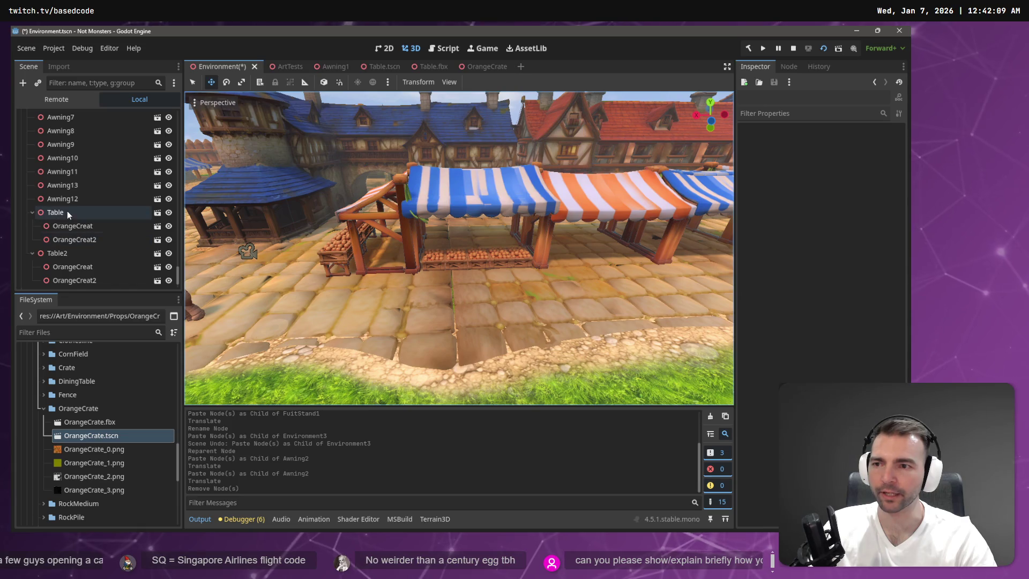
click(67, 210)
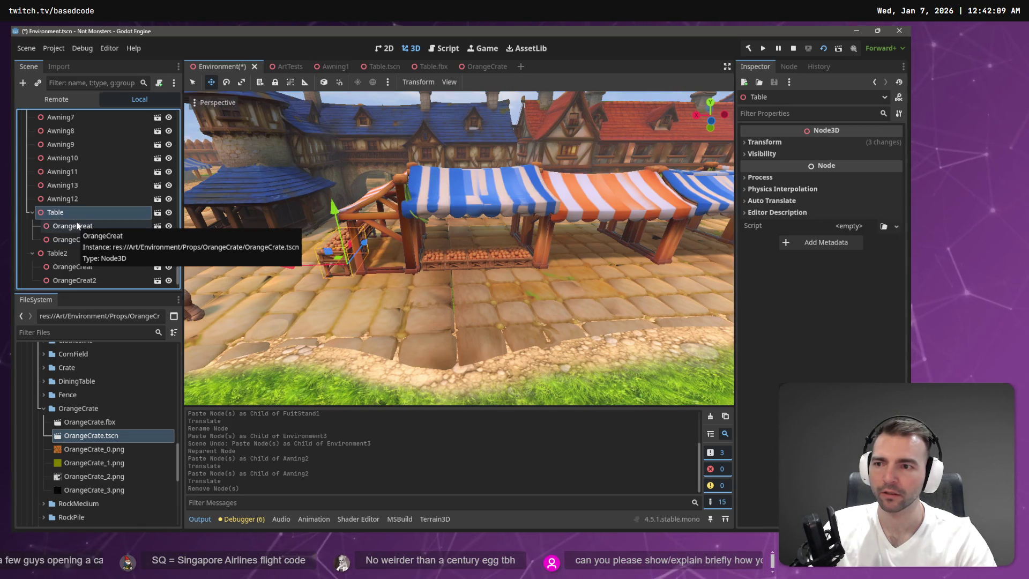
scroll(80, 215, up, 4)
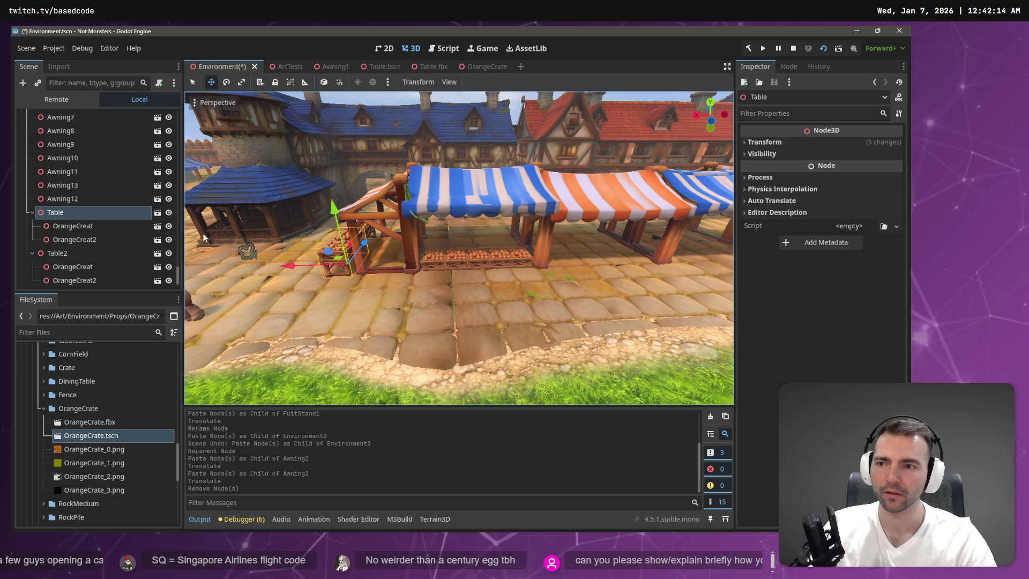
scroll(85, 189, up, 1)
click(79, 143)
key(ctrl+v)
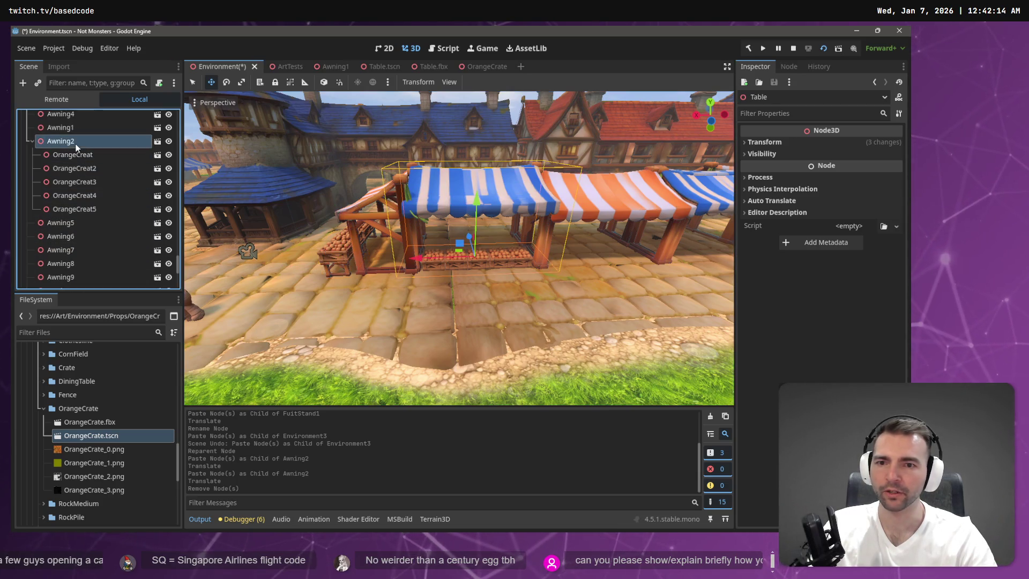
- Set the pasted Table's position to 0, 0, 0 and turn it around its vertical axis
click(797, 143)
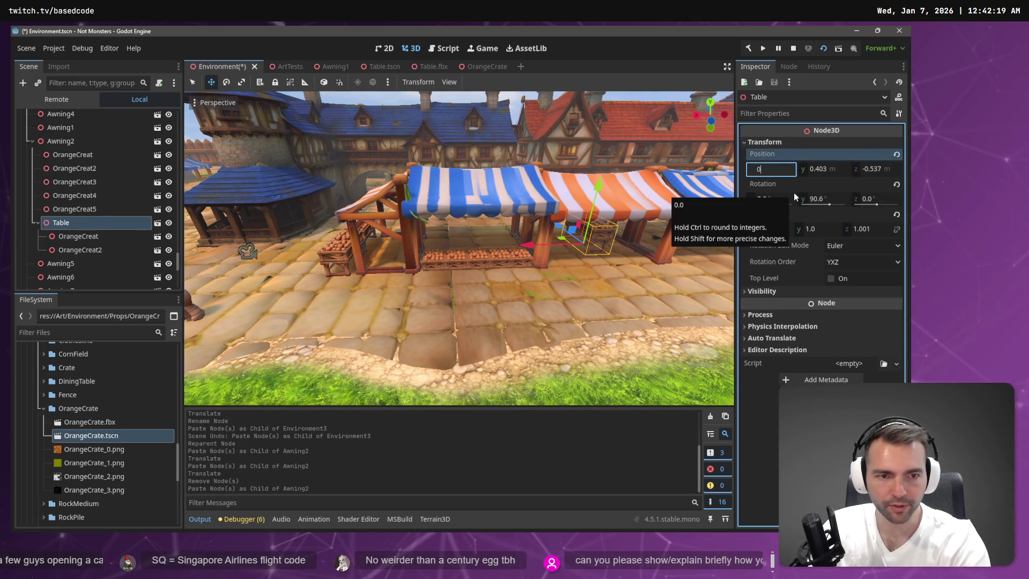
text(0)
key(Tab)
text(0)
key(Tab)
text(0)
key(Return)
key(e)
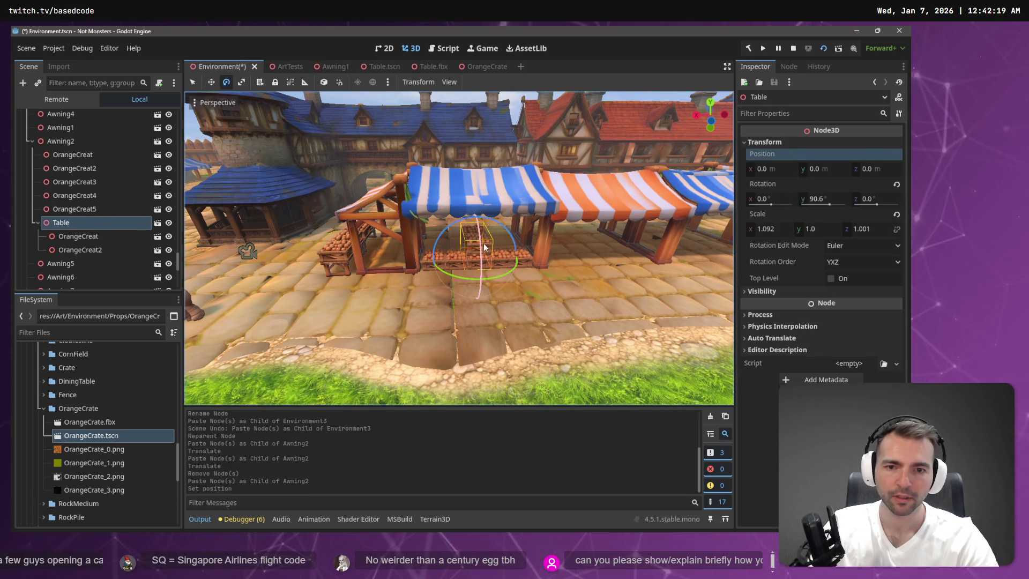
drag(482, 280, 330, 262)
- Delete the table's two orange crates, OrangeCreat and OrangeCreat2
click(82, 234)
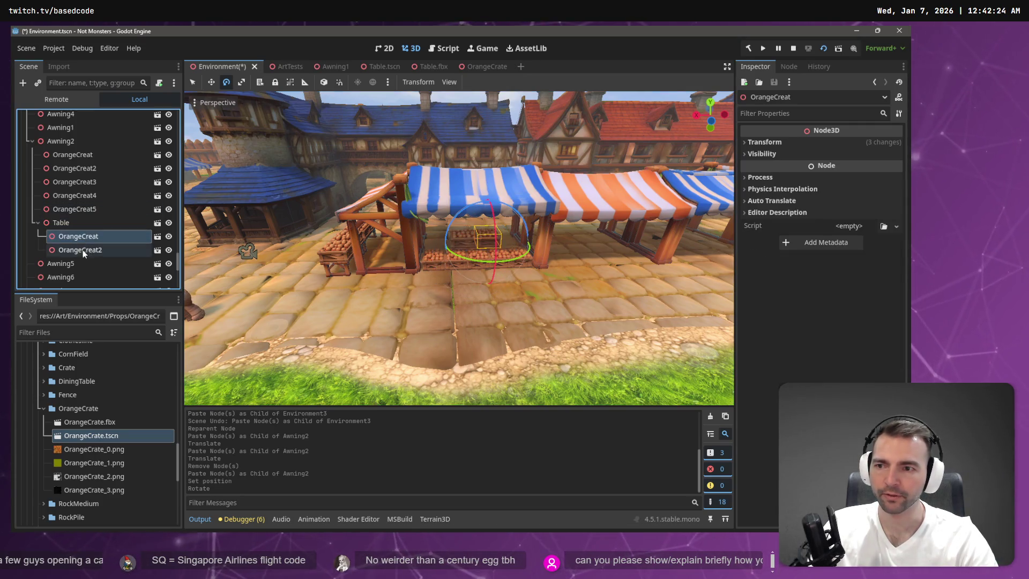
shift+click(82, 250)
key(Delete)
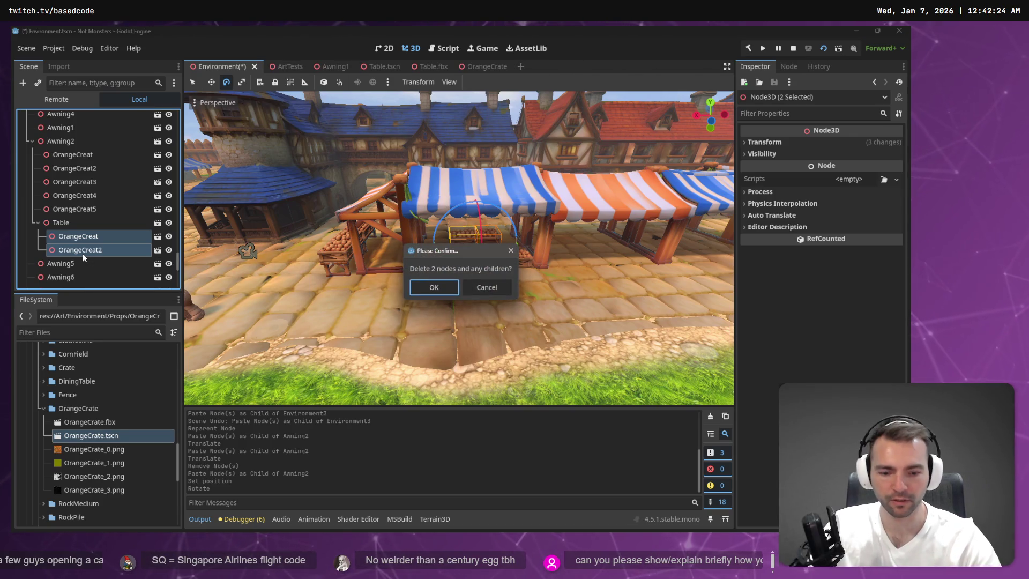
key(Return)
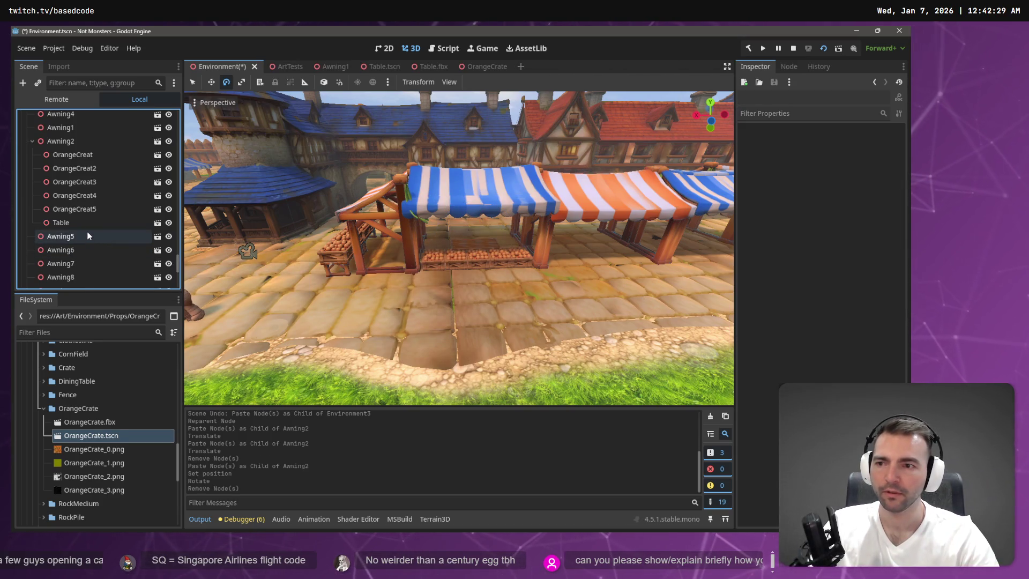
click(92, 211)
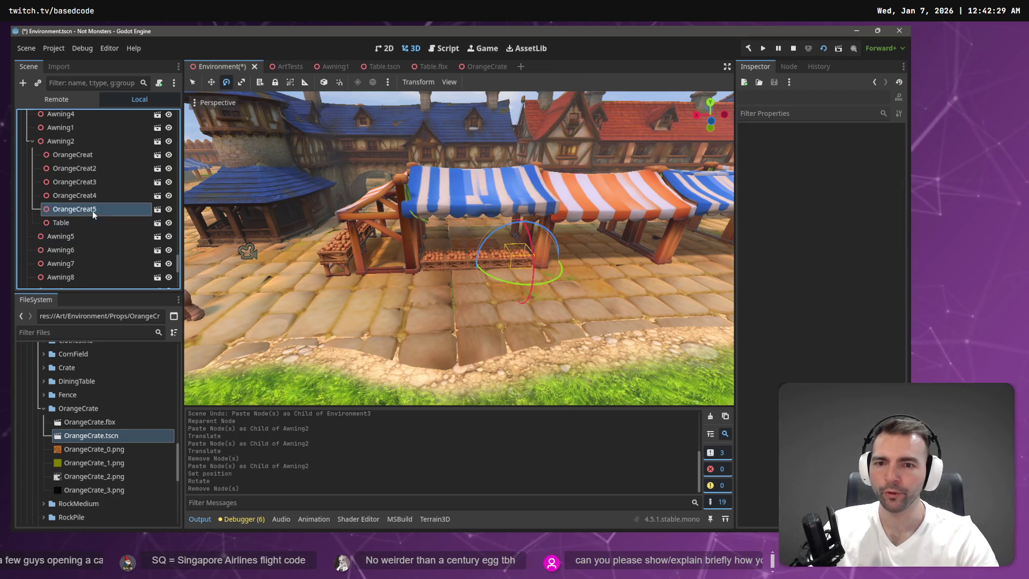
- Set the five crates OrangeCreat–OrangeCreat5 onto the table and make them children of Table
shift+click(96, 157)
key(w)
drag(480, 209, 482, 187)
key(f)
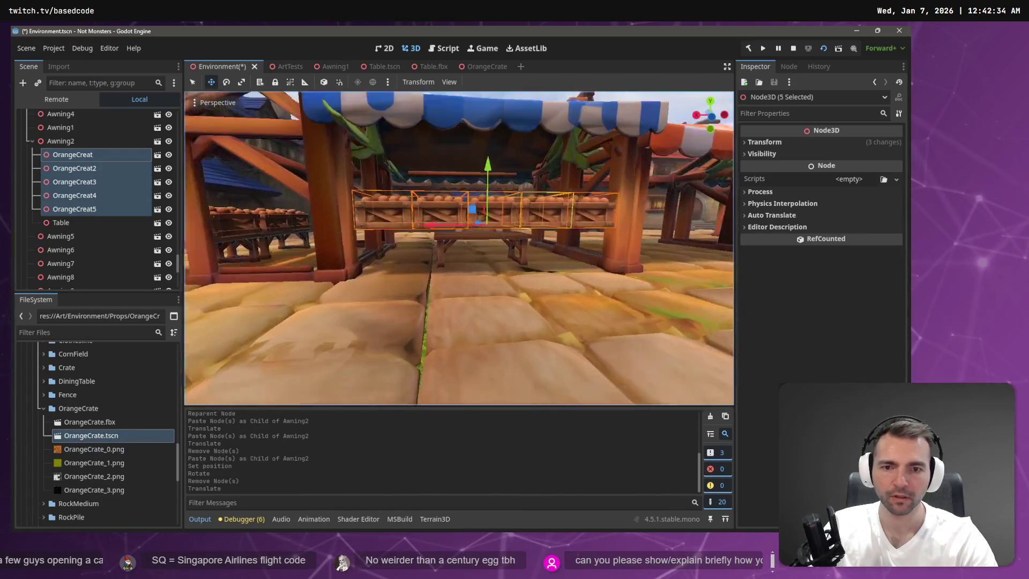
drag(494, 158, 496, 167)
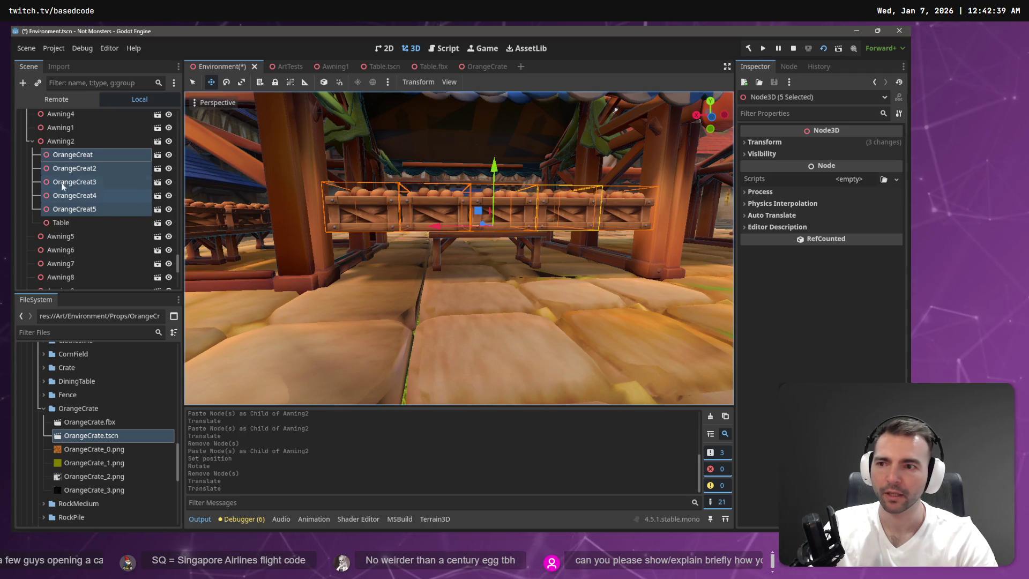
drag(72, 215, 72, 222)
- Nudge the crates into place, then pull Table and its crates forward toward the street
drag(488, 234, 536, 236)
mouse_move(407, 225)
mouse_down()
mouse_move(383, 224)
mouse_move(407, 236)
mouse_up()
scroll(464, 276, up, 3)
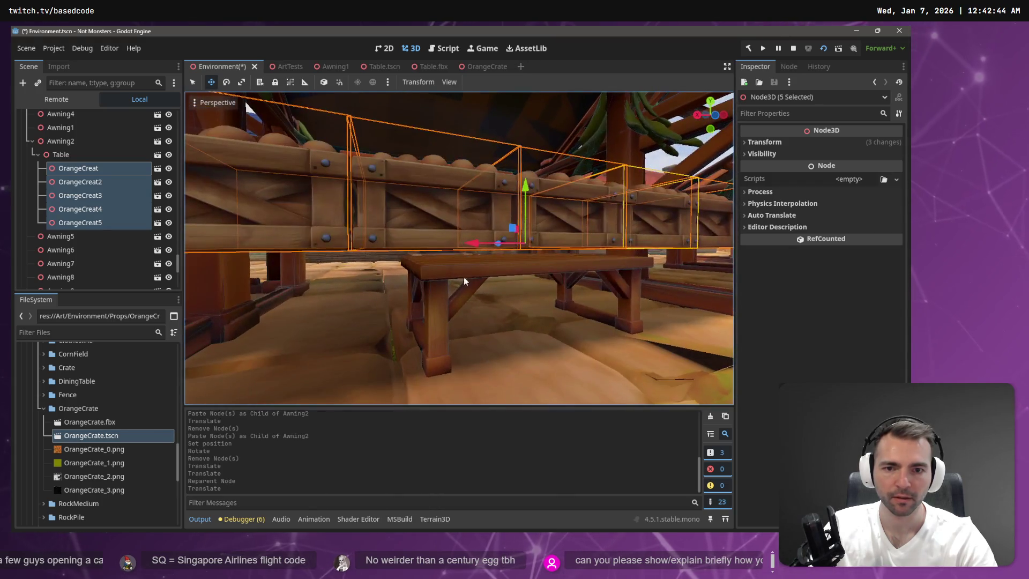
drag(526, 187, 528, 195)
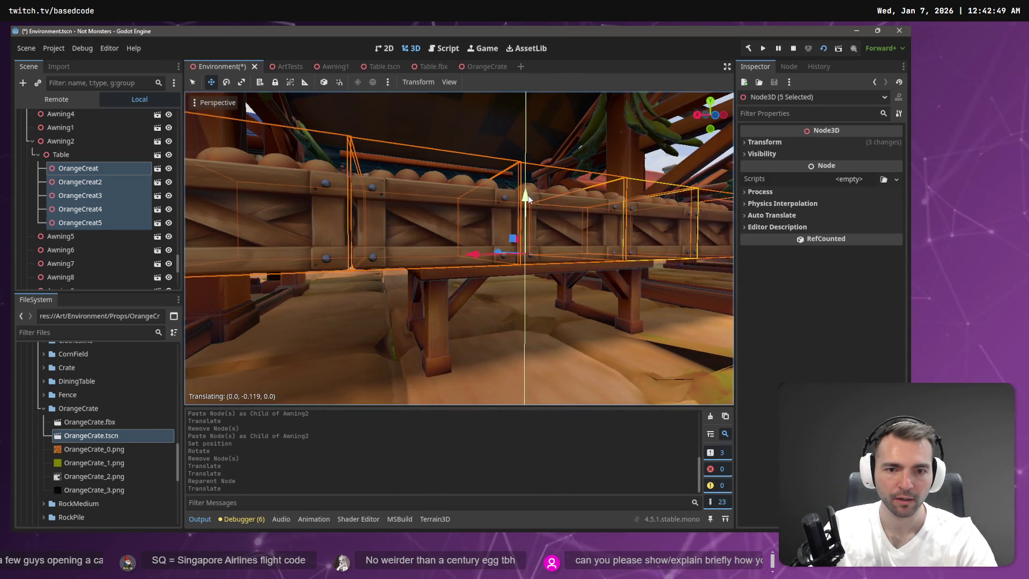
scroll(528, 195, down, 5)
scroll(600, 294, up, 3)
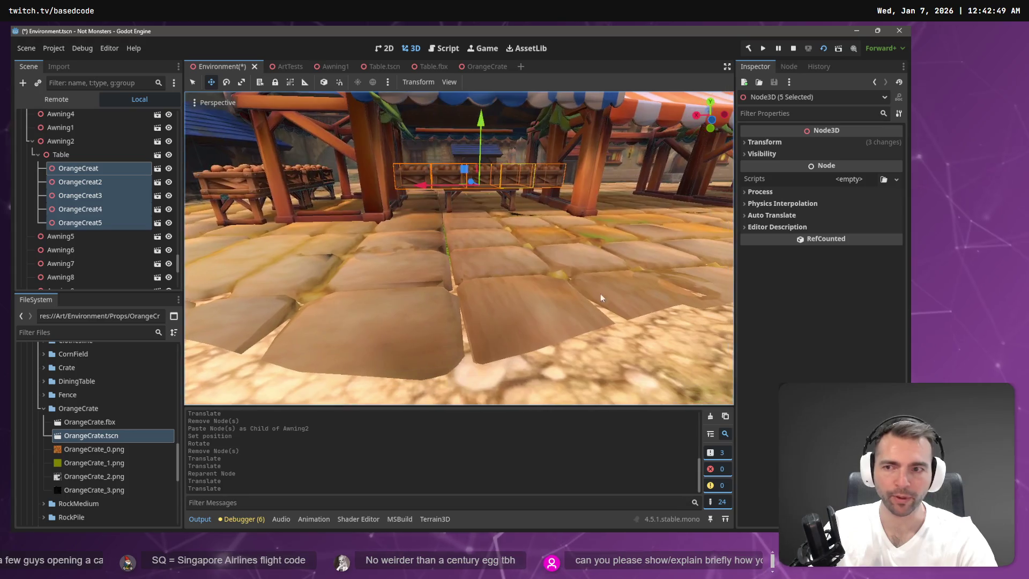
click(97, 155)
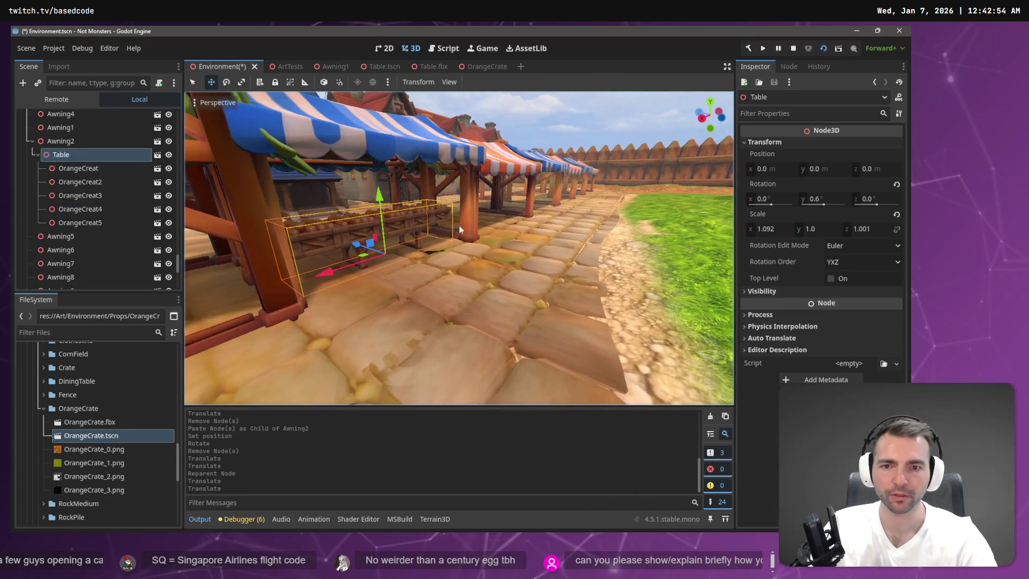
drag(358, 245, 375, 258)
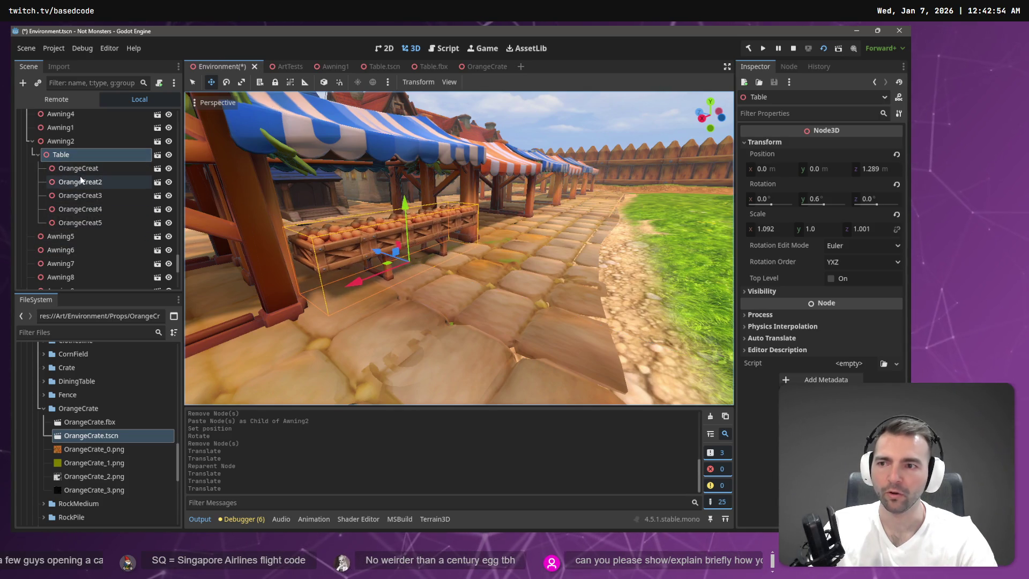
- Move the five crates back under Awning2 as siblings of Table
click(89, 167)
shift+click(95, 223)
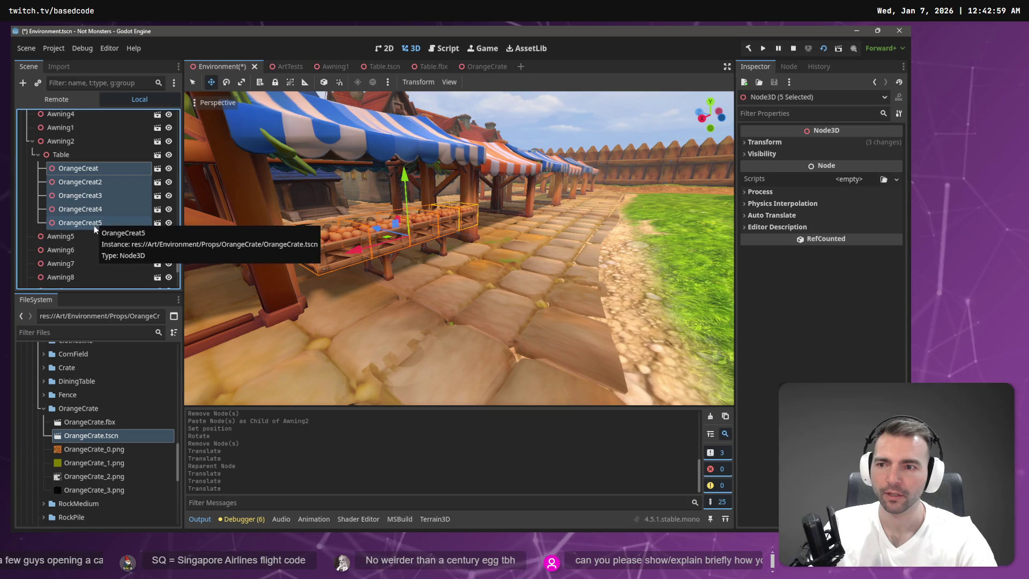
mouse_move(94, 226)
mouse_down()
mouse_move(73, 144)
mouse_move(73, 153)
mouse_up()
click(73, 153)
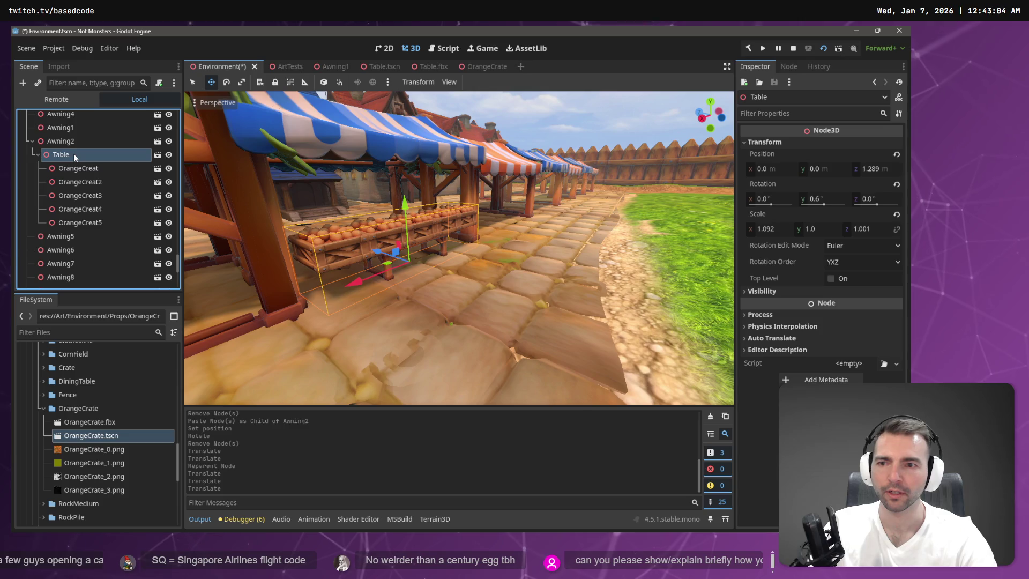
click(79, 168)
shift+click(83, 224)
mouse_move(70, 168)
mouse_down()
mouse_move(67, 140)
mouse_move(67, 160)
mouse_up()
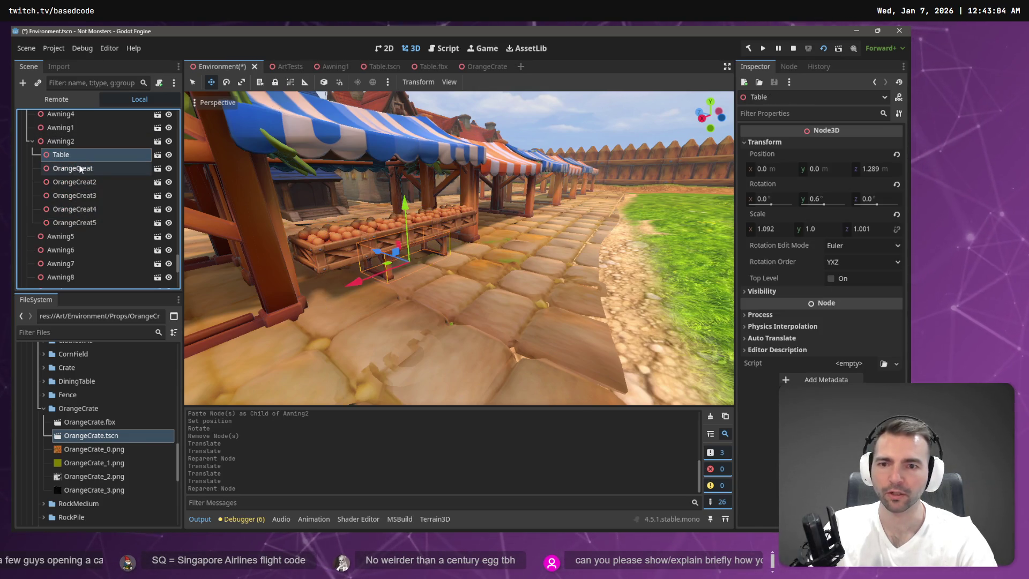
click(78, 142)
- Paste a second table, Table2, under Awning2 and slide both tables apart along X
key(ctrl+v)
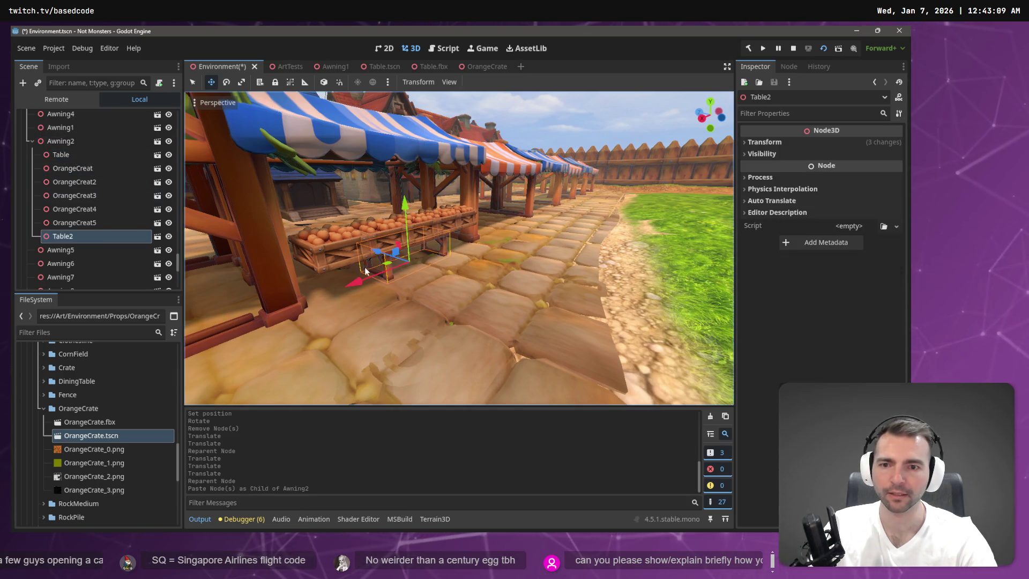
drag(361, 283, 293, 302)
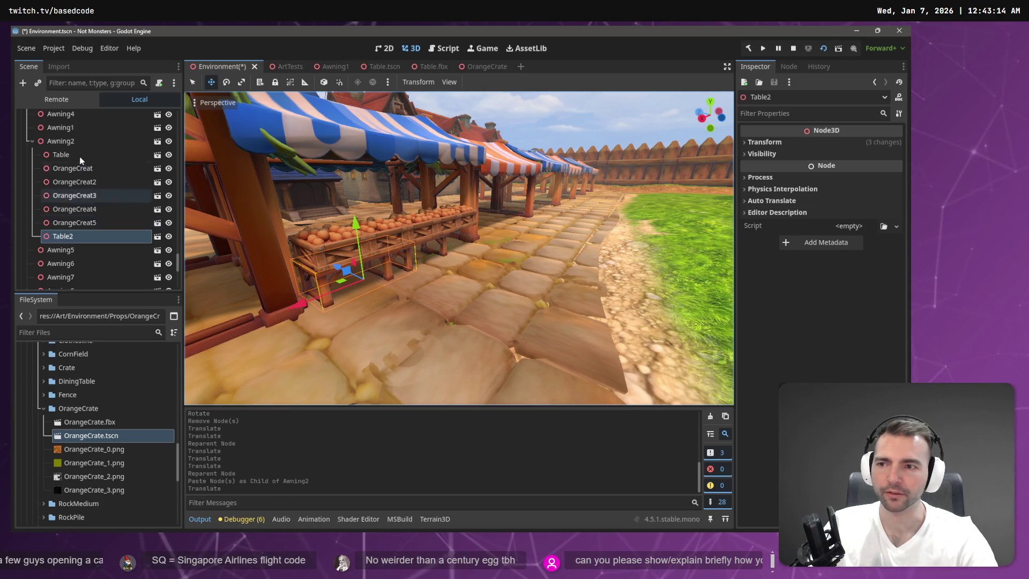
click(61, 155)
drag(371, 281, 393, 278)
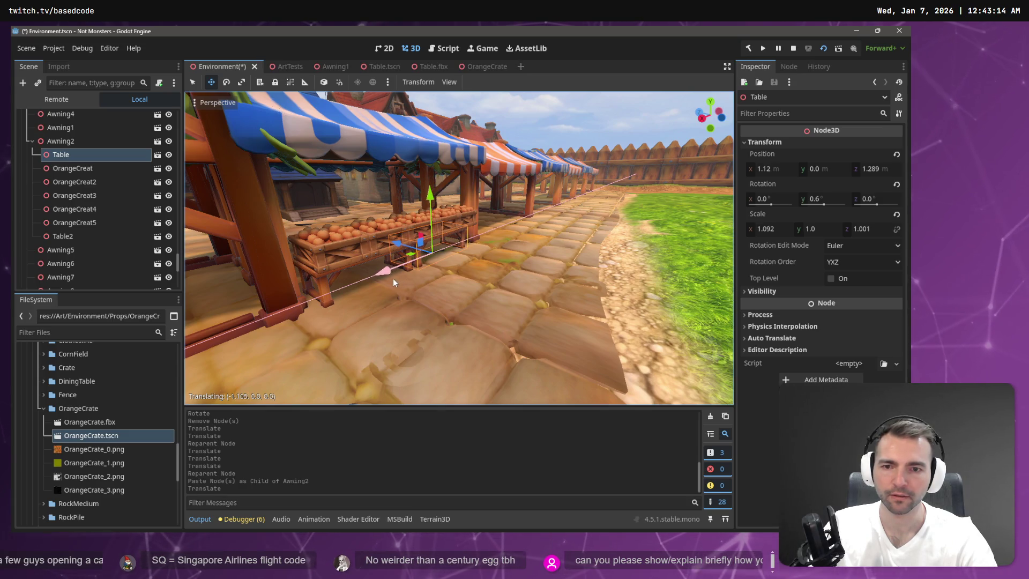
- Fly around the blue-awning stall to inspect the crates, then save the Environment scene
key(w)
key(w)
key(w)
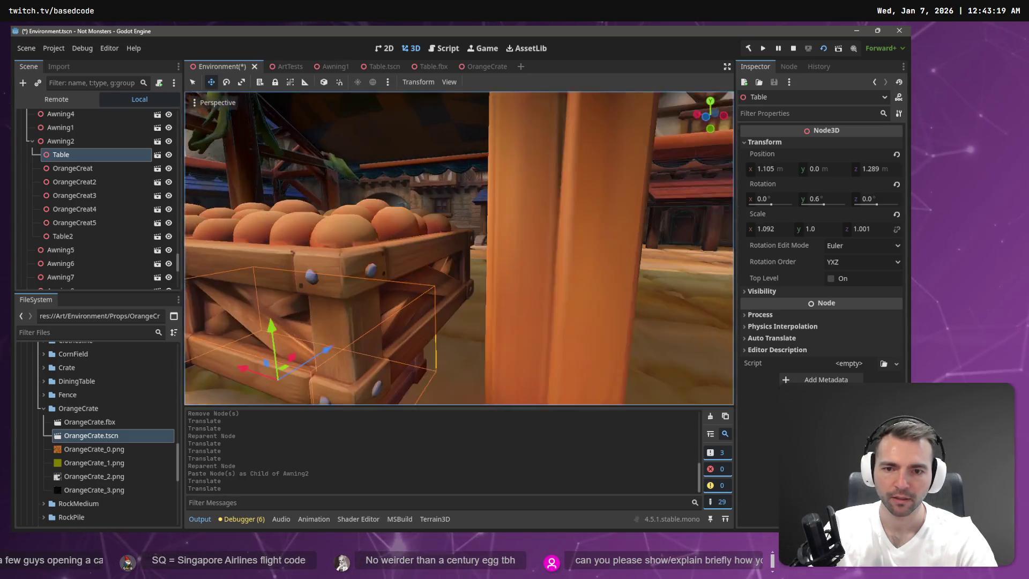
key(s)
key(d)
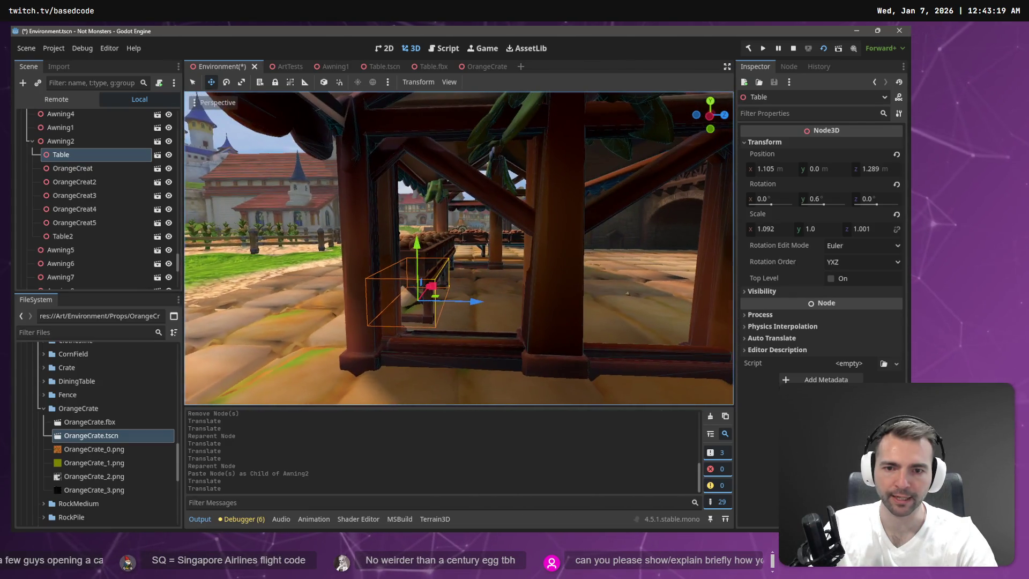
key(s)
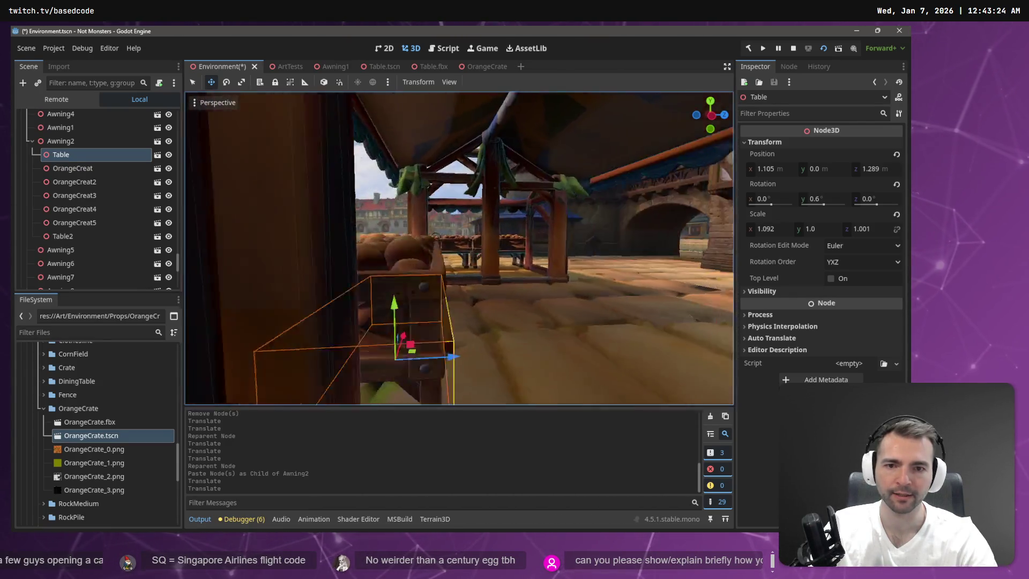
key(a)
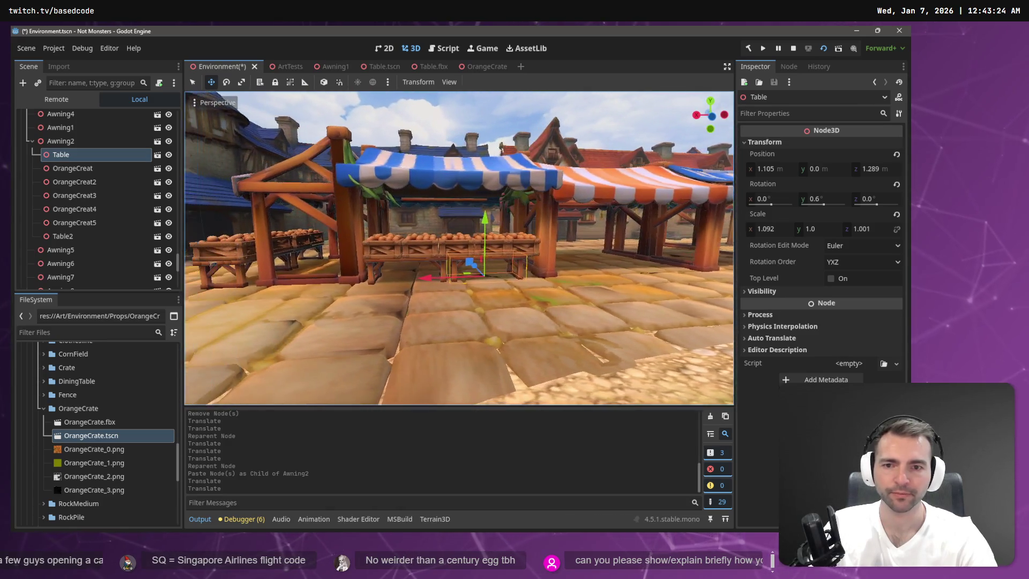
key(s)
key(a)
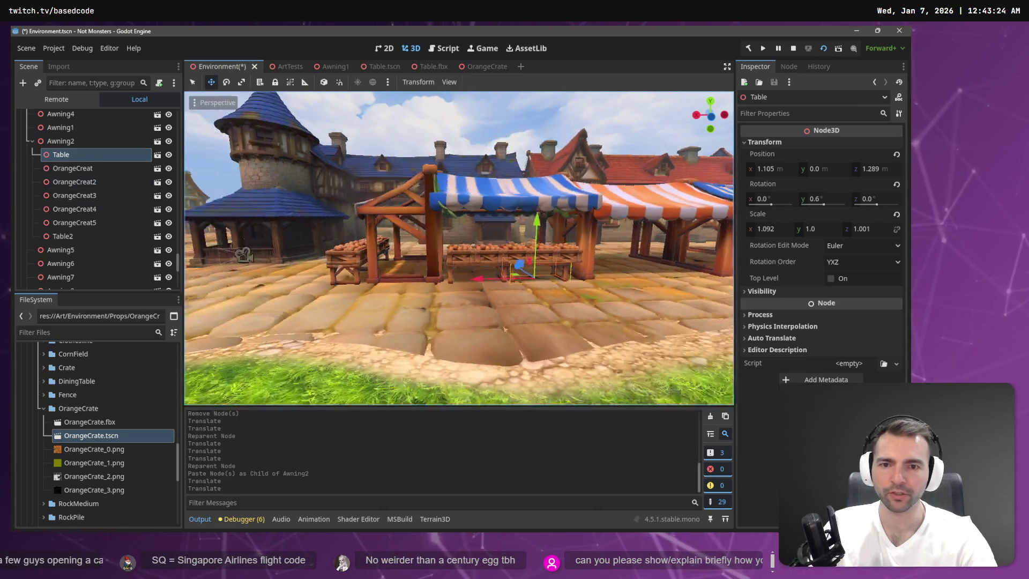
key(w)
key(d)
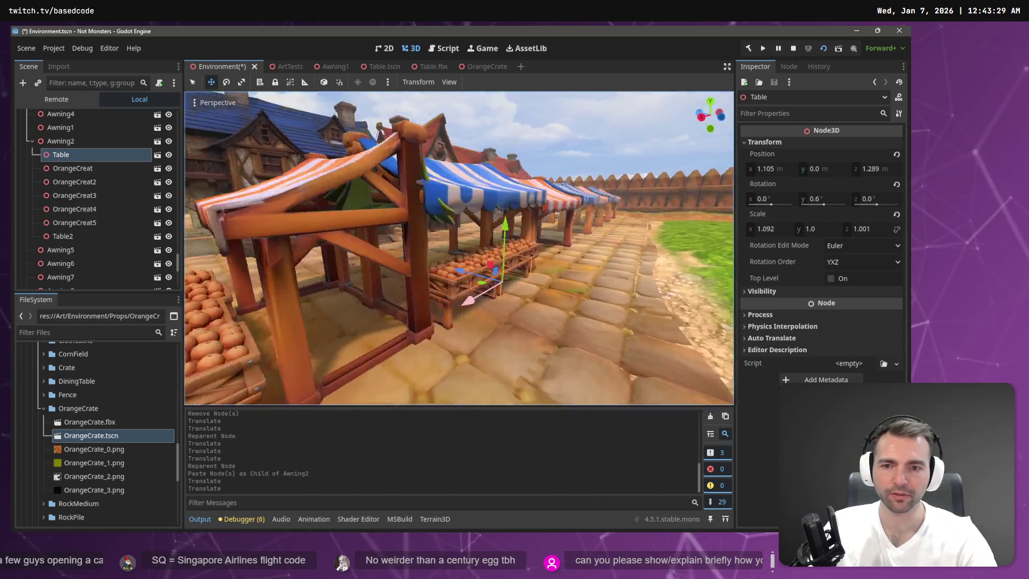
key(a)
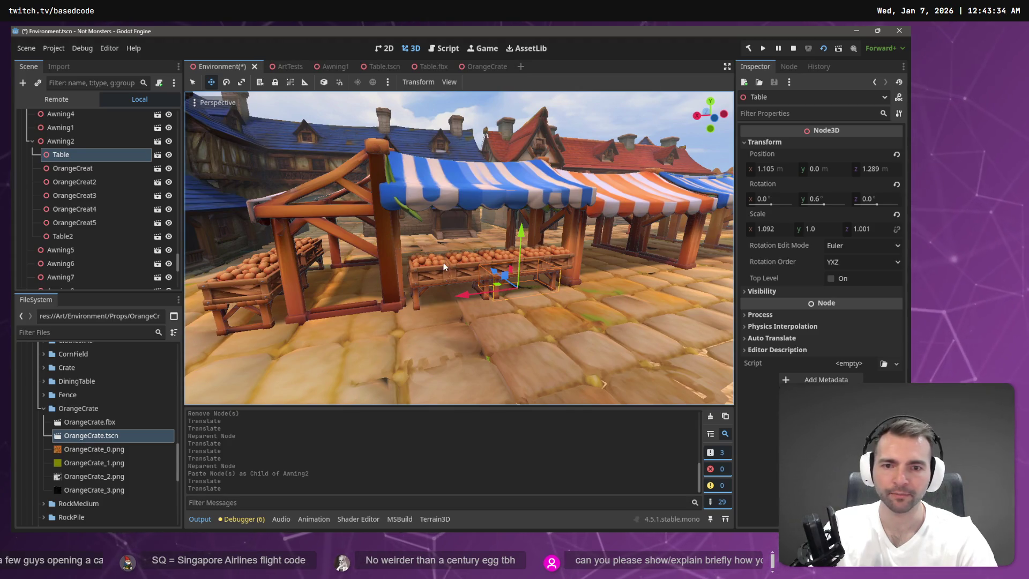
key(ctrl+s)
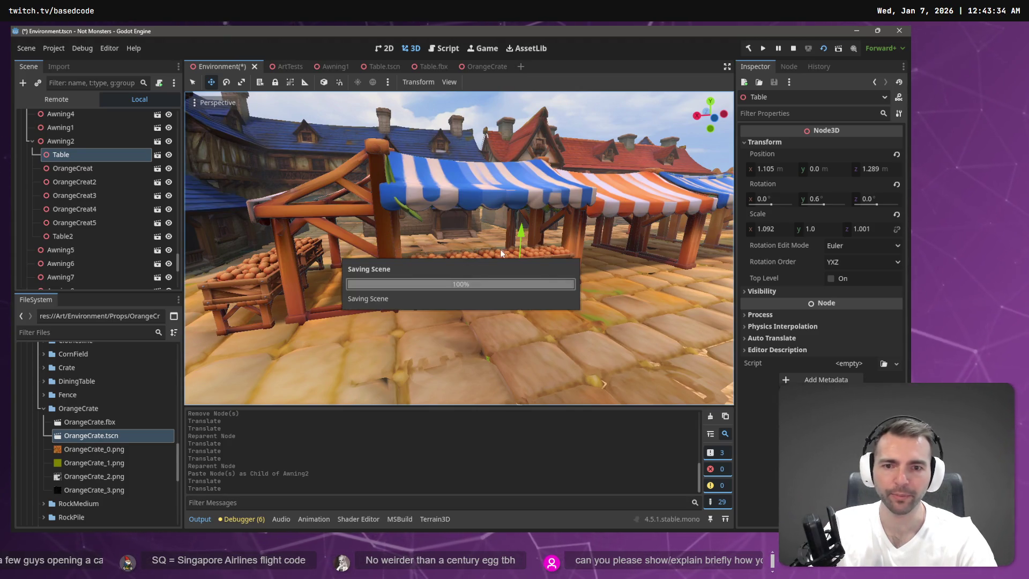
- Select OrangeCreat through OrangeCreat3 and reorder them ahead of Table in the hierarchy
click(75, 236)
click(75, 223)
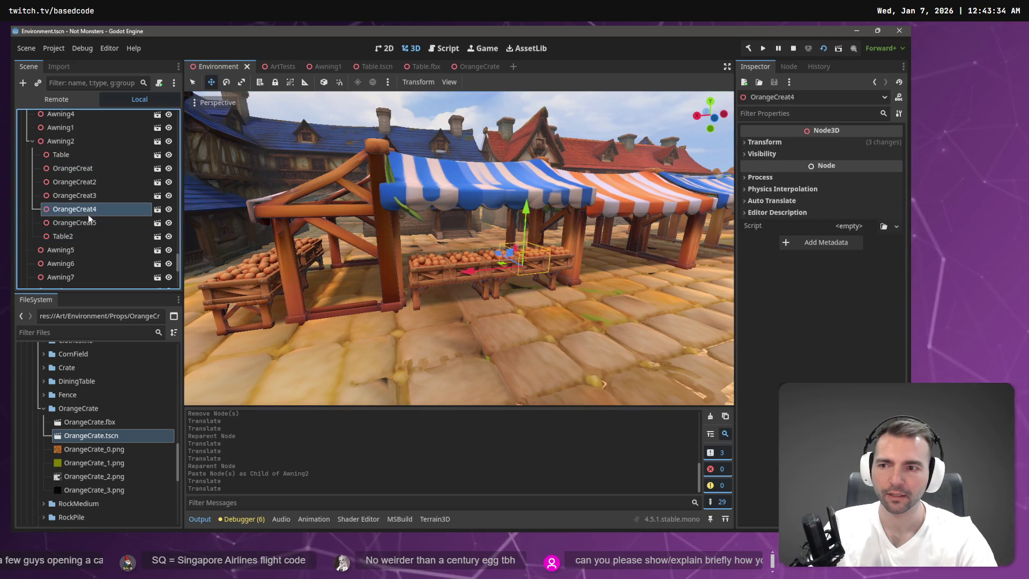
shift+click(89, 168)
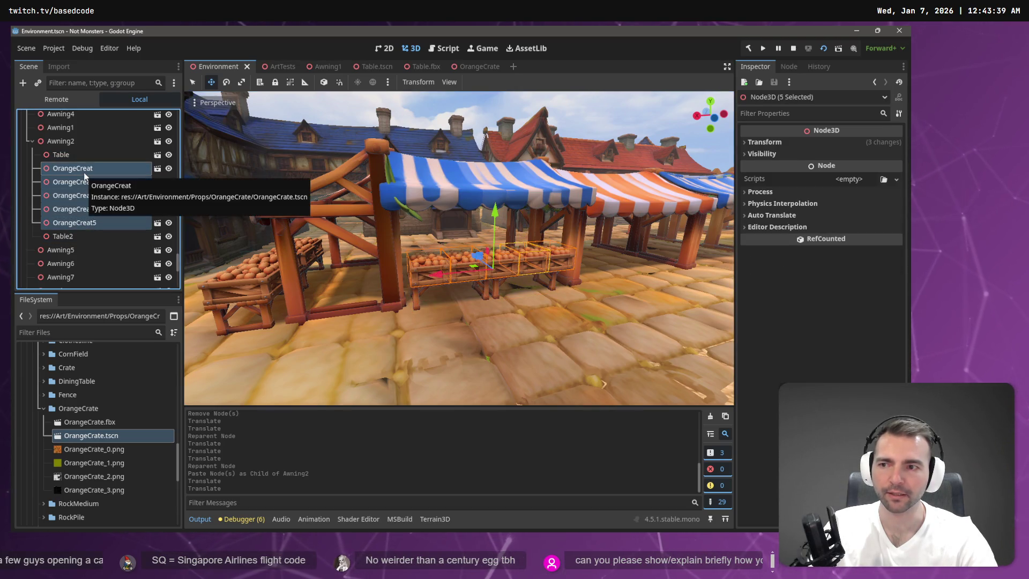
click(84, 169)
shift+click(89, 195)
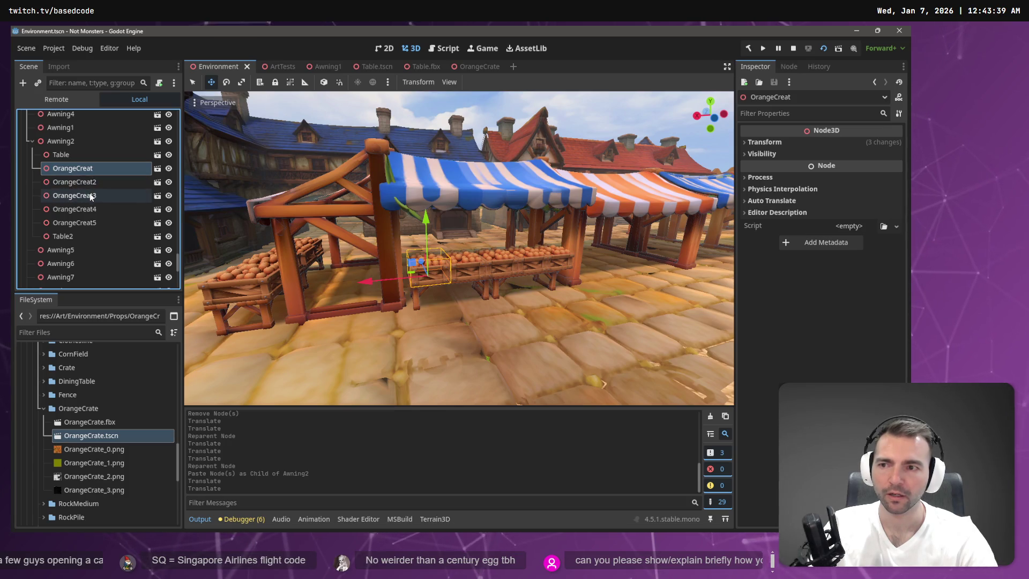
drag(85, 171, 82, 192)
- Parent four crates under Table, then move those four under Table2 instead
click(86, 223)
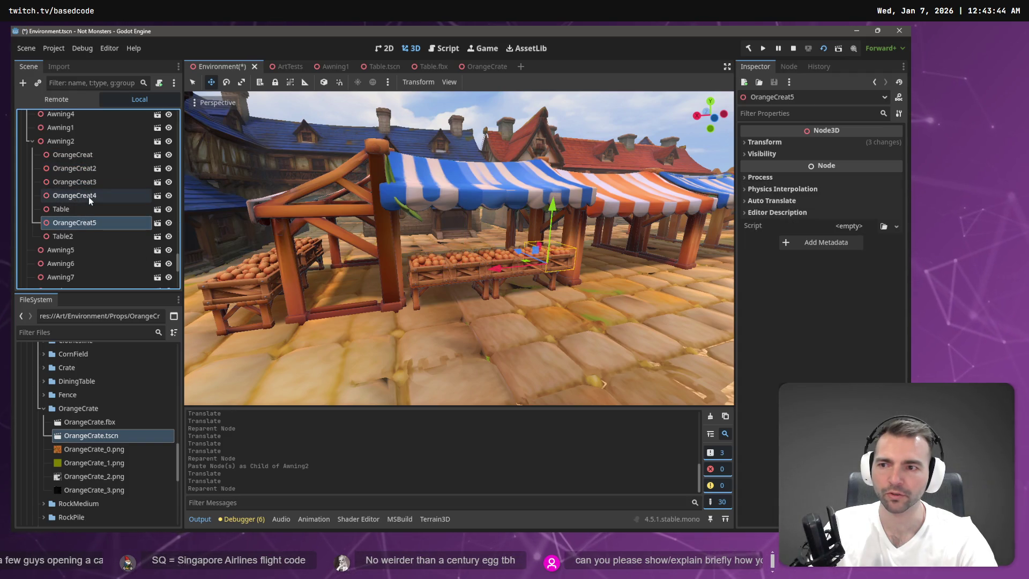
click(89, 197)
shift+click(81, 157)
drag(80, 158, 80, 209)
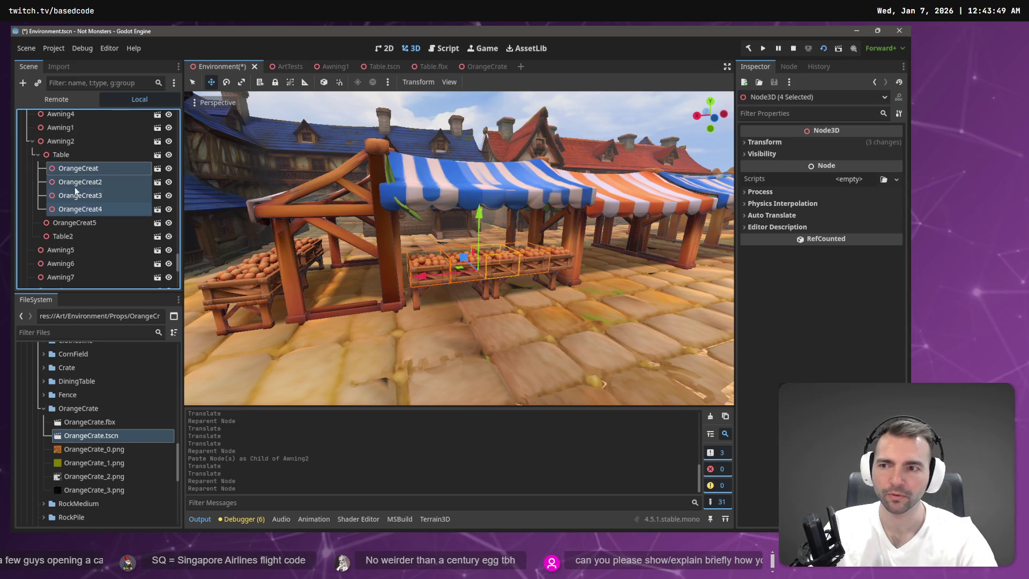
click(64, 155)
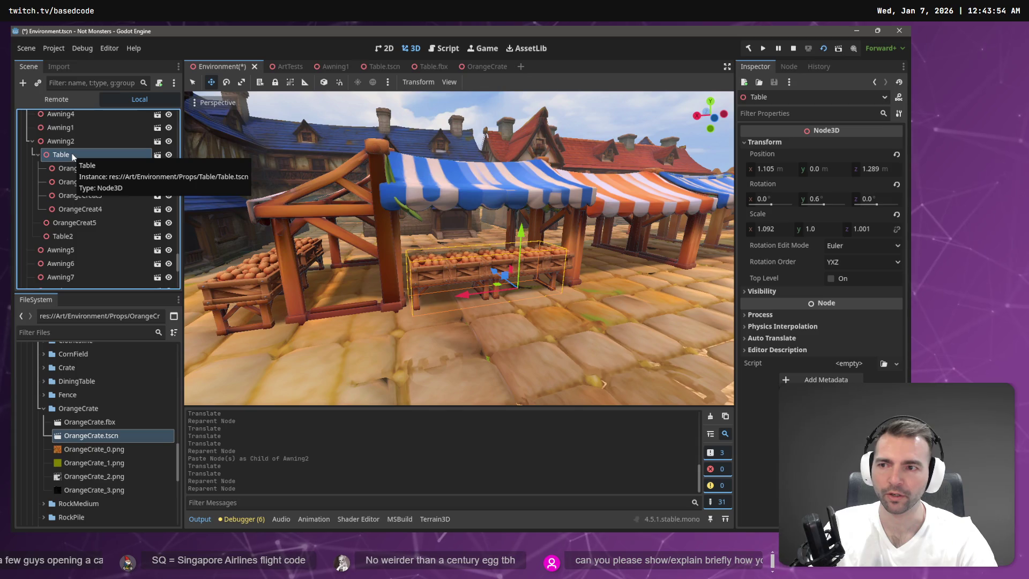
click(75, 168)
shift+click(83, 210)
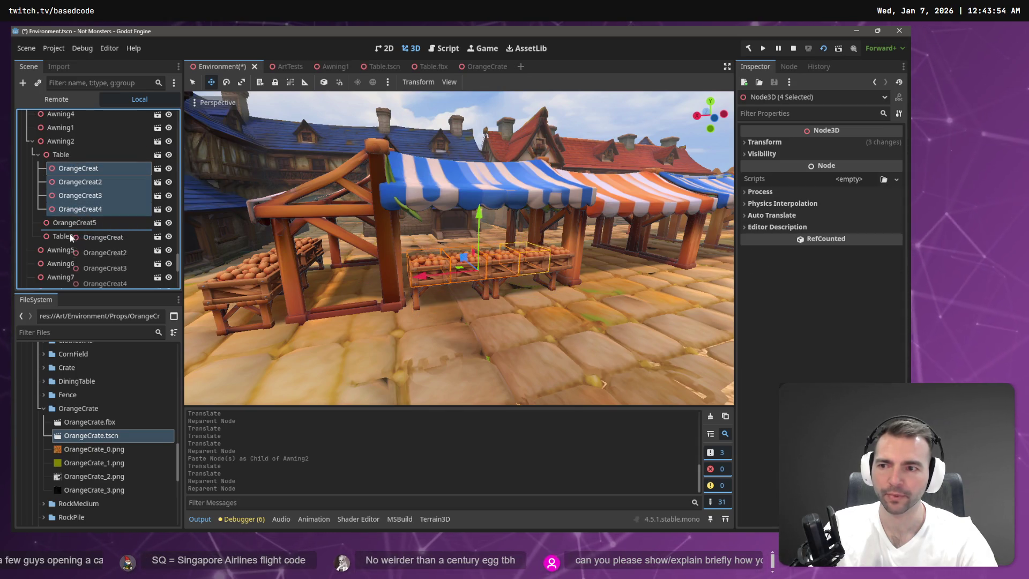
drag(70, 237, 72, 239)
- Move OrangeCreat5 and OrangeCreat4 under Table and save the scene
click(80, 170)
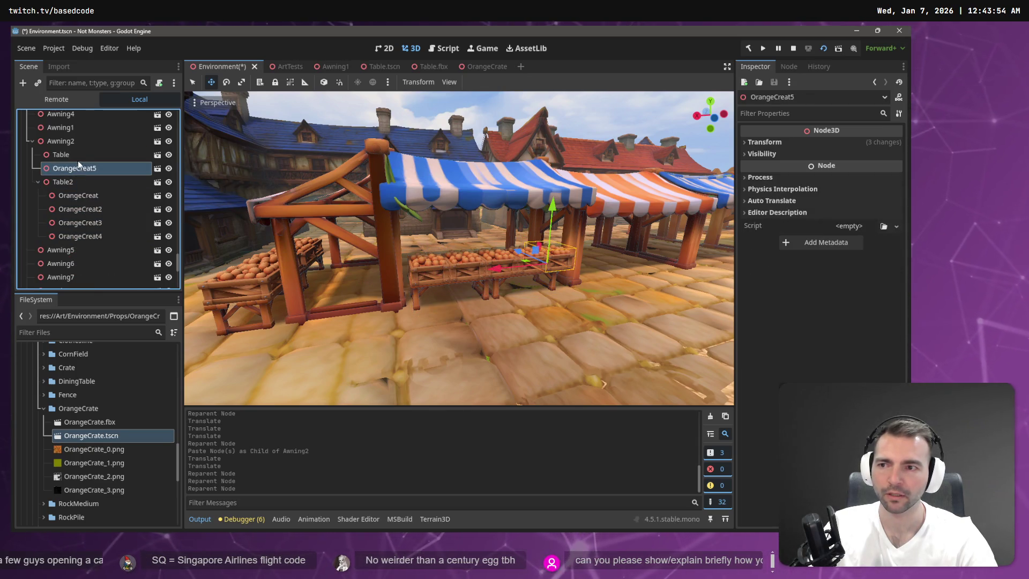
drag(78, 159, 78, 156)
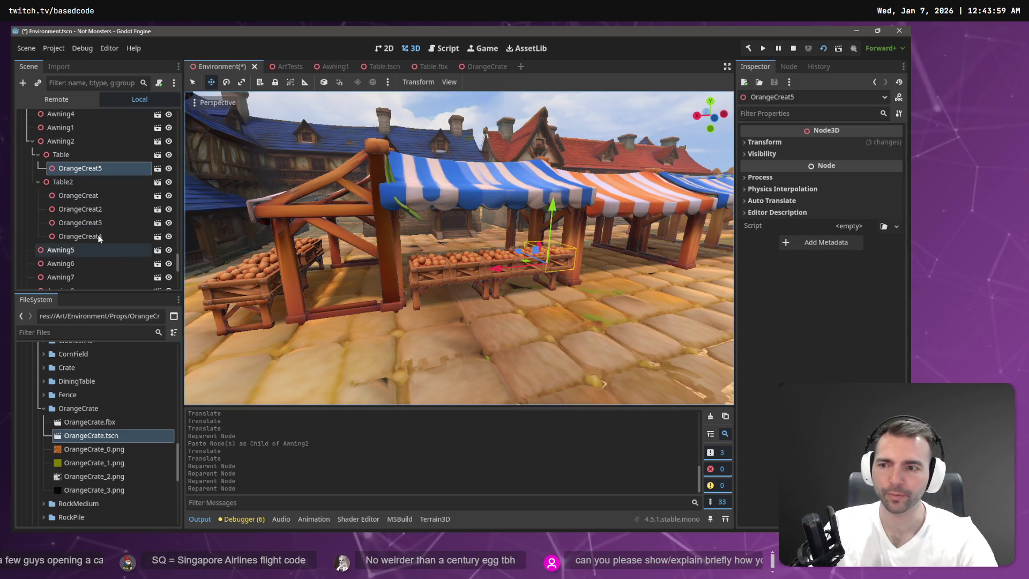
click(93, 225)
click(81, 209)
click(97, 238)
drag(75, 169, 71, 153)
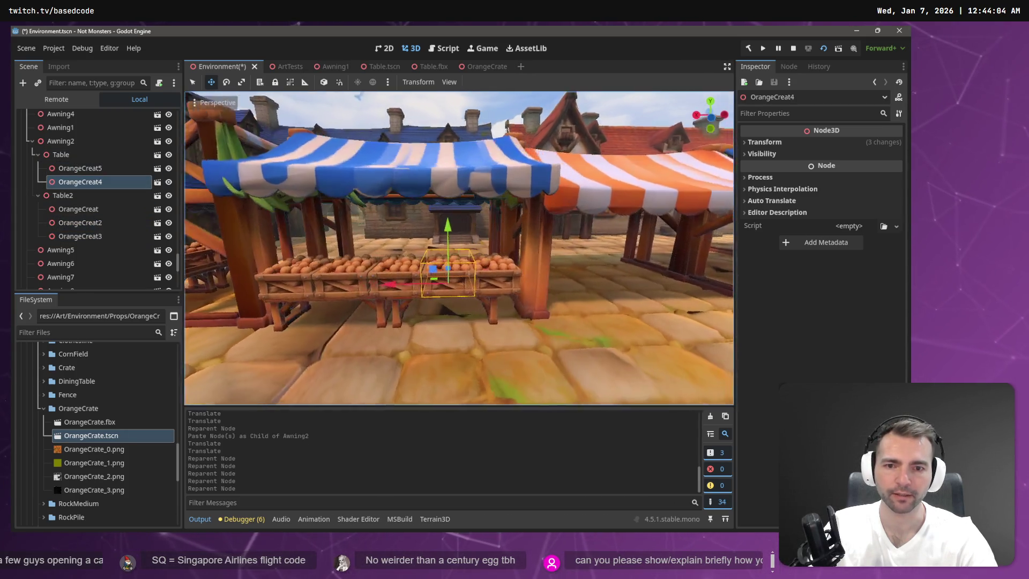
scroll(356, 211, down, 3)
key(ctrl+s)
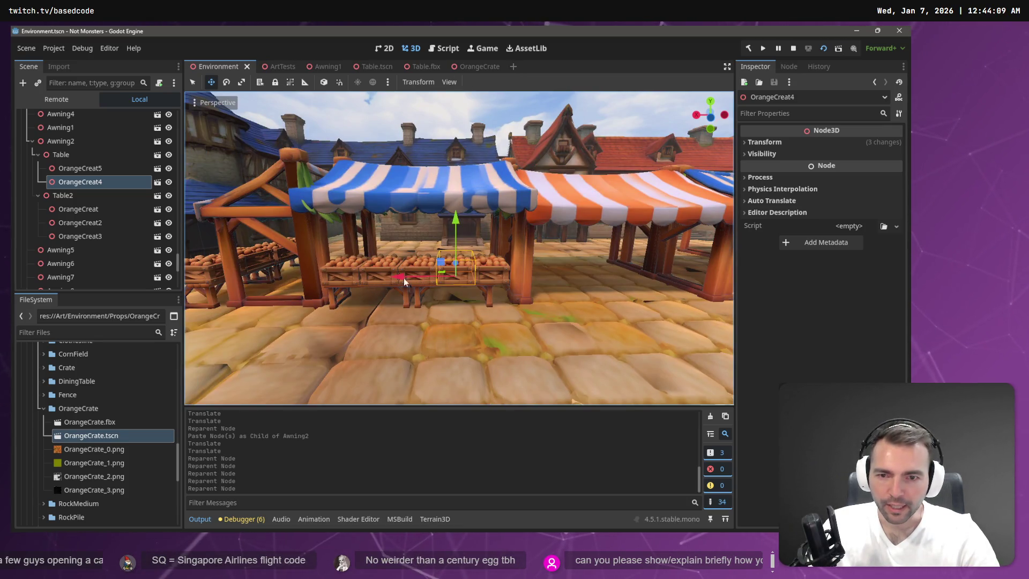
- Move OrangeCreat3 under Table, undo an accidental sideways table shift, and save
click(104, 234)
drag(104, 234, 81, 152)
click(290, 246)
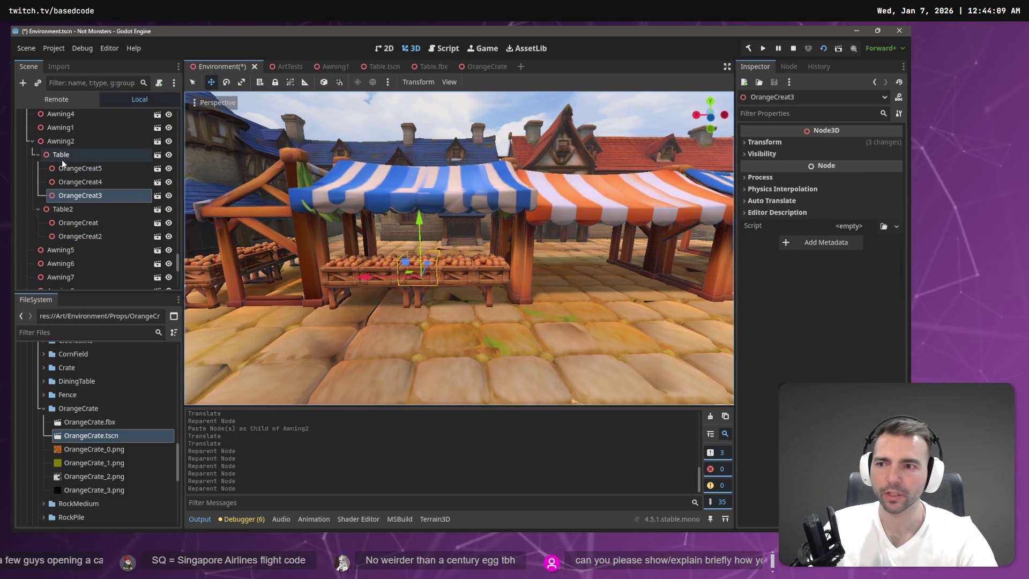
drag(390, 304, 398, 306)
key(w)
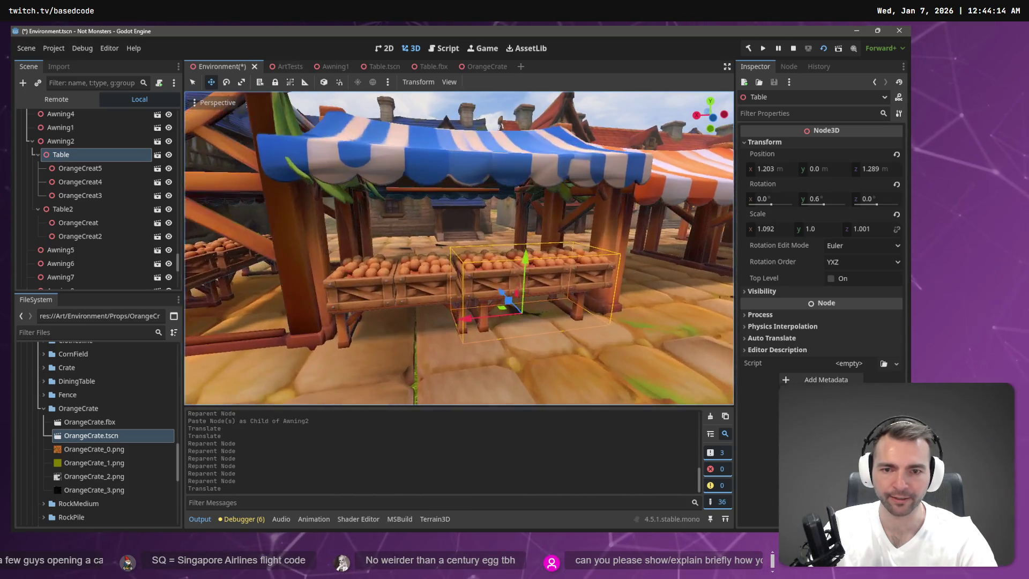
key(ctrl+z)
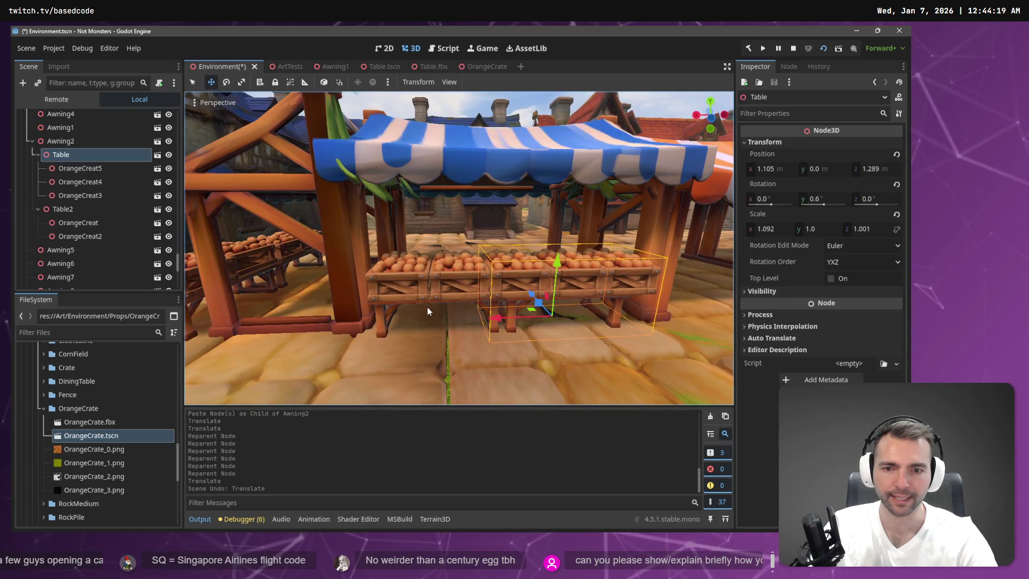
scroll(426, 307, down, 5)
key(ctrl+s)
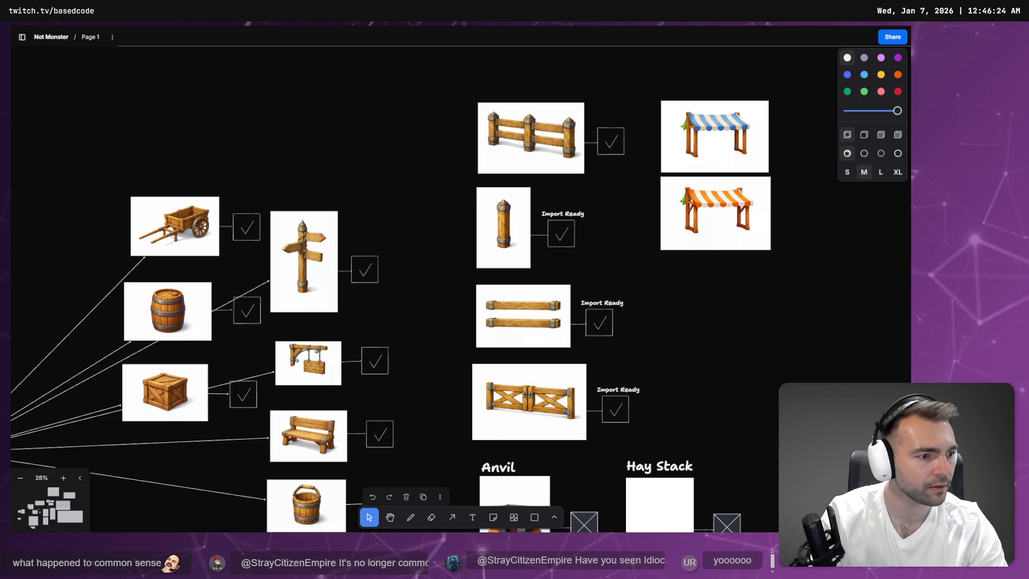
- Maximize the Copilot 3D browser window, start trying Copilot 3D, then switch to ChatGPT images
key(alt+Tab)
key(super+Up)
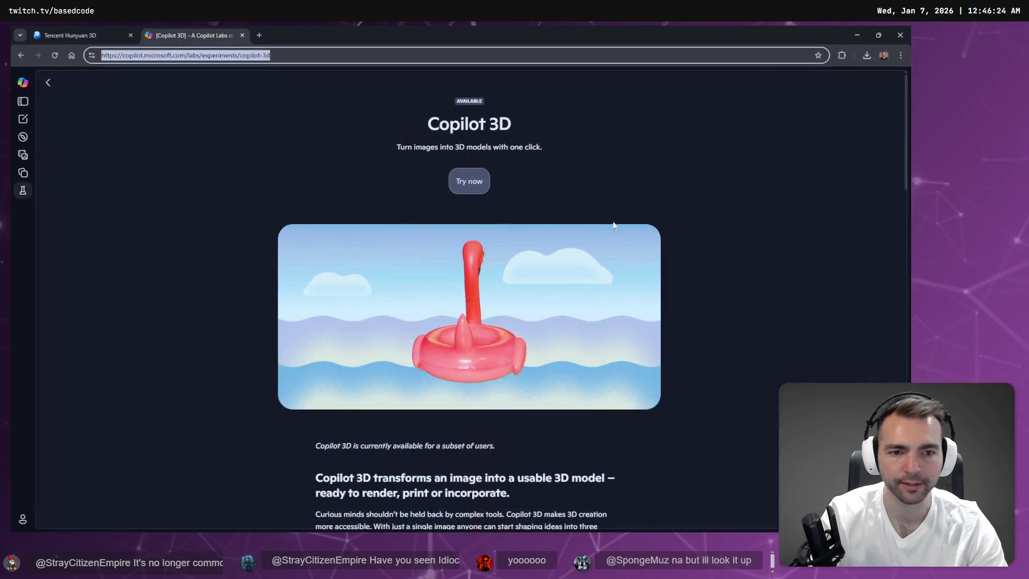
click(471, 181)
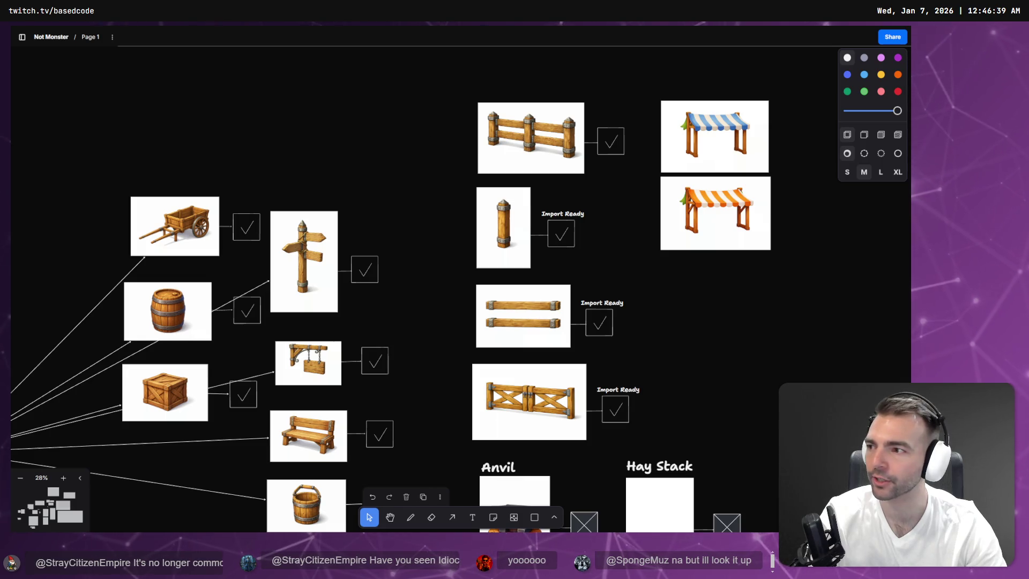
scroll(755, 264, down, 5)
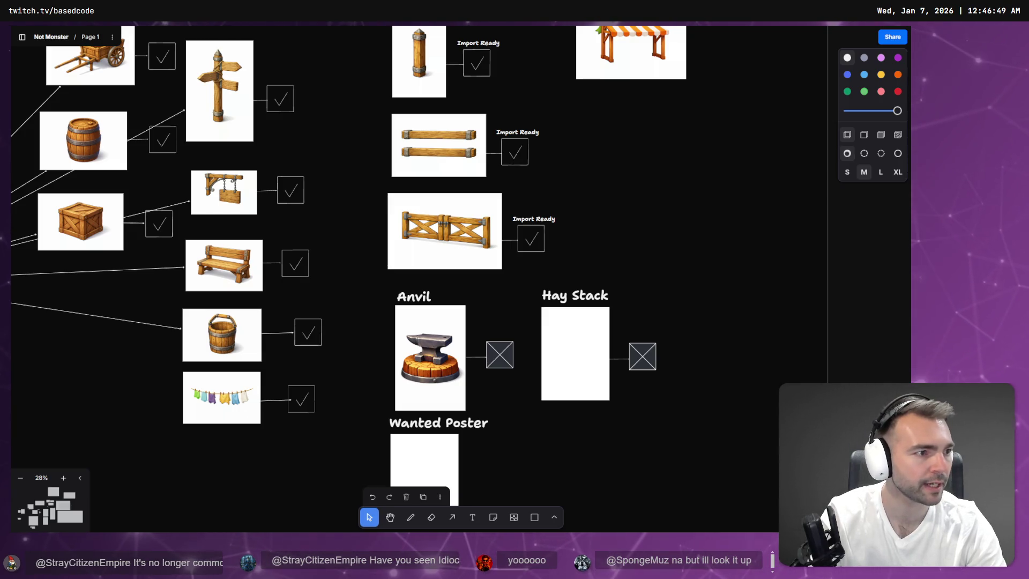
key(alt+Tab)
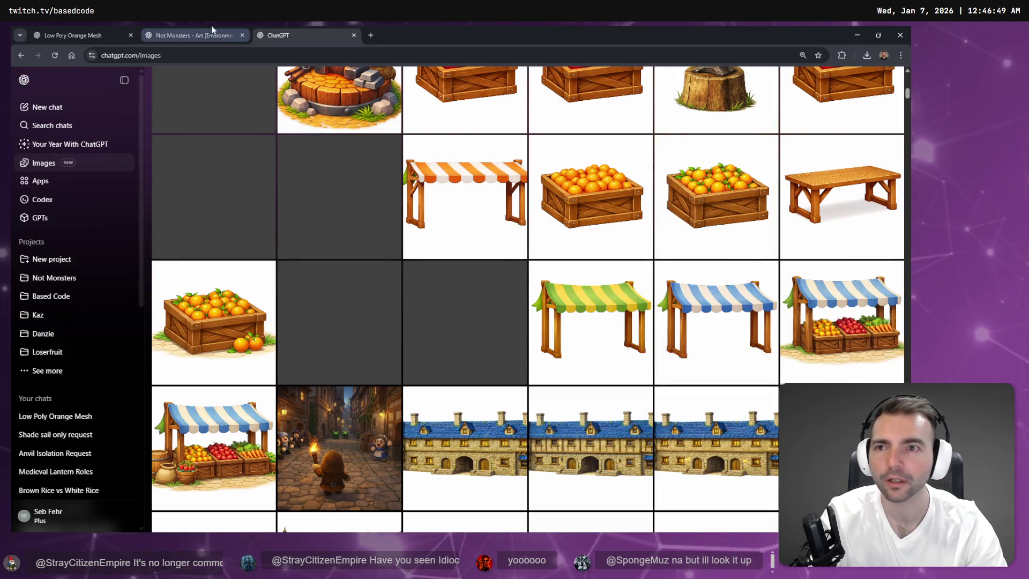
- Open the Not Monsters - Art chat and copy the anvil image from its context menu
click(190, 35)
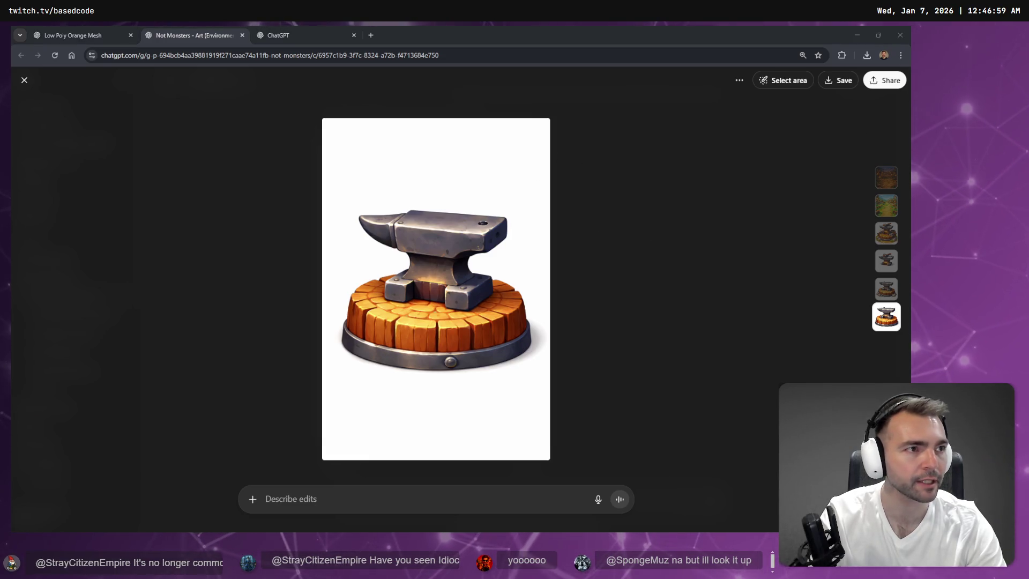
right_click(397, 267)
click(464, 310)
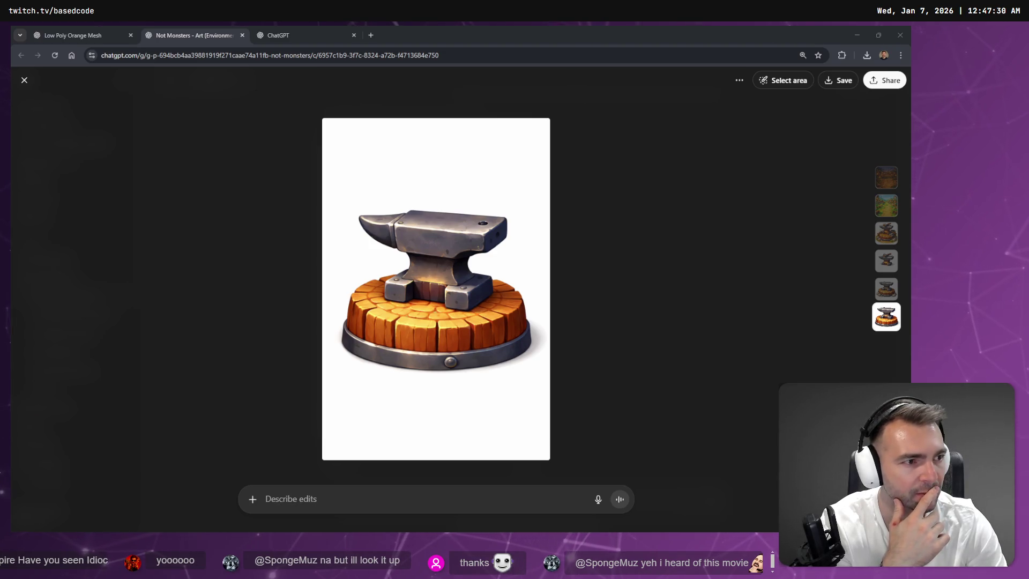
key(alt+Tab)
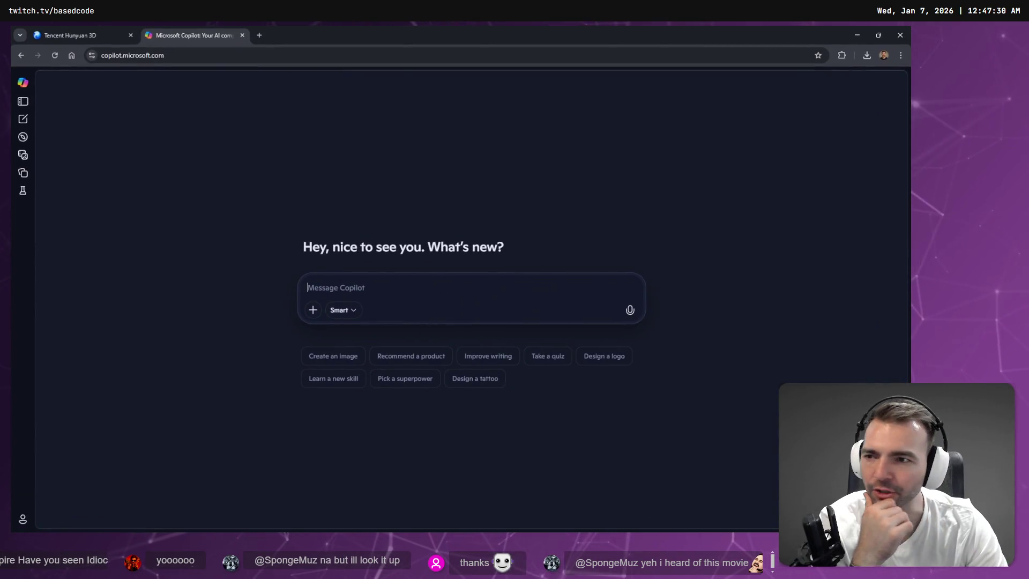
- Expand and collapse the Copilot sidebar, then browse the Discover page
click(23, 102)
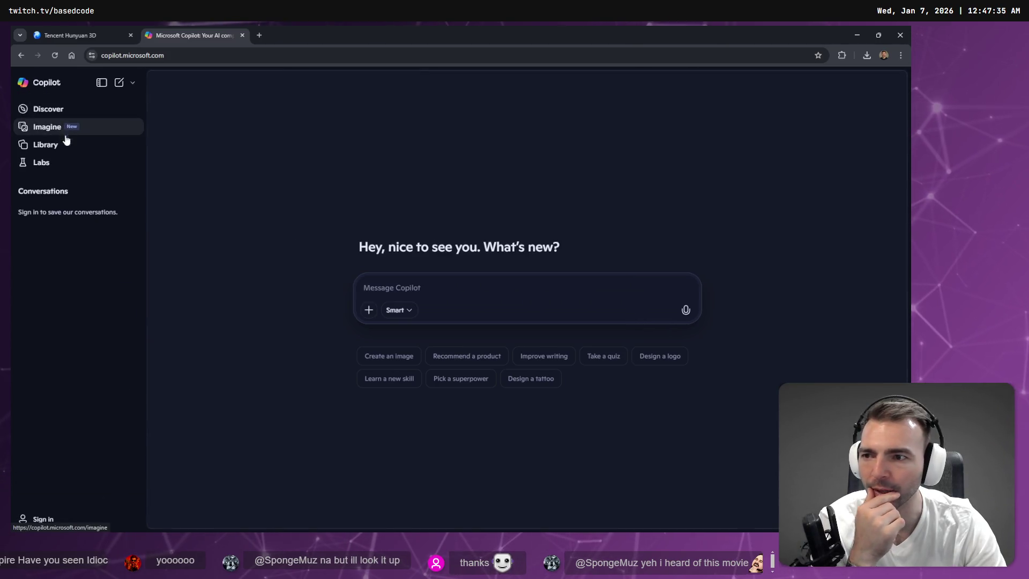
click(101, 82)
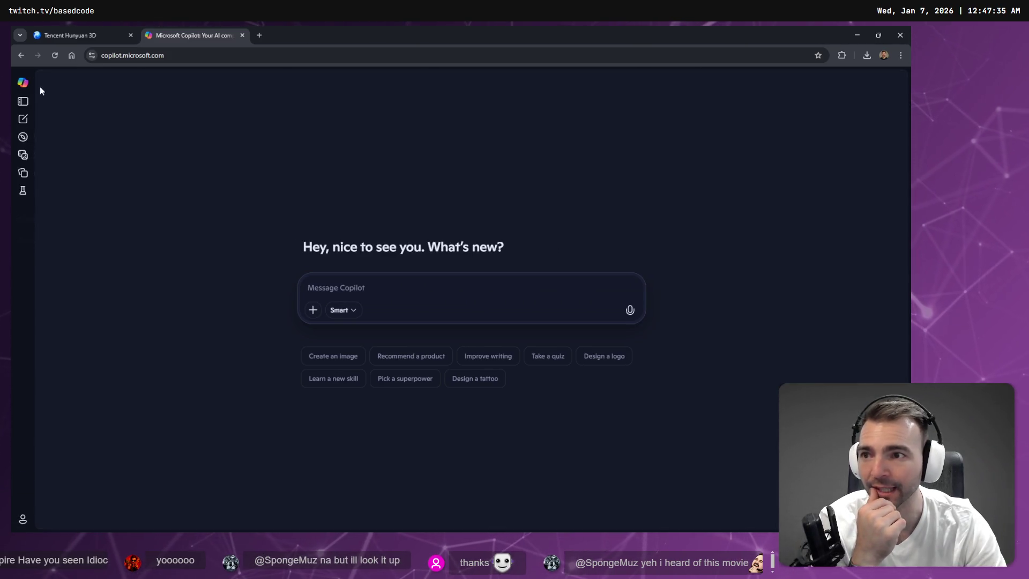
click(22, 141)
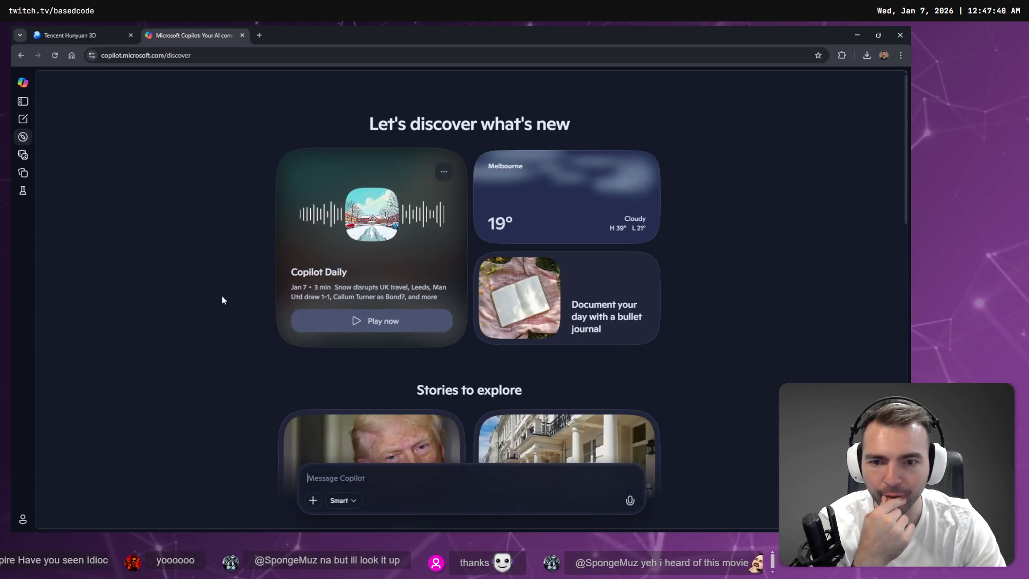
scroll(268, 239, down, 12)
scroll(247, 247, up, 12)
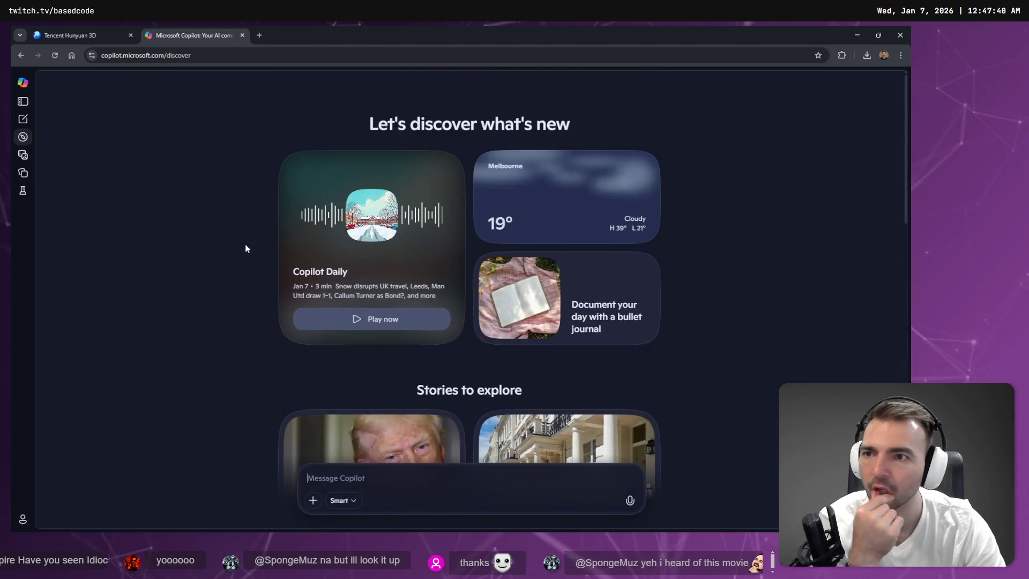
- Search 'microsoft 3d model generator ai' in a new tab and launch Copilot 3D
click(265, 35)
text(microsoft)
key(Escape)
text(microsoft)
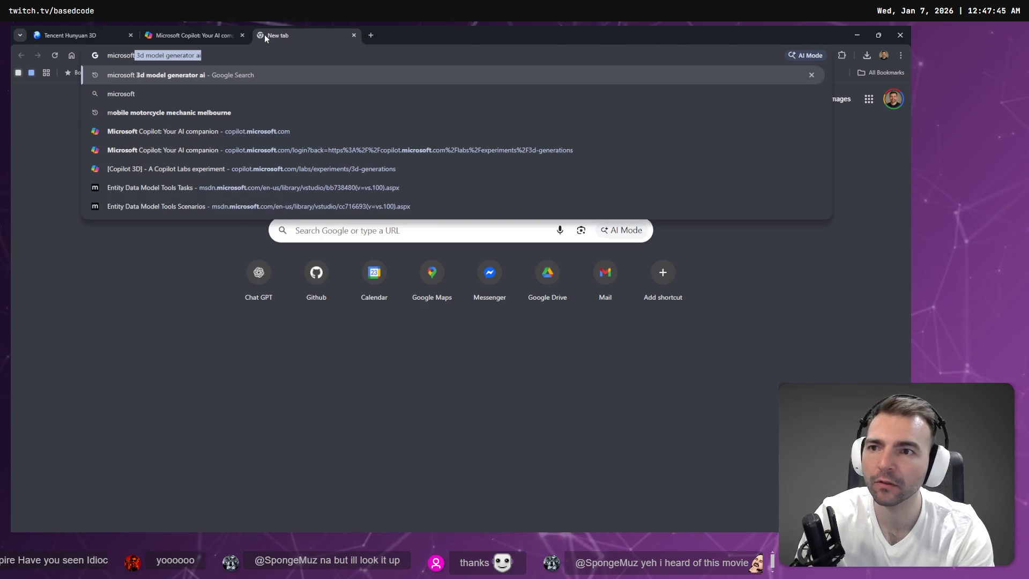
key(Return)
click(198, 304)
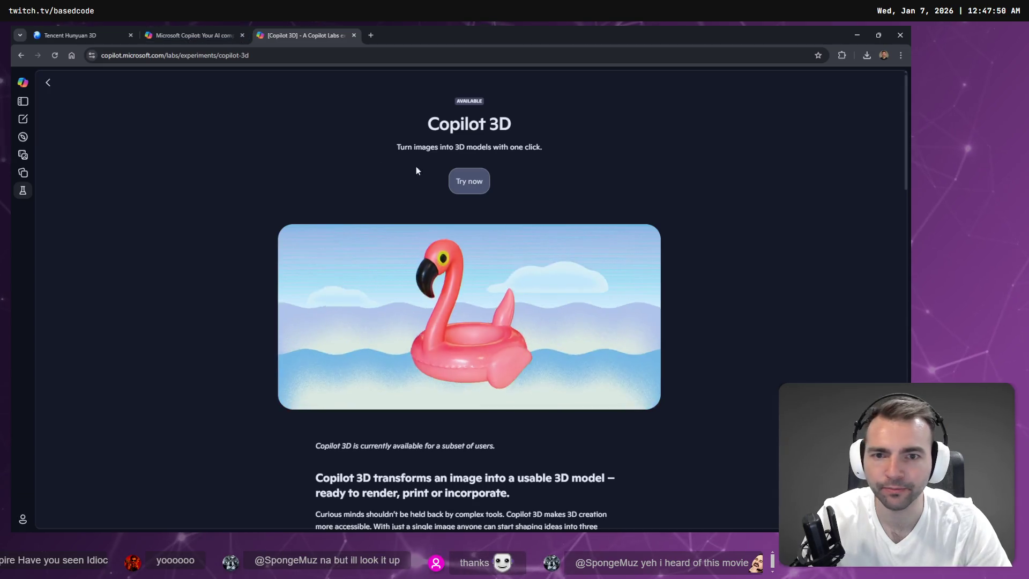
click(469, 181)
- Close the old Copilot tab, start an image upload, and return to the Hunyuan table model
middle_click(218, 38)
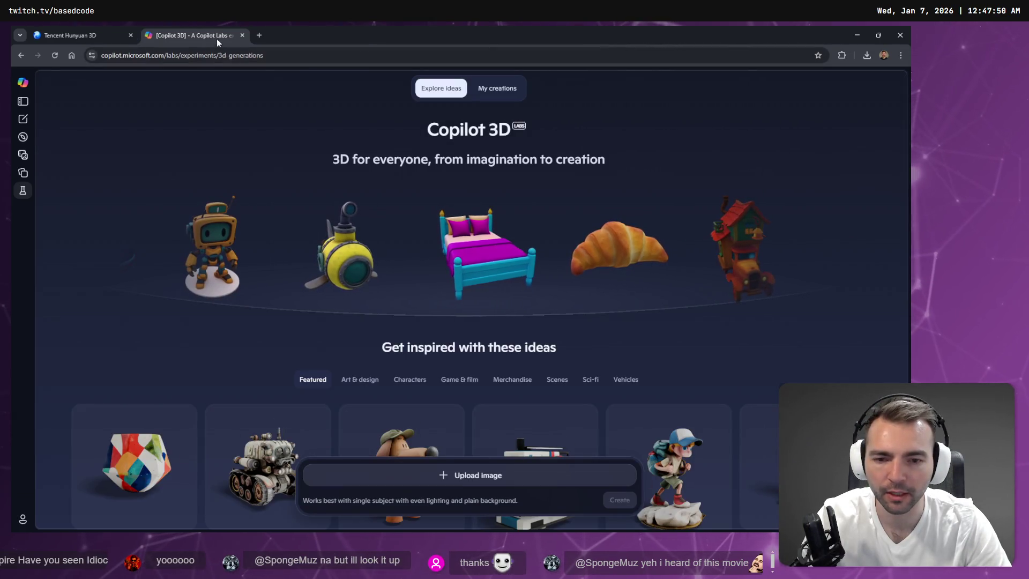
click(465, 476)
click(101, 36)
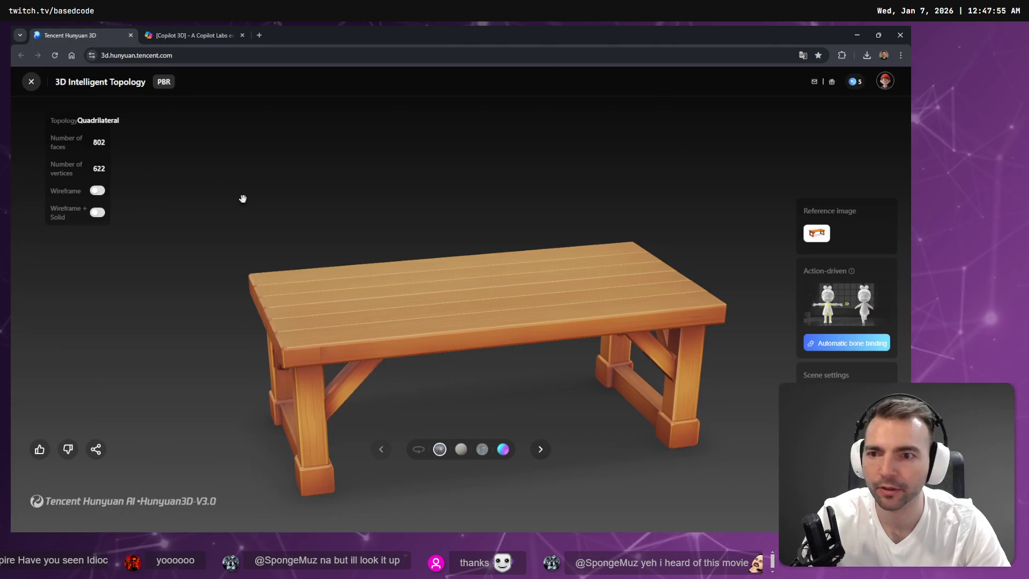
key(alt+Tab)
- Start saving the whole web page to Downloads, then cancel it
right_click(323, 209)
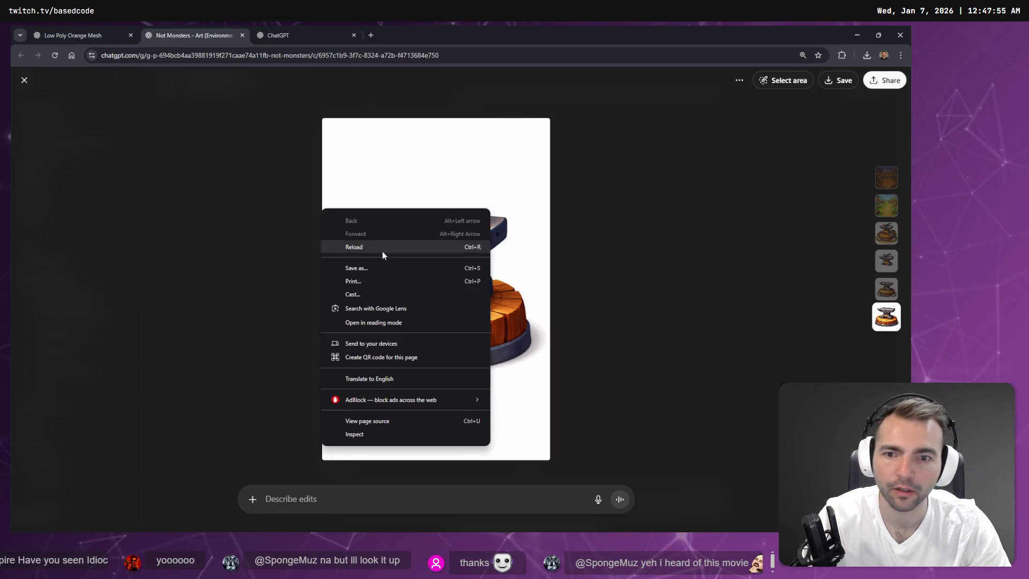
click(396, 267)
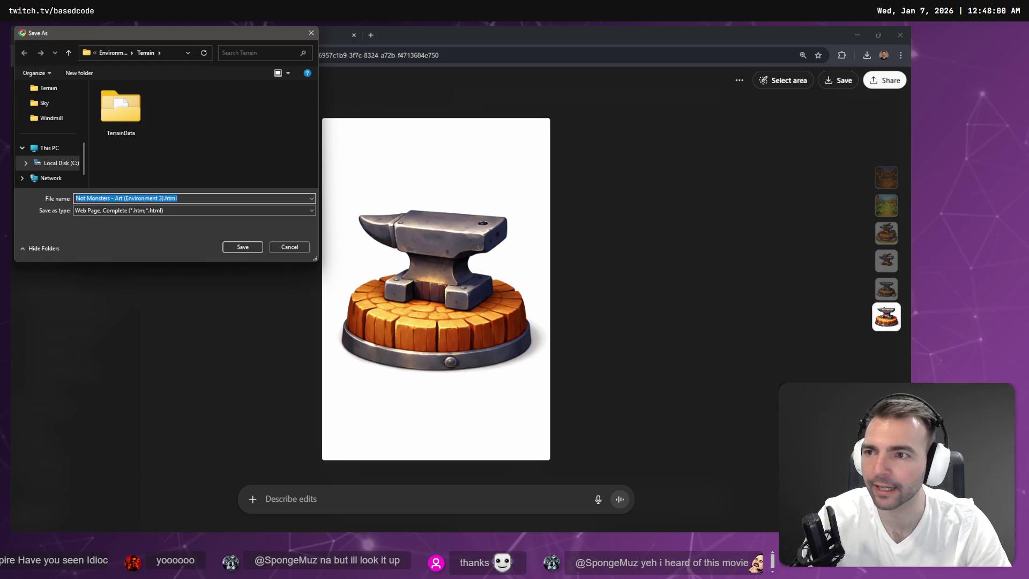
scroll(53, 150, up, 5)
click(56, 153)
click(286, 247)
- Save the anvil image as a PNG in Downloads and close the image tab
right_click(441, 265)
click(482, 289)
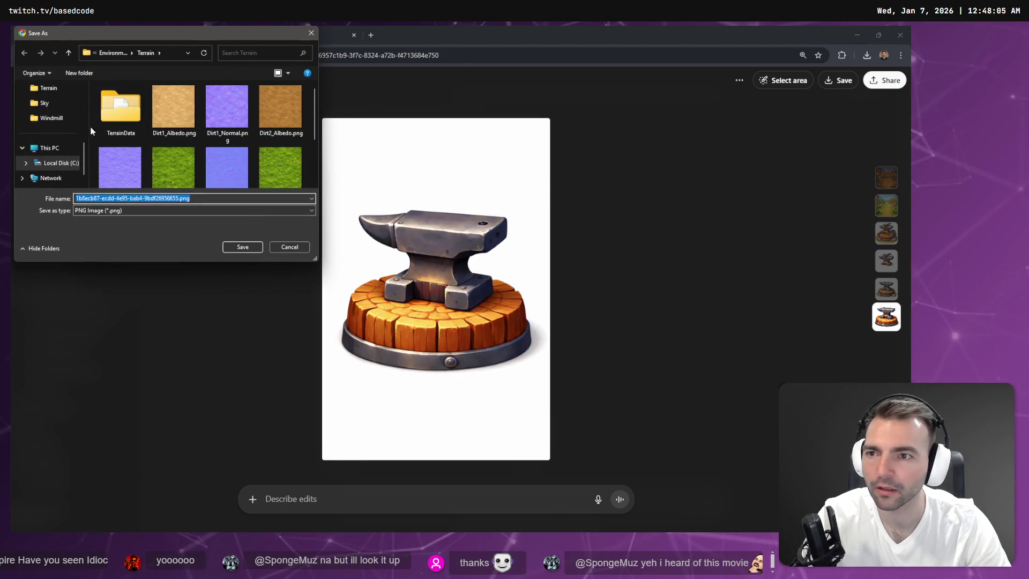
scroll(50, 132, up, 5)
click(54, 150)
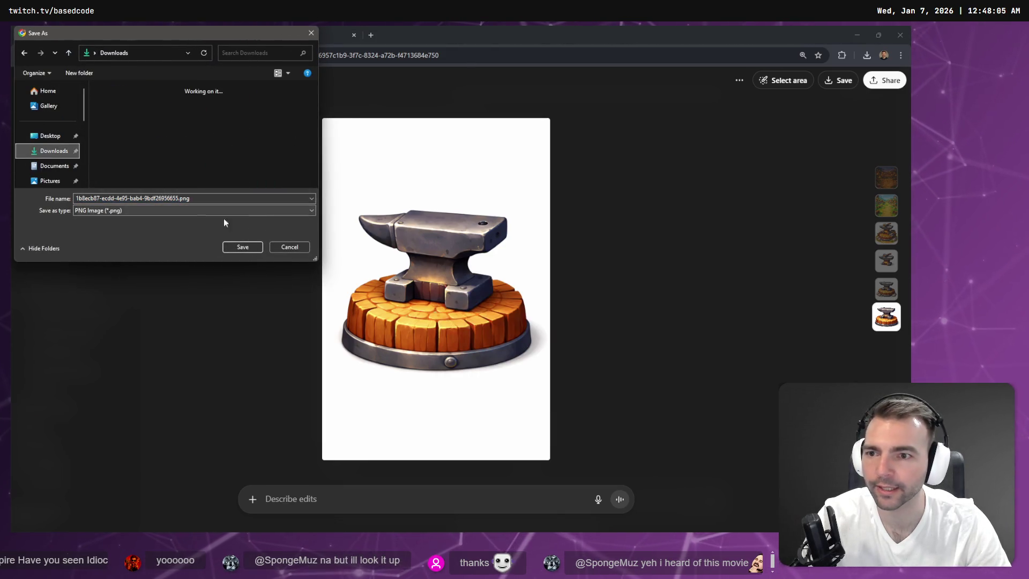
click(243, 247)
key(ctrl+w)
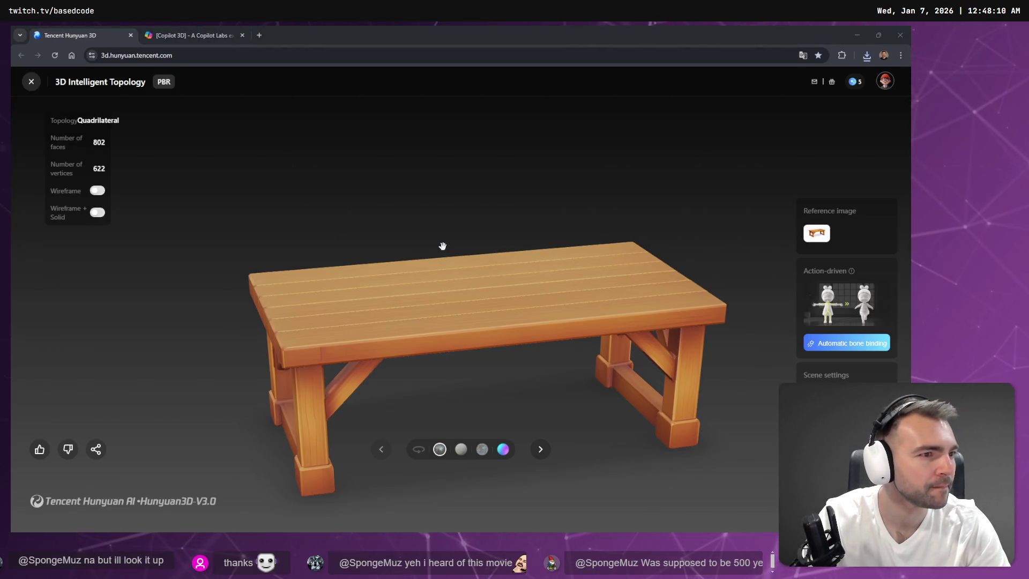
- Switch between the ChatGPT and Hunyuan windows, then continue Copilot 3D sign-in with a Microsoft account
key(alt+Tab)
key(ctrl+Tab)
key(ctrl+Tab)
key(ctrl+Tab)
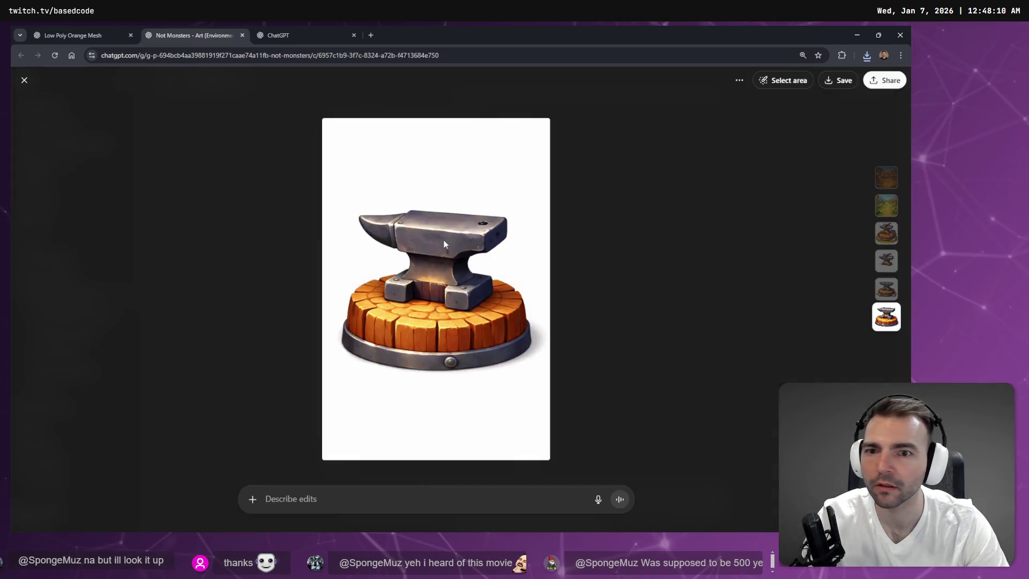
key(alt+Tab)
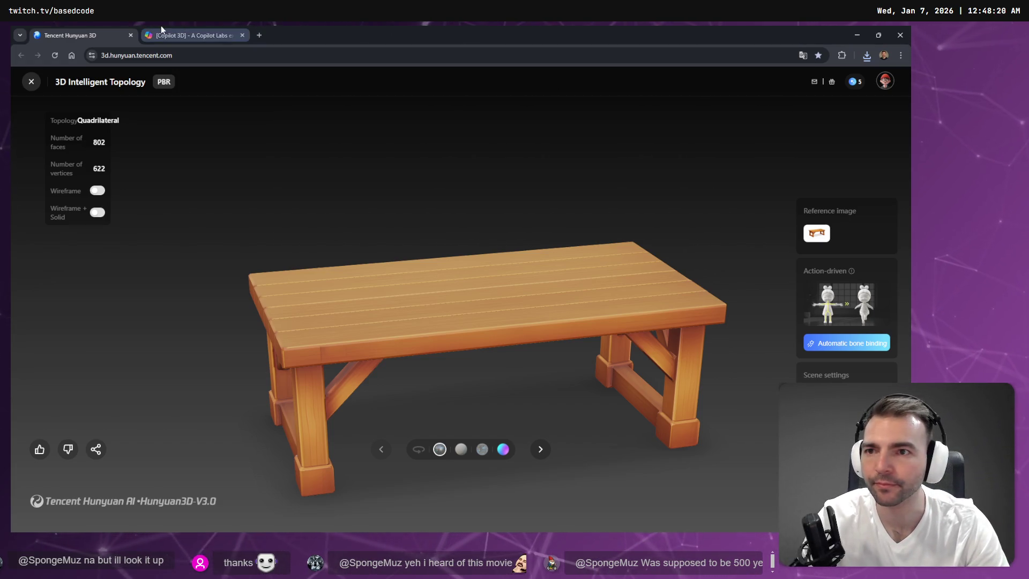
click(193, 35)
click(464, 310)
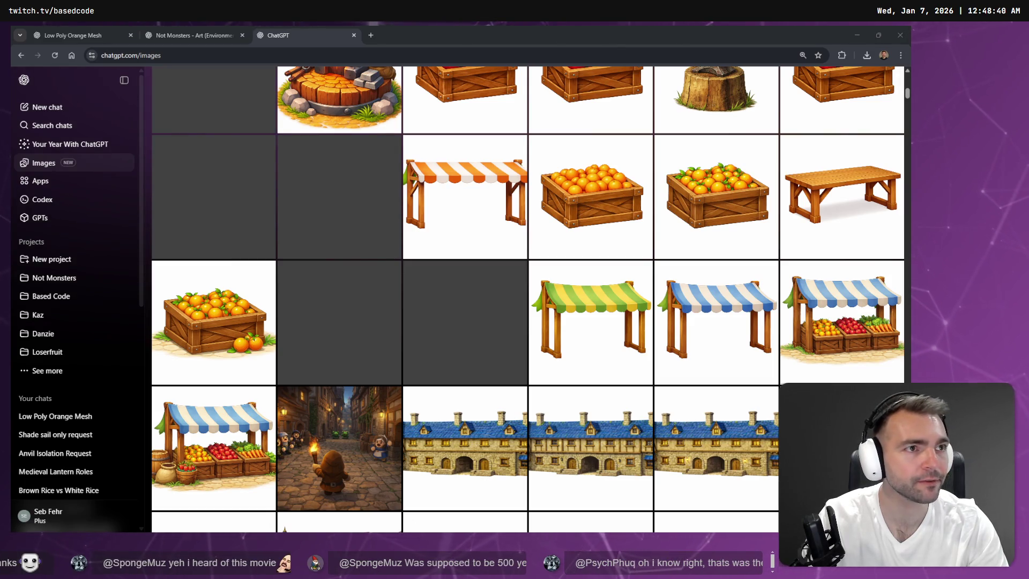
- View the low-poly orange crate image full size in My images, then switch to its Hunyuan 3D model
scroll(418, 213, up, 10)
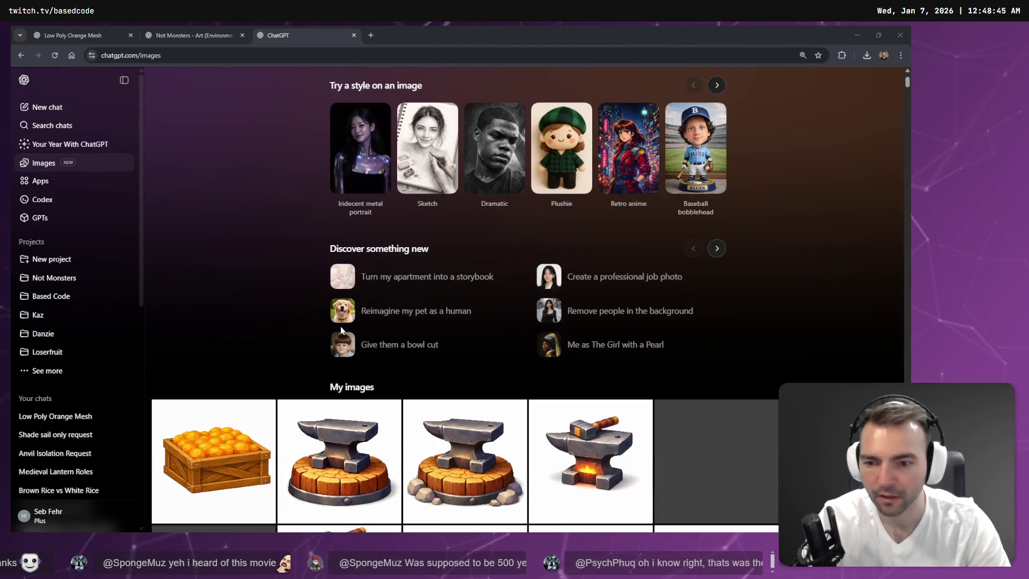
scroll(341, 329, down, 3)
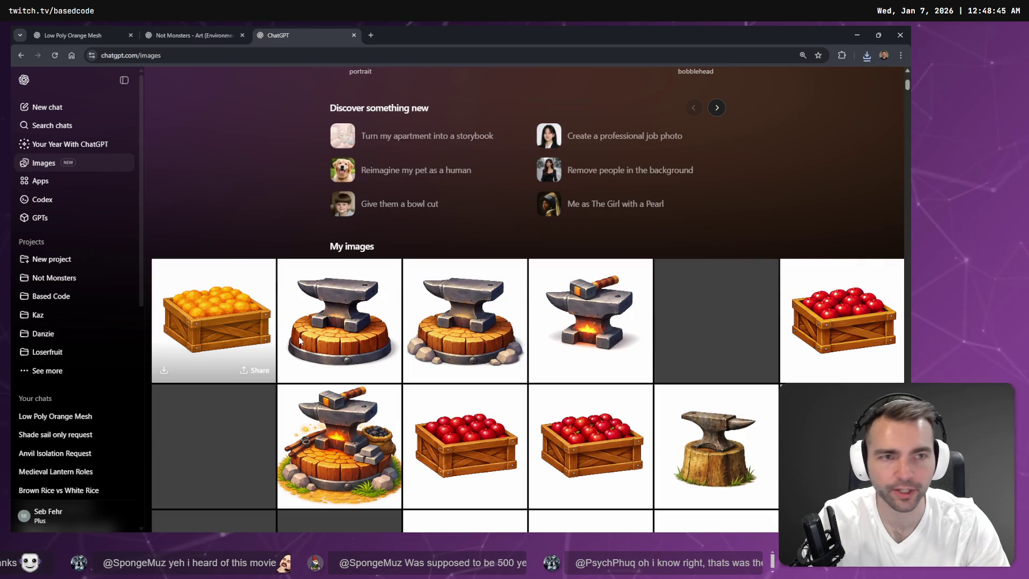
click(252, 337)
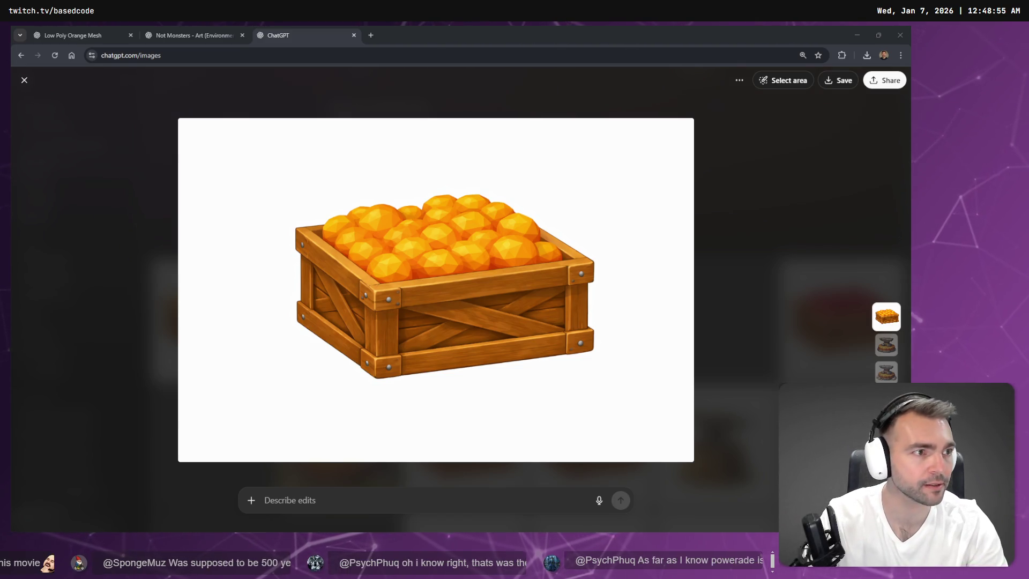
key(alt+Tab)
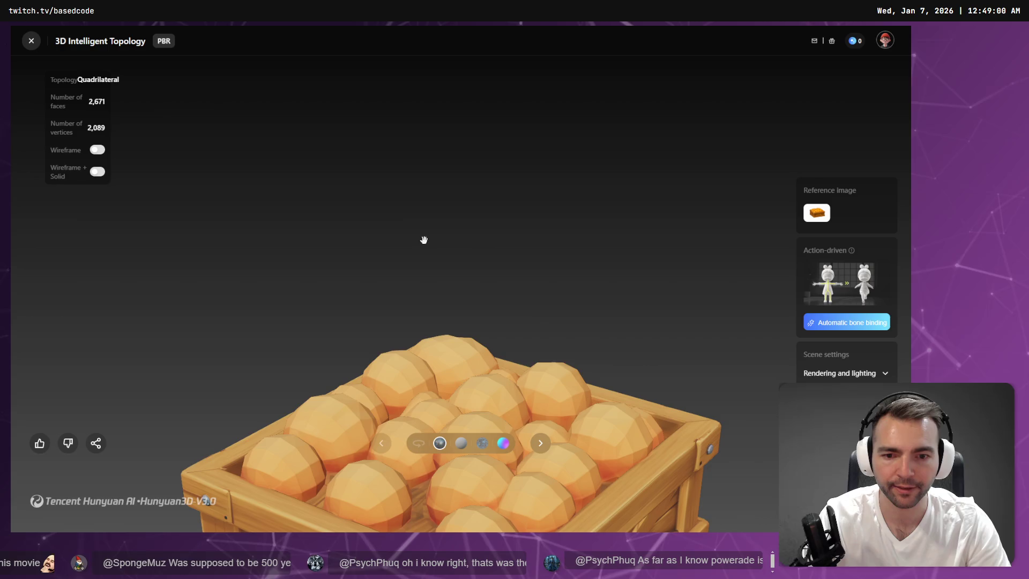
- Show the crate's 2,671-face mesh as a wireframe and orbit and zoom around it
click(97, 150)
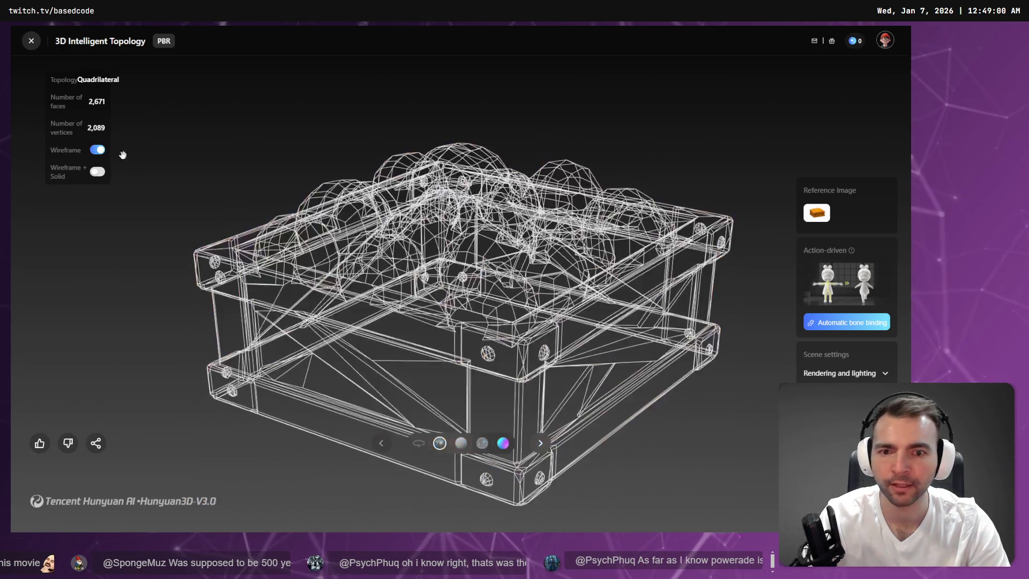
drag(573, 306, 575, 278)
scroll(575, 263, up, 5)
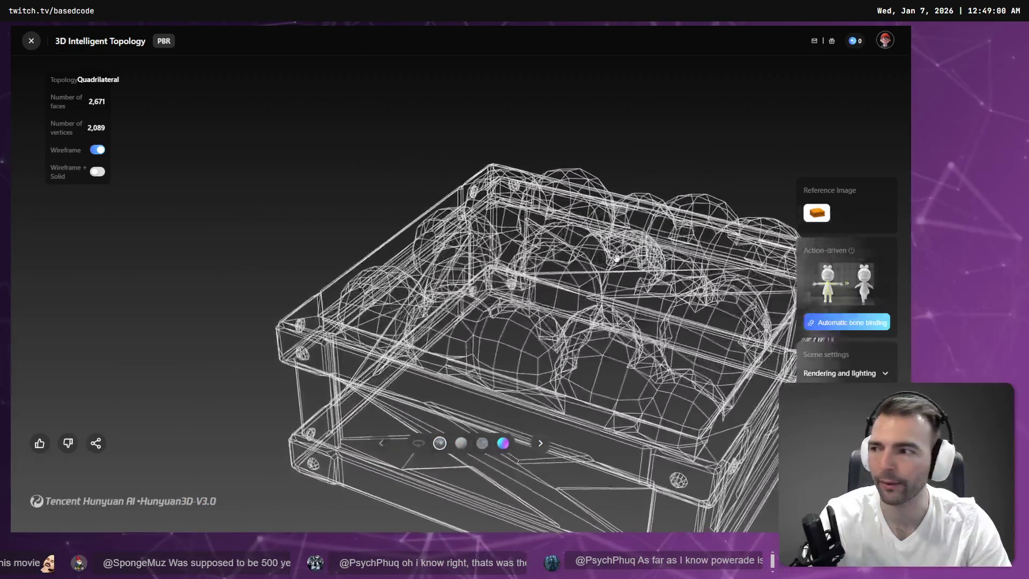
scroll(577, 248, down, 5)
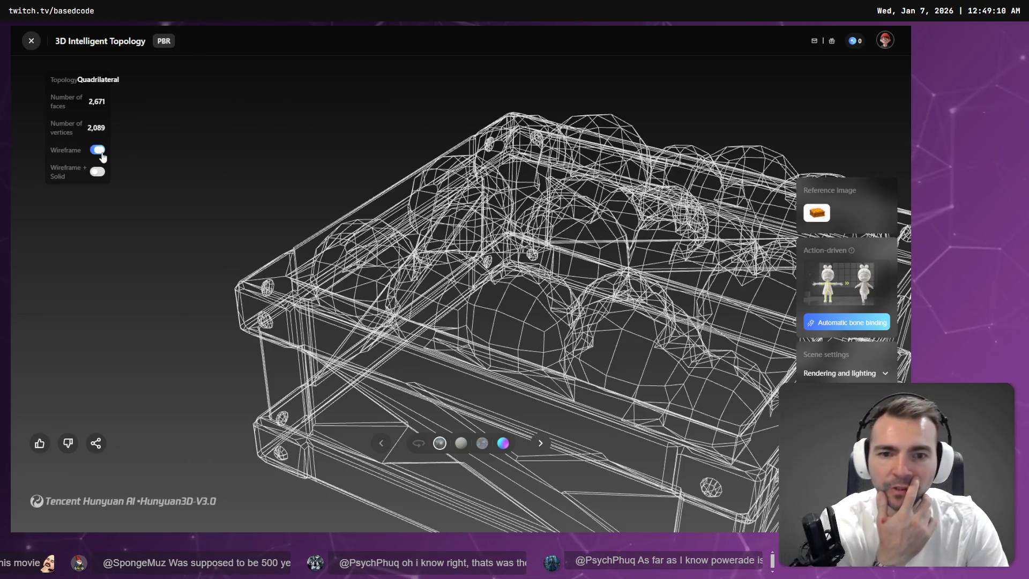
- Restore the solid textured crate view and return to the ChatGPT crate image
click(98, 150)
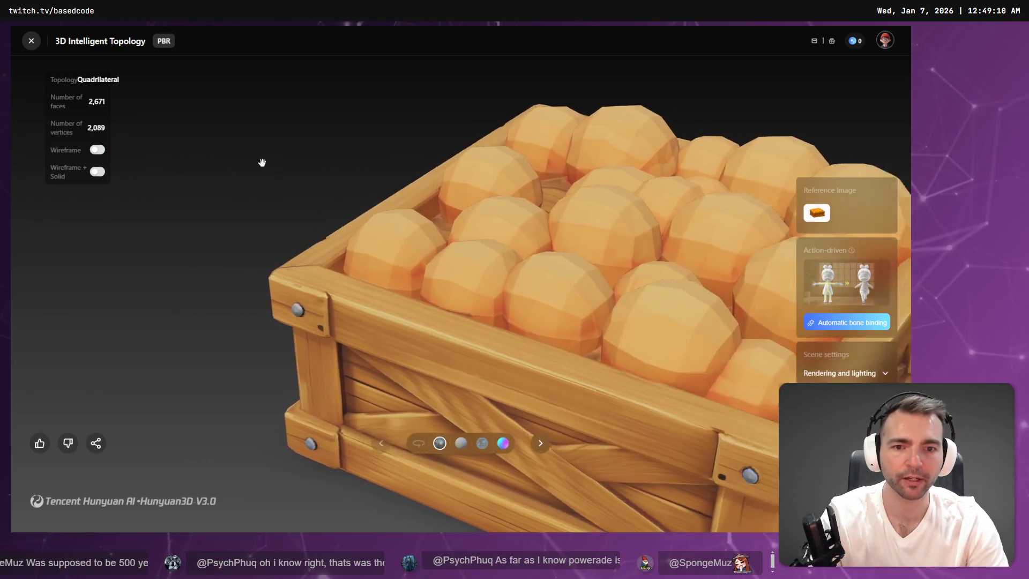
scroll(421, 218, down, 3)
key(alt+Tab)
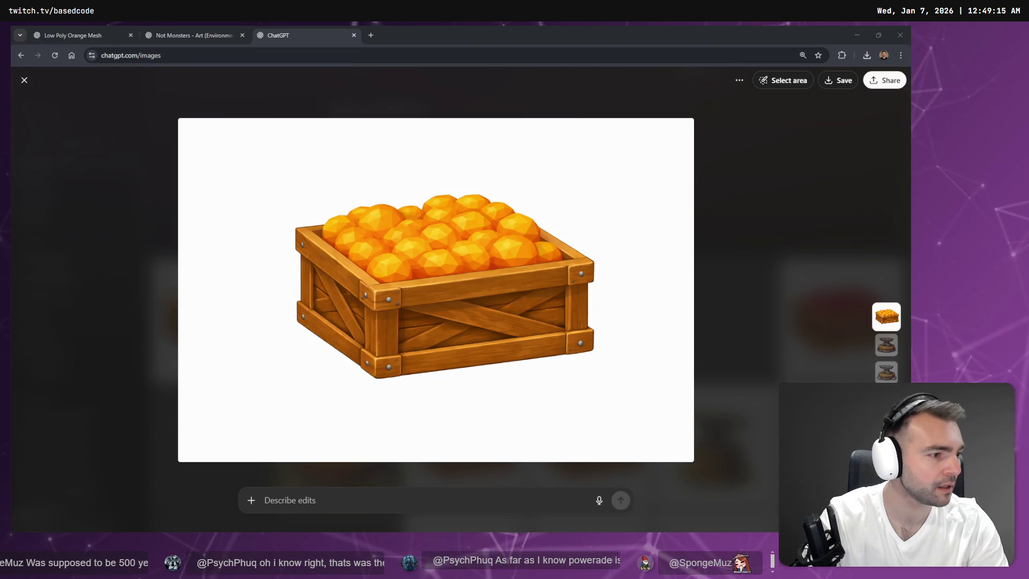
- Close the crate image back to the ChatGPT gallery and go to the Not Monster tldraw board
click(834, 186)
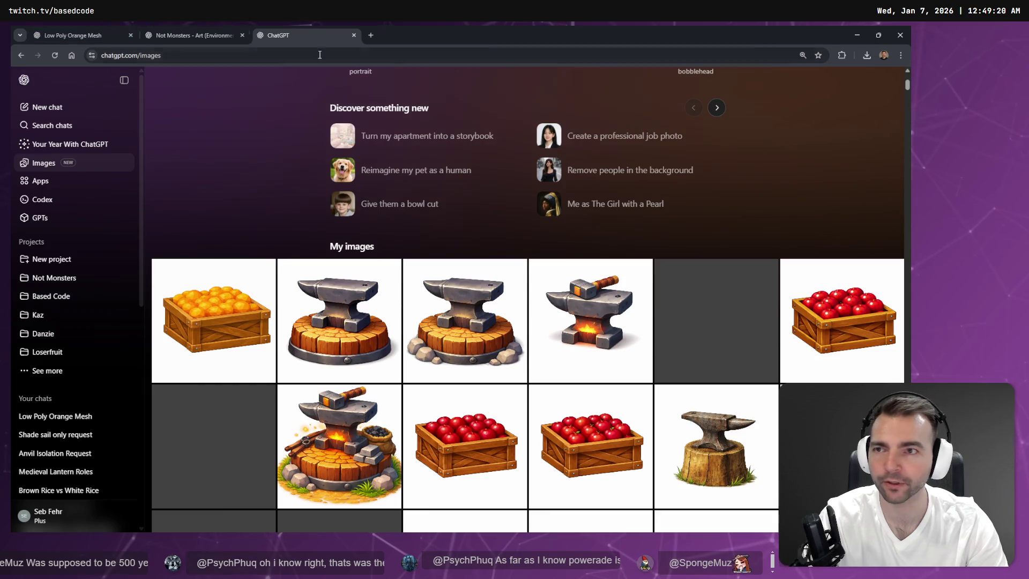
key(alt+Tab)
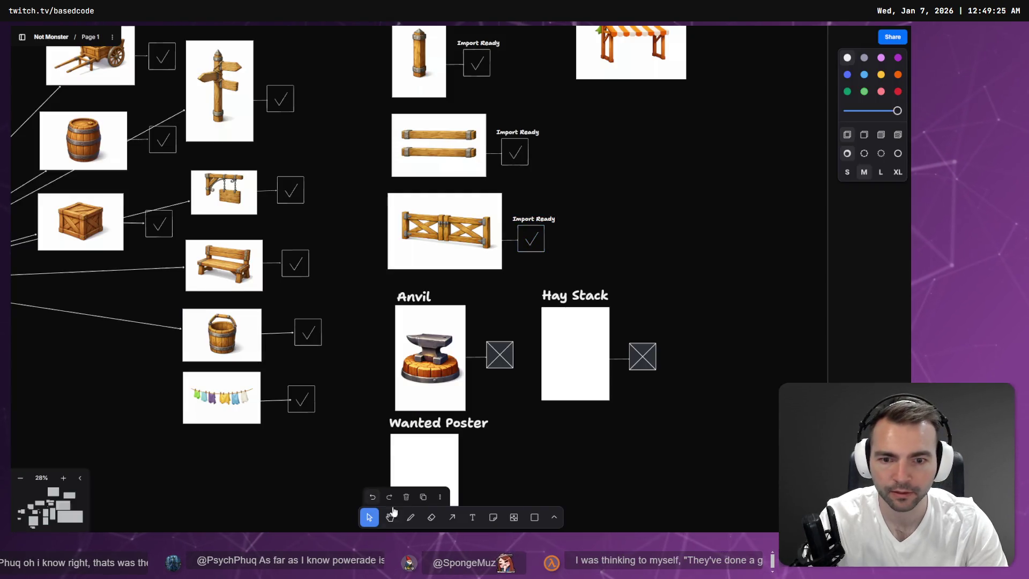
- Review the market prop reference frames on the Not Monster board, then go back to Godot
scroll(536, 249, down, 3)
scroll(574, 188, up, 5)
scroll(574, 188, down, 5)
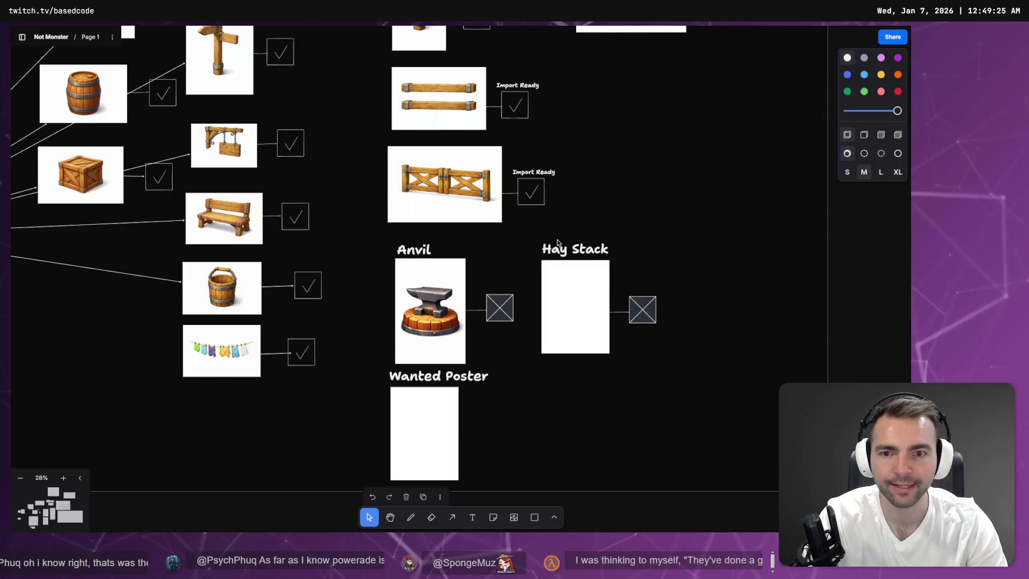
scroll(486, 209, up, 5)
scroll(450, 211, down, 2)
scroll(506, 166, up, 15)
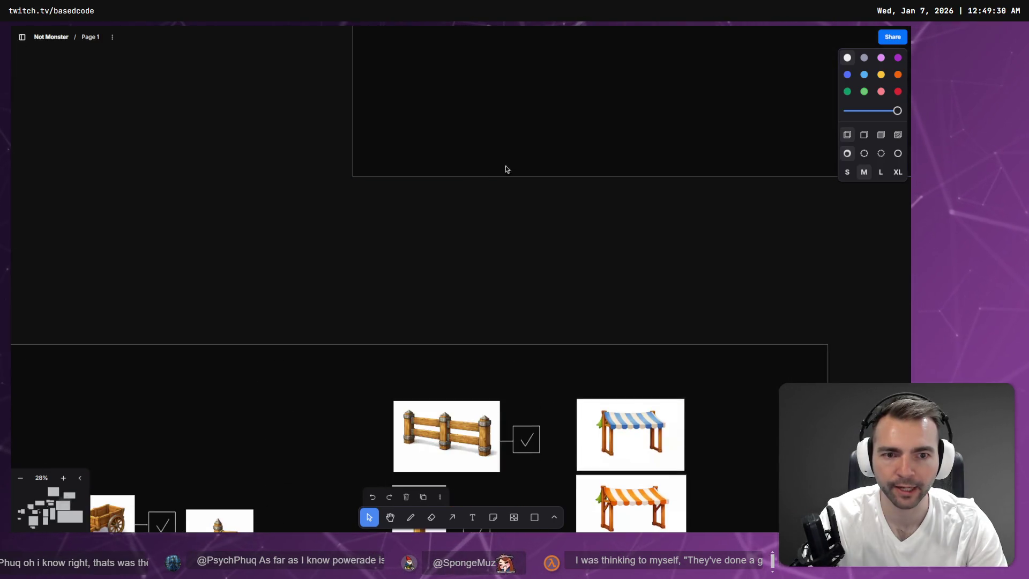
scroll(579, 207, down, 2)
scroll(581, 211, down, 8)
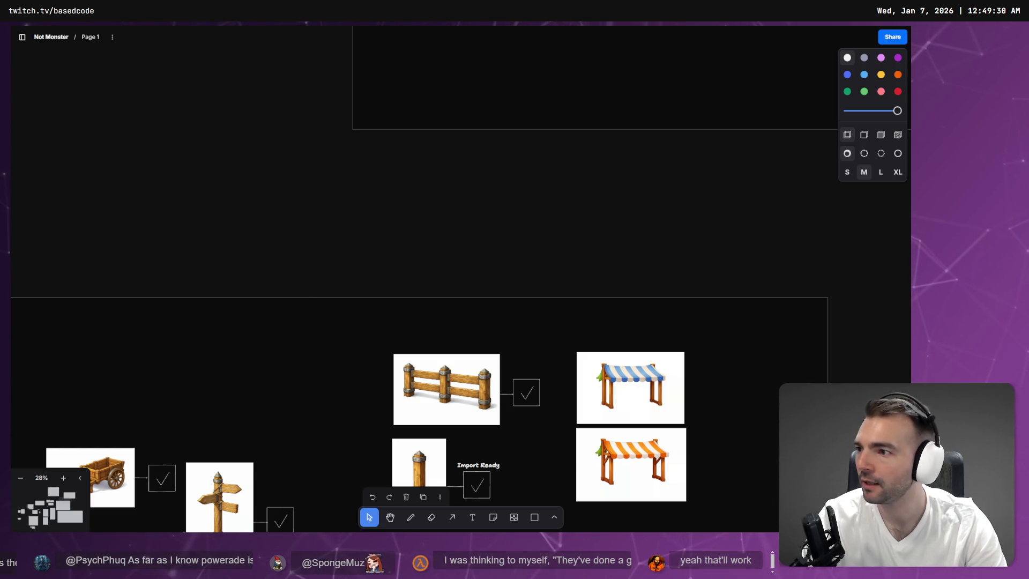
scroll(457, 319, down, 6)
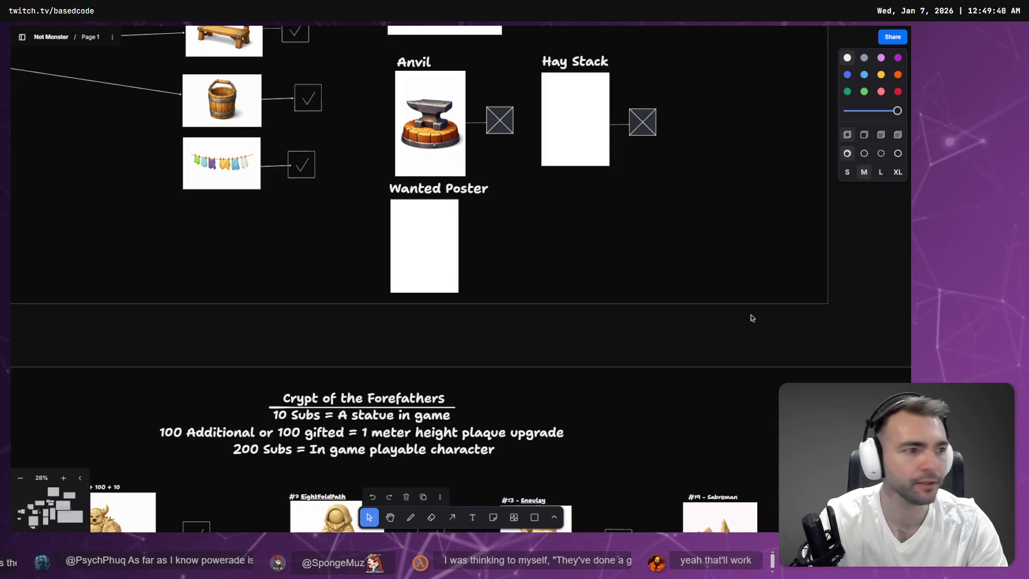
key(alt+Tab)
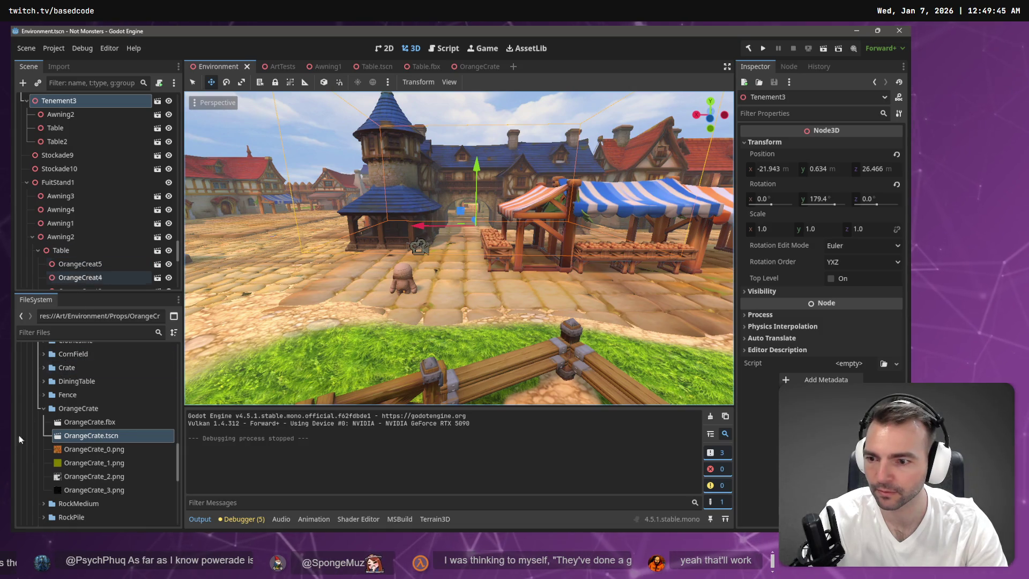
- Open the OrangeCrate.tscn scene for editing
click(101, 441)
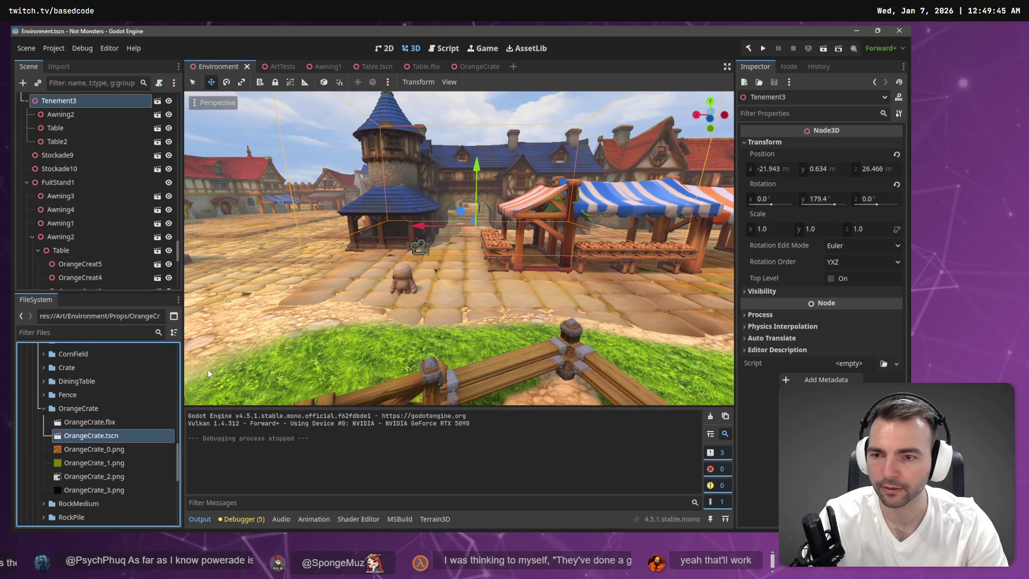
drag(140, 445, 447, 67)
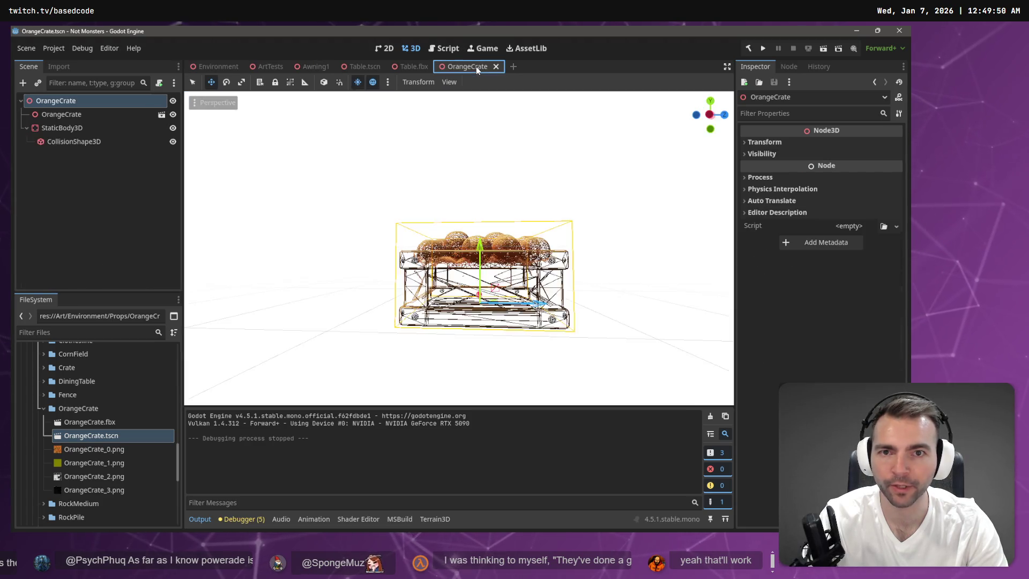
scroll(276, 190, up, 5)
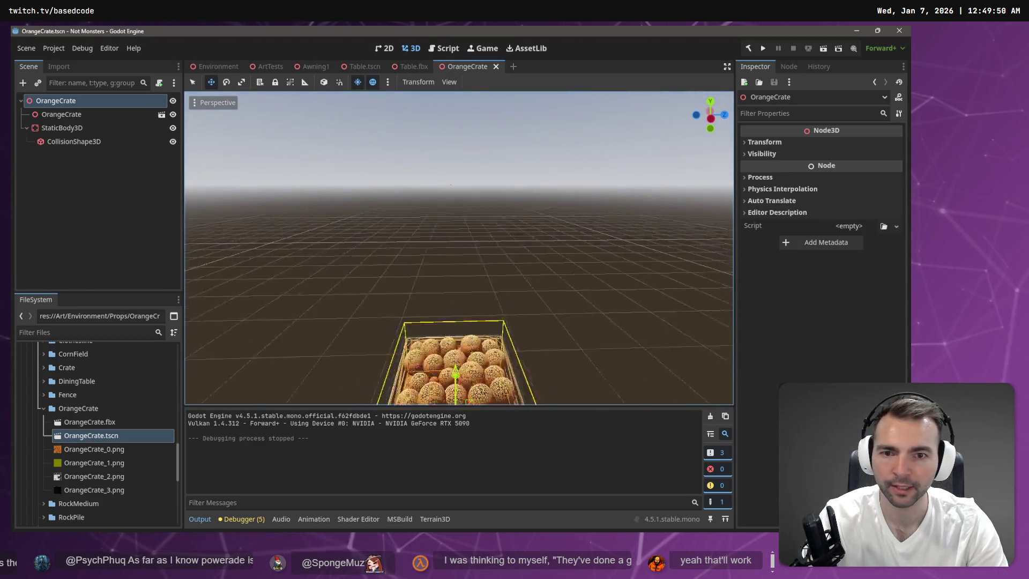
- Delete only the imported OrangeCrate model node, keeping the CollisionShape3D
click(74, 115)
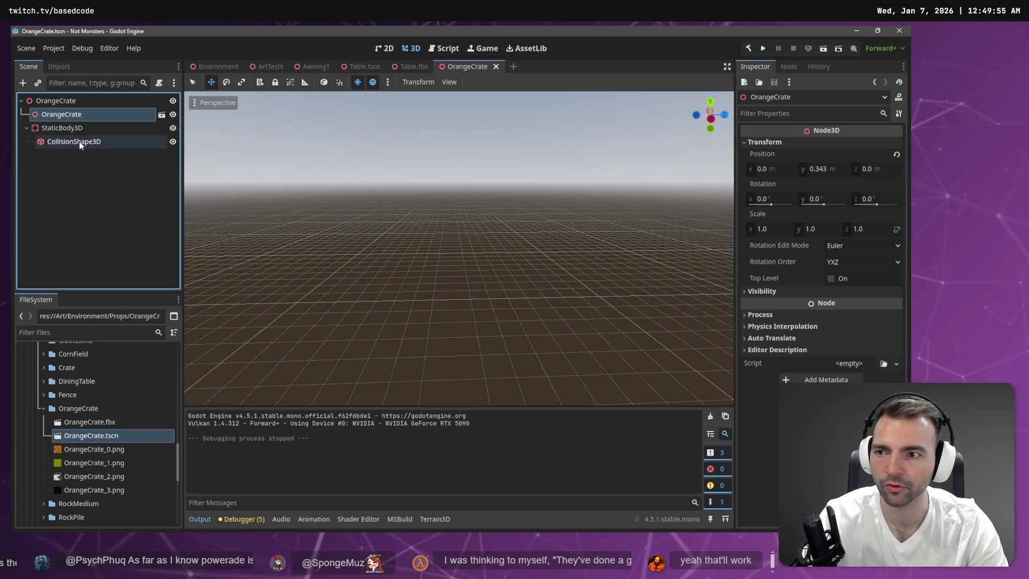
ctrl+click(81, 143)
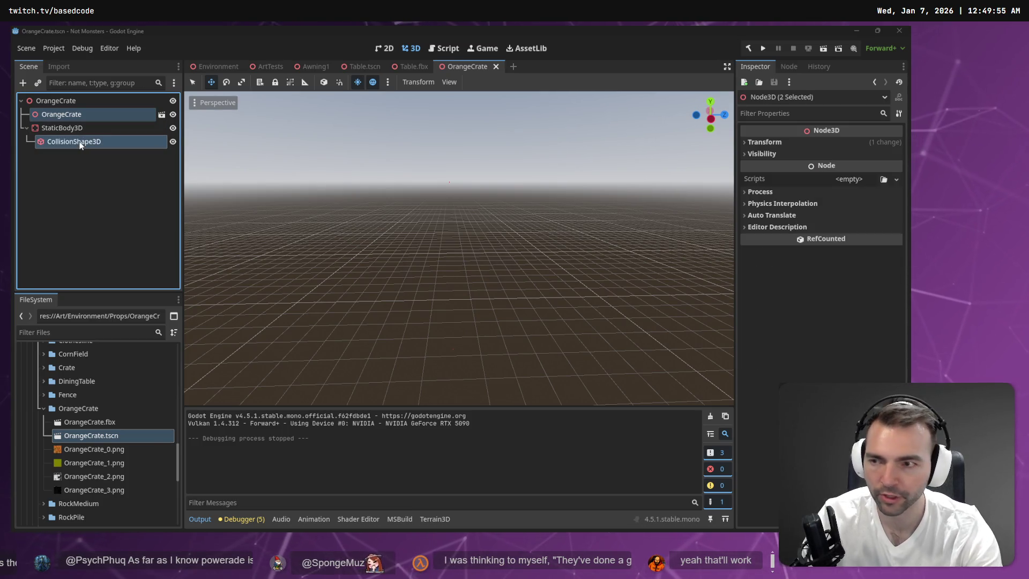
key(Delete)
key(Escape)
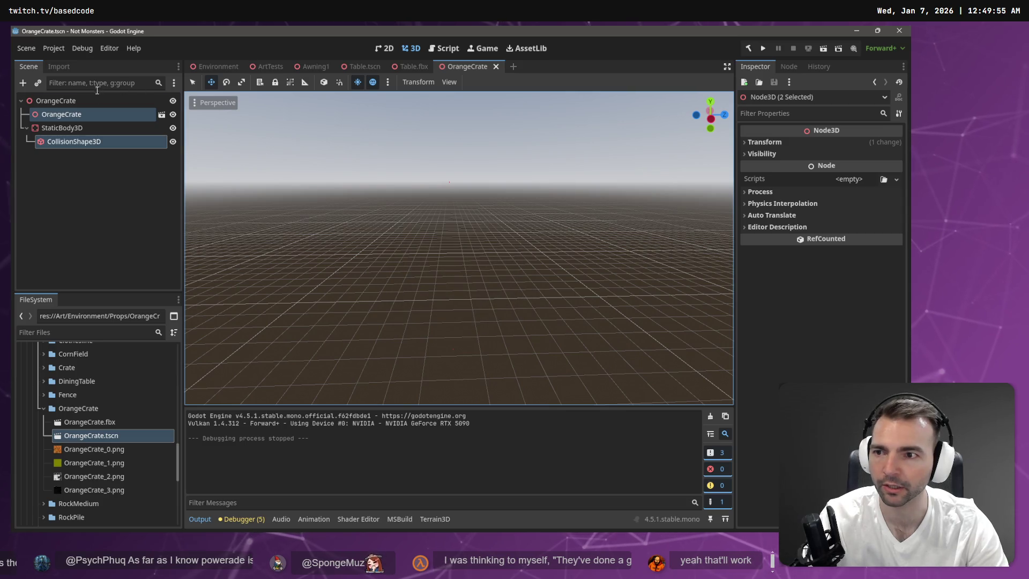
click(81, 115)
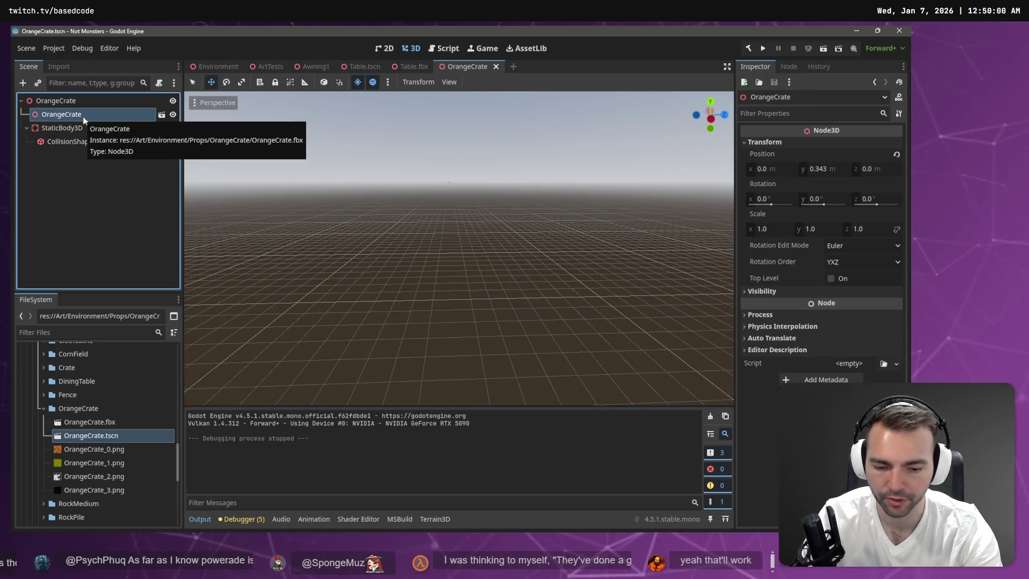
key(Delete)
click(435, 287)
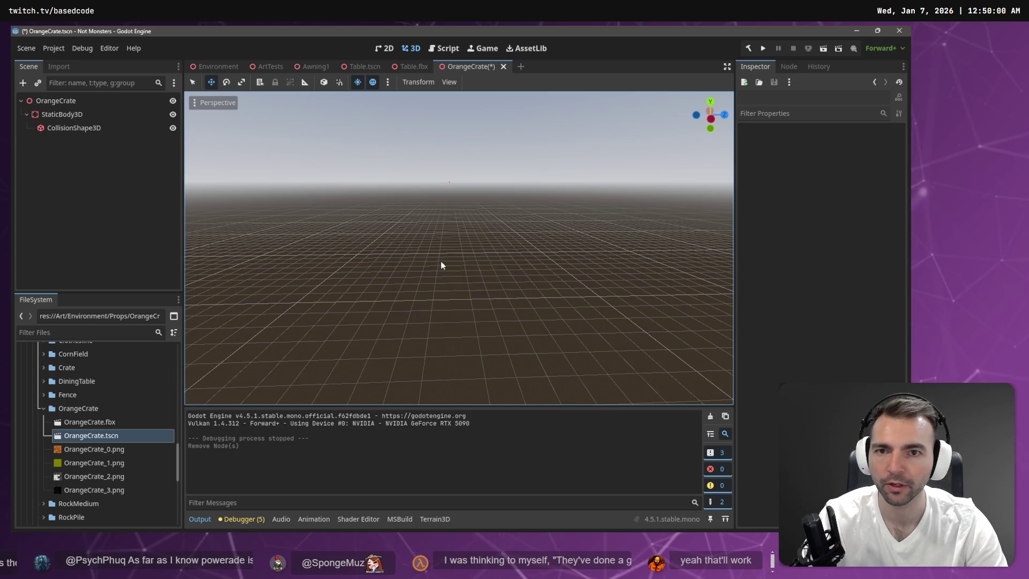
- Remove OrangeCrate.fbx and OrangeCrate_0–3.png from the project's OrangeCrate folder
mouse_move(224, 68)
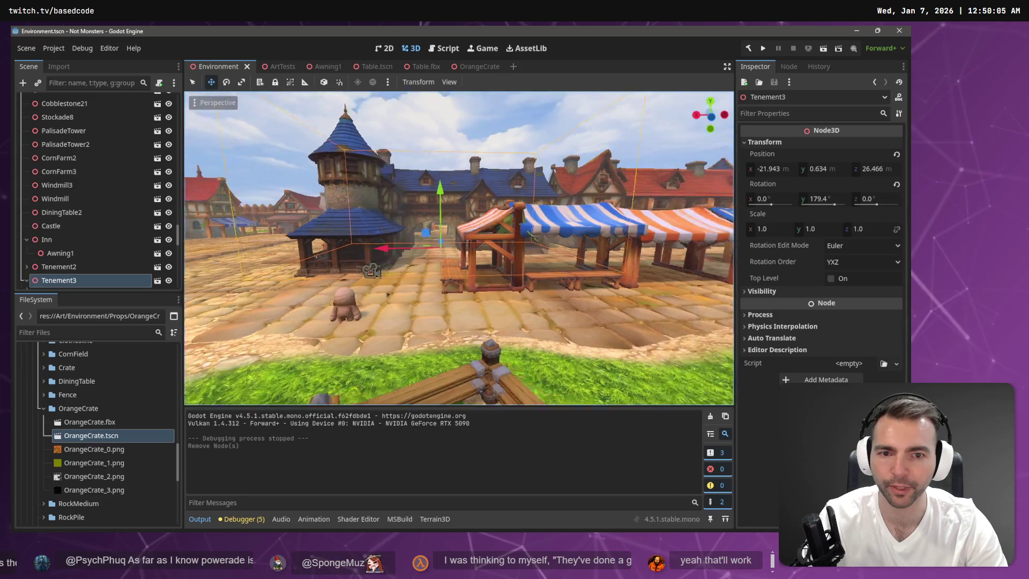
double_click(90, 435)
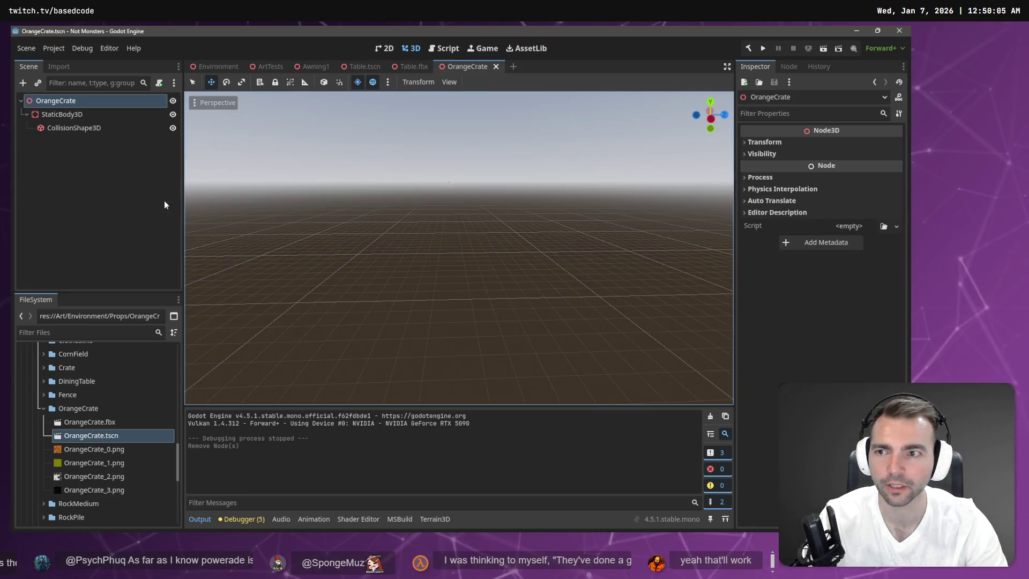
click(82, 423)
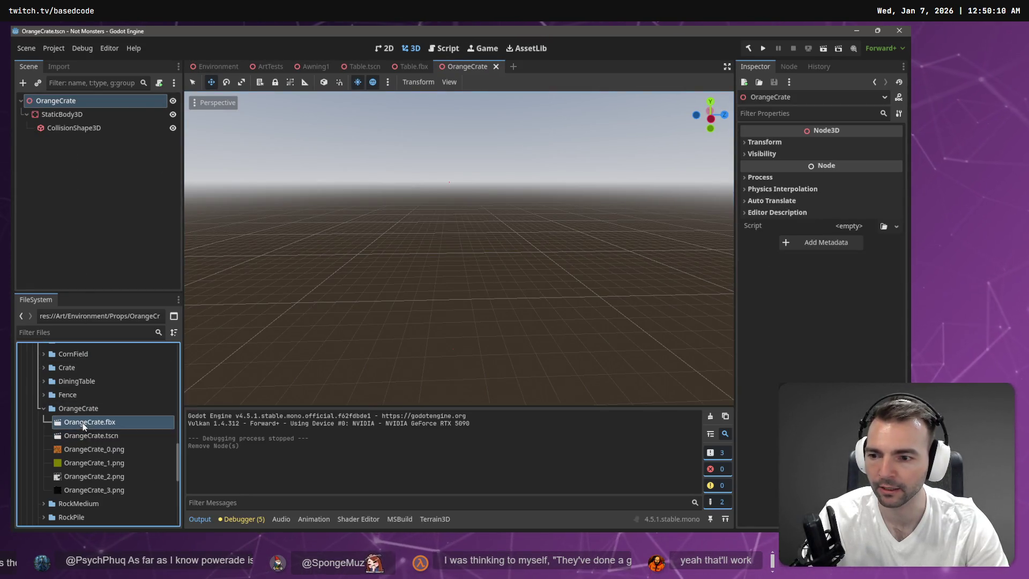
ctrl+click(86, 449)
ctrl+click(87, 462)
ctrl+click(89, 476)
ctrl+click(88, 490)
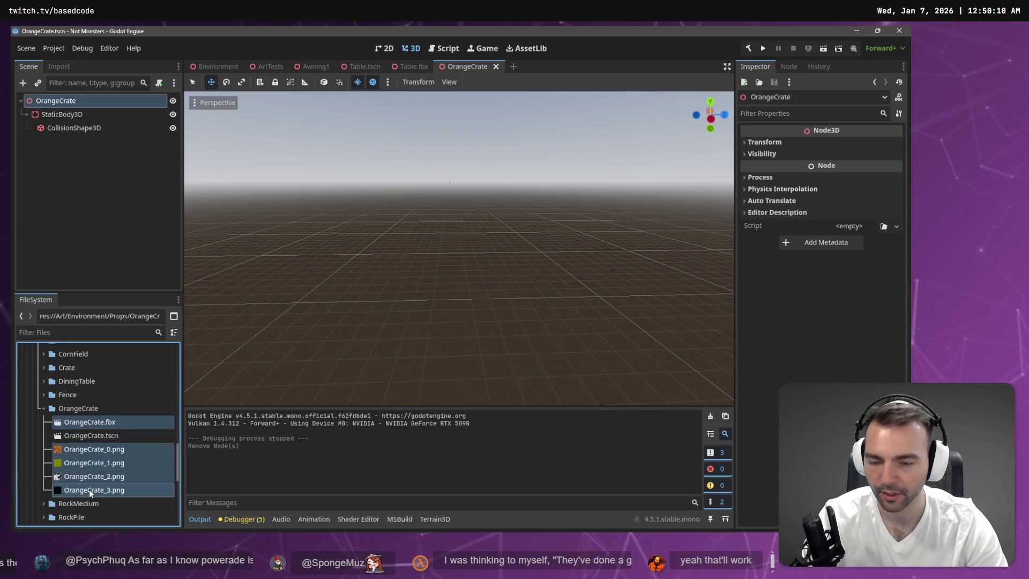
key(Delete)
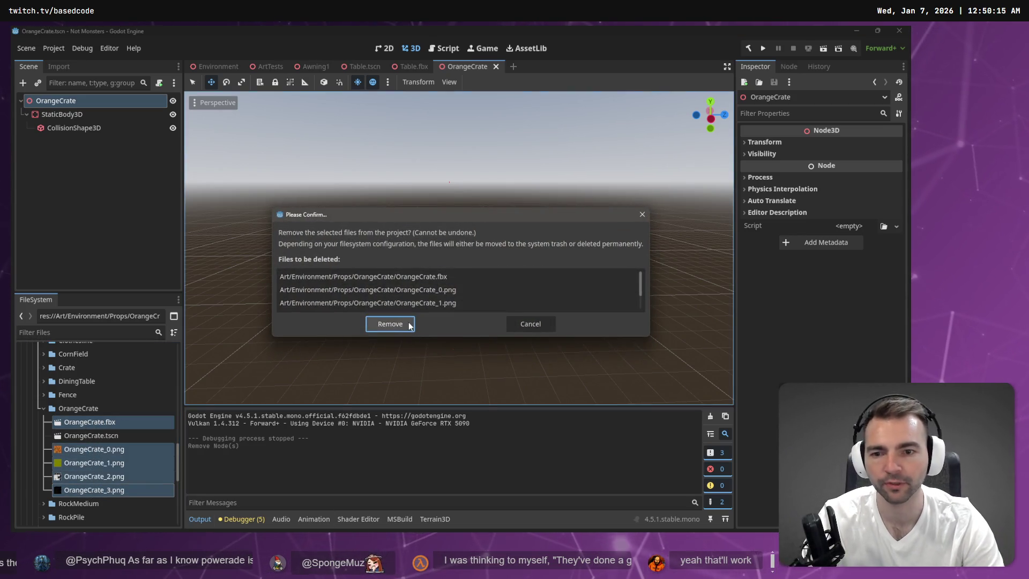
click(408, 323)
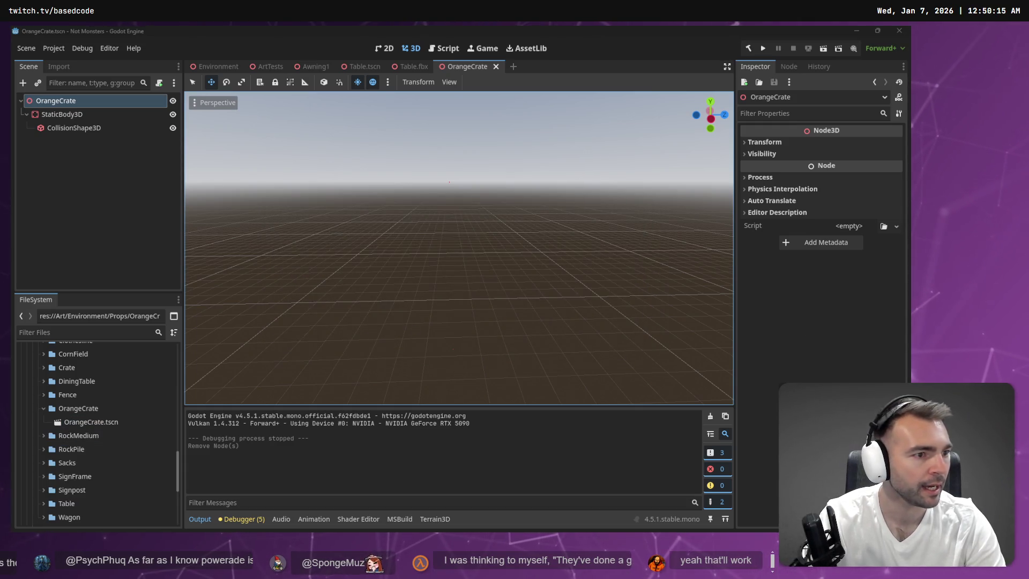
key(super+e)
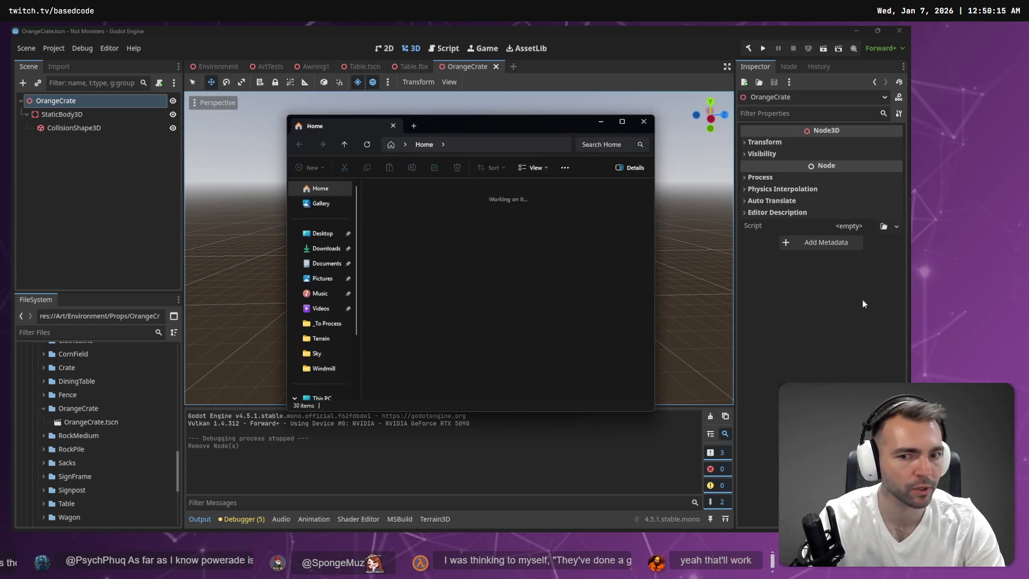
- Move the file browser window to the right and minimize it
drag(479, 123, 617, 135)
click(739, 128)
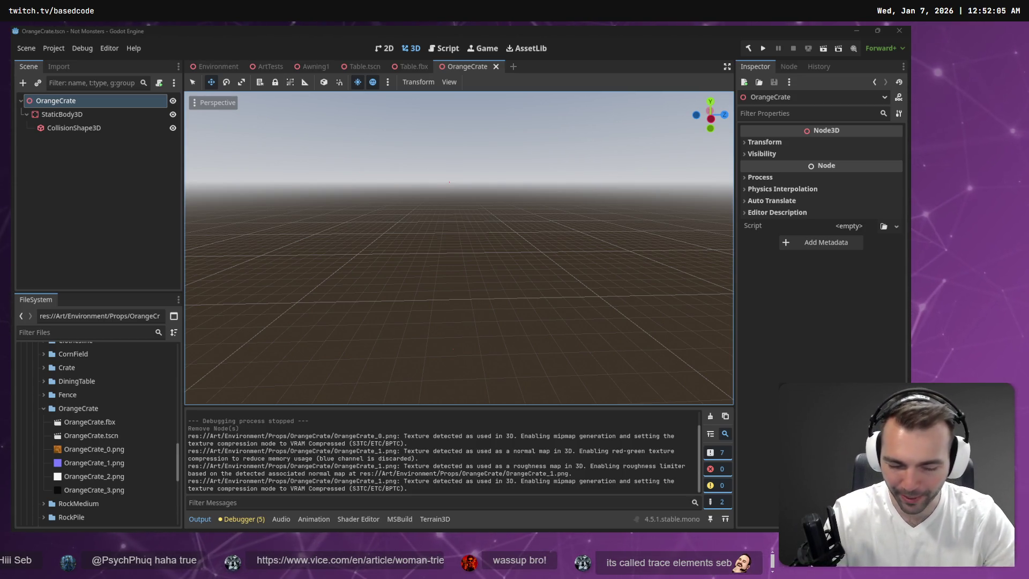
- Add OrangeCrate.fbx to the crate scene at position X 0, Z 0 and frame it
mouse_move(89, 422)
mouse_down()
mouse_move(102, 424)
mouse_move(85, 429)
mouse_move(279, 368)
mouse_move(395, 300)
mouse_move(455, 293)
mouse_up()
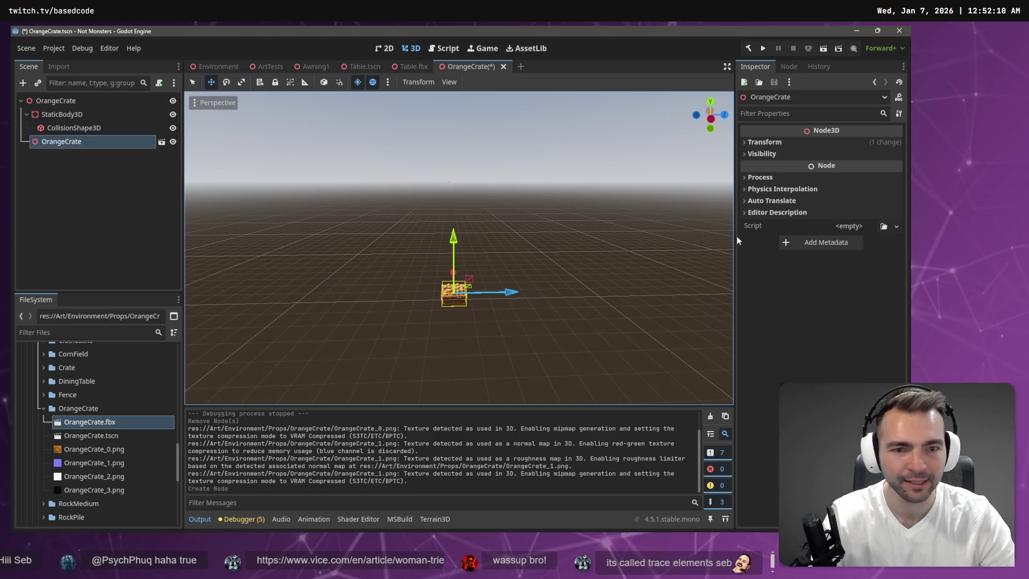
click(761, 142)
click(776, 172)
text(0)
key(Tab)
key(Tab)
text(0)
key(Return)
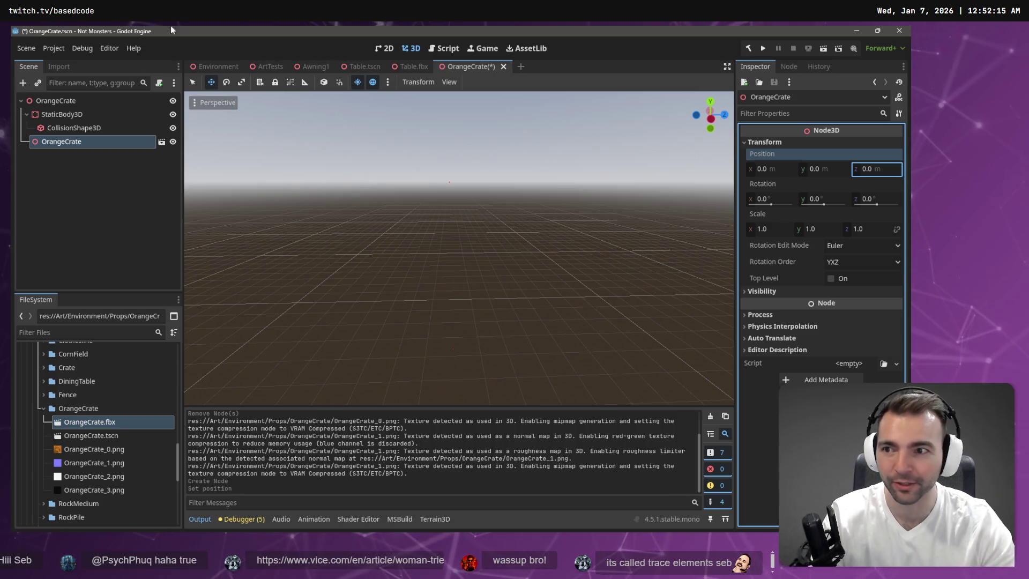
key(f)
drag(369, 204, 317, 208)
key(f)
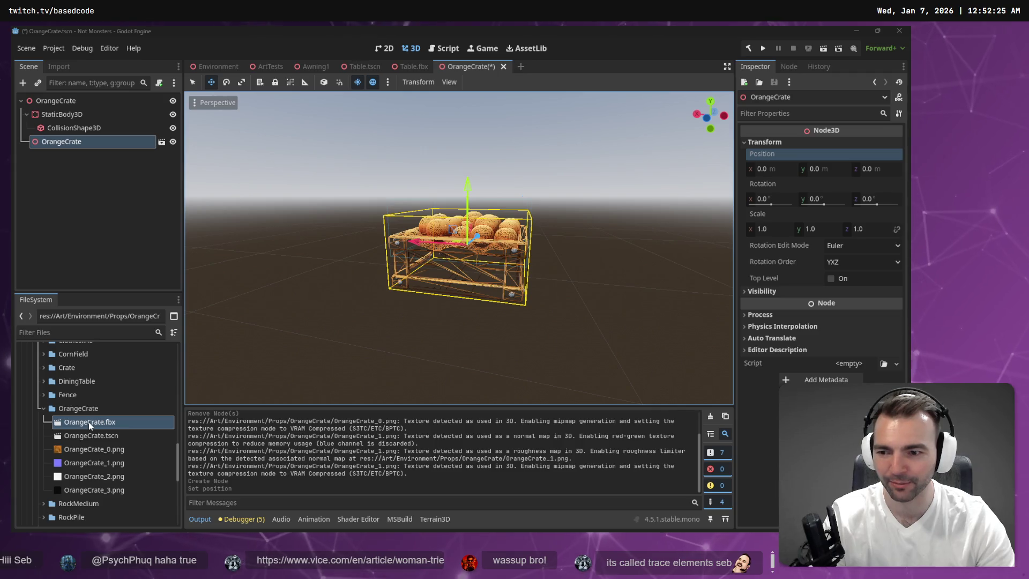
- Replace OrangeCrate_0–3.png by deleting them and dropping the new crate files into the folder
ctrl+click(88, 449)
ctrl+click(85, 464)
ctrl+click(81, 477)
ctrl+click(77, 492)
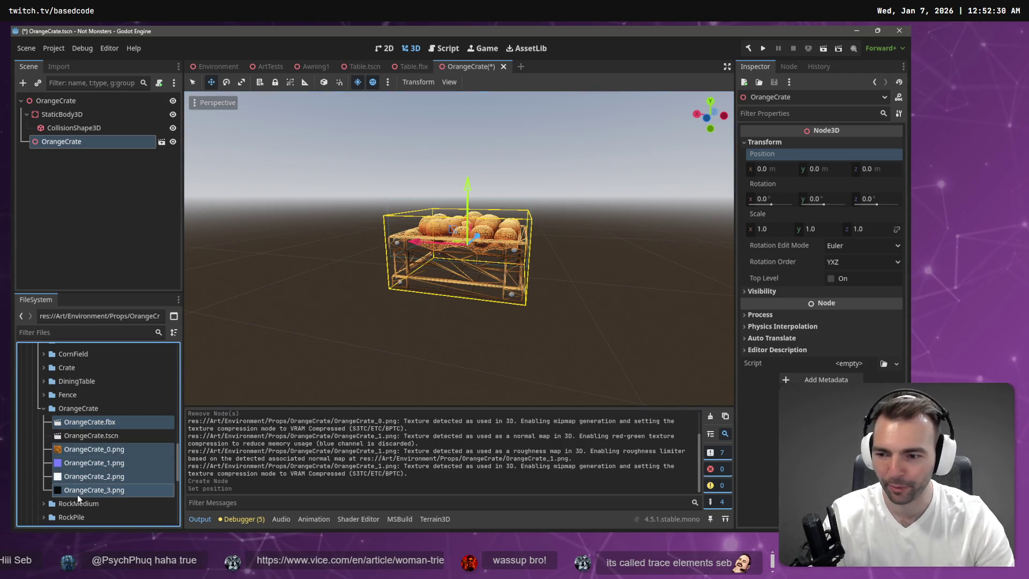
key(Delete)
key(Return)
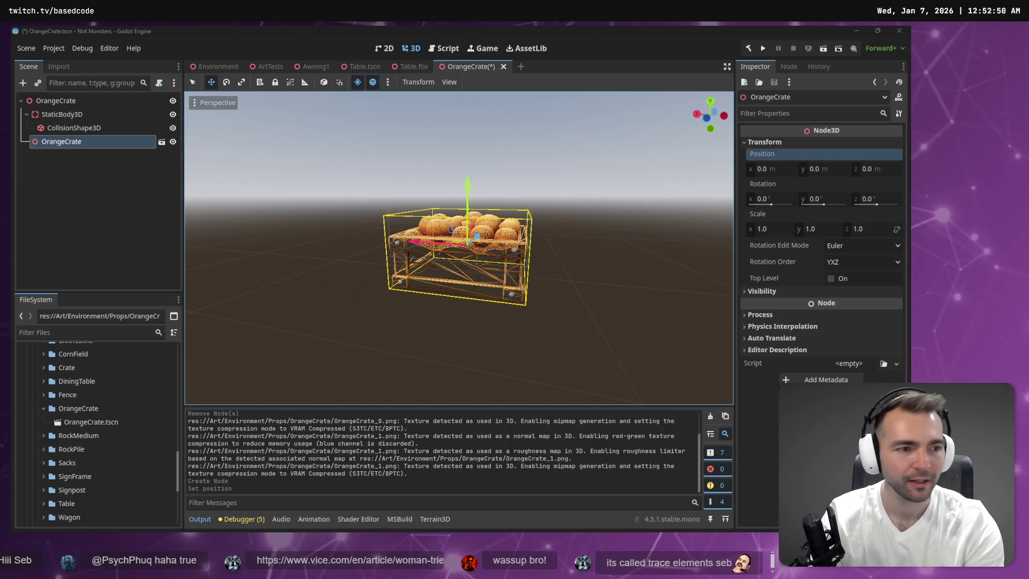
drag(332, 319, 123, 416)
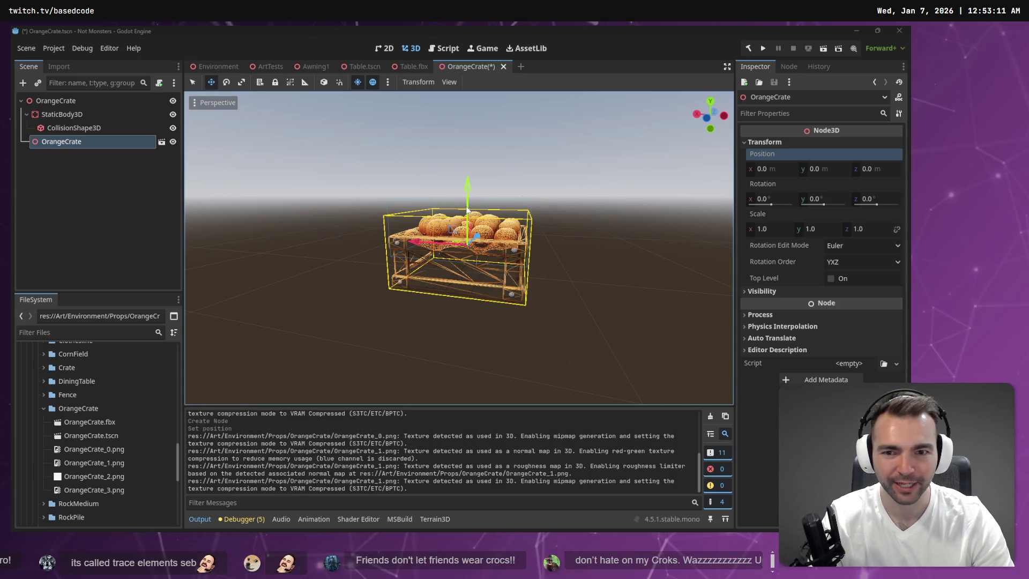
- Inspect the OrangeCrate.fbx import preview and reimport the model
double_click(105, 422)
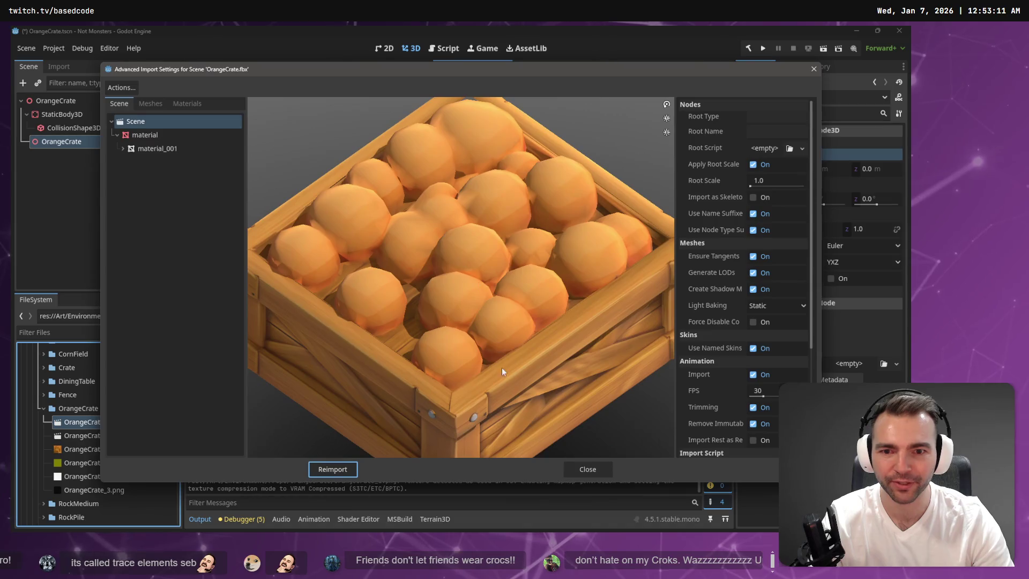
mouse_move(501, 367)
mouse_down()
mouse_move(568, 302)
mouse_move(496, 336)
mouse_move(544, 423)
mouse_up()
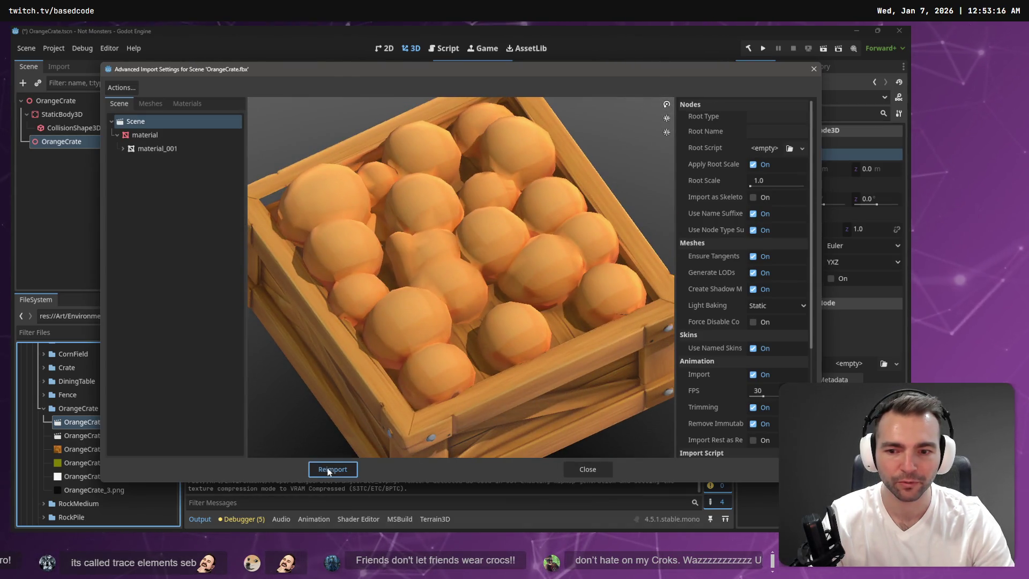
click(328, 469)
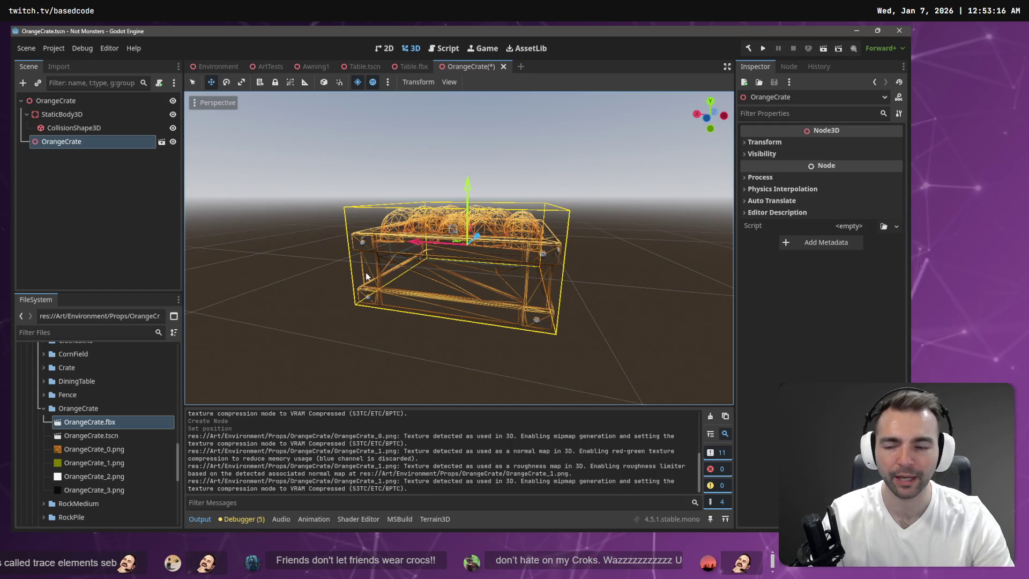
- Raise the crate model 0.466 units on Y and save the OrangeCrate scene
click(113, 423)
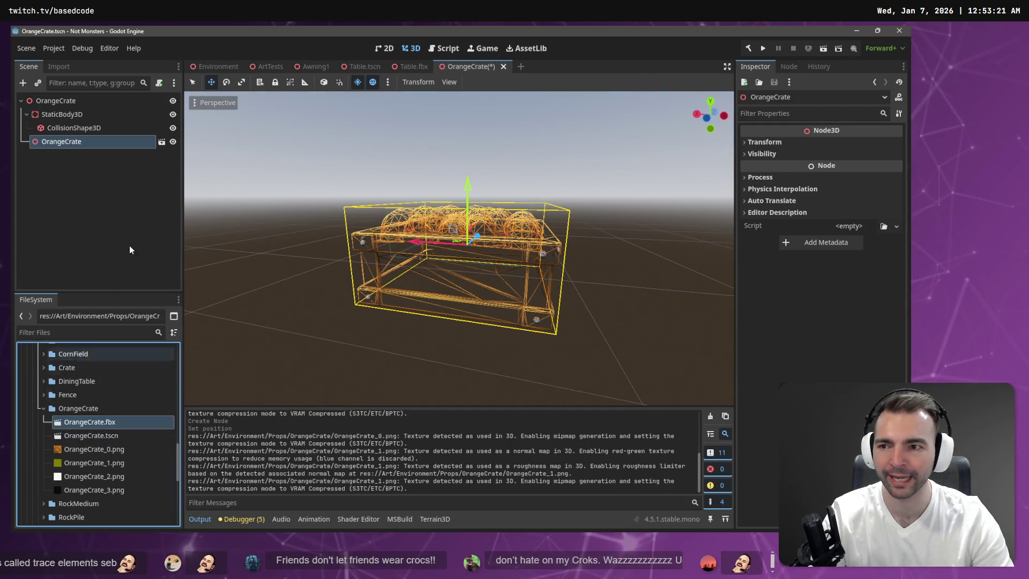
click(58, 66)
drag(469, 188, 474, 146)
key(ctrl+s)
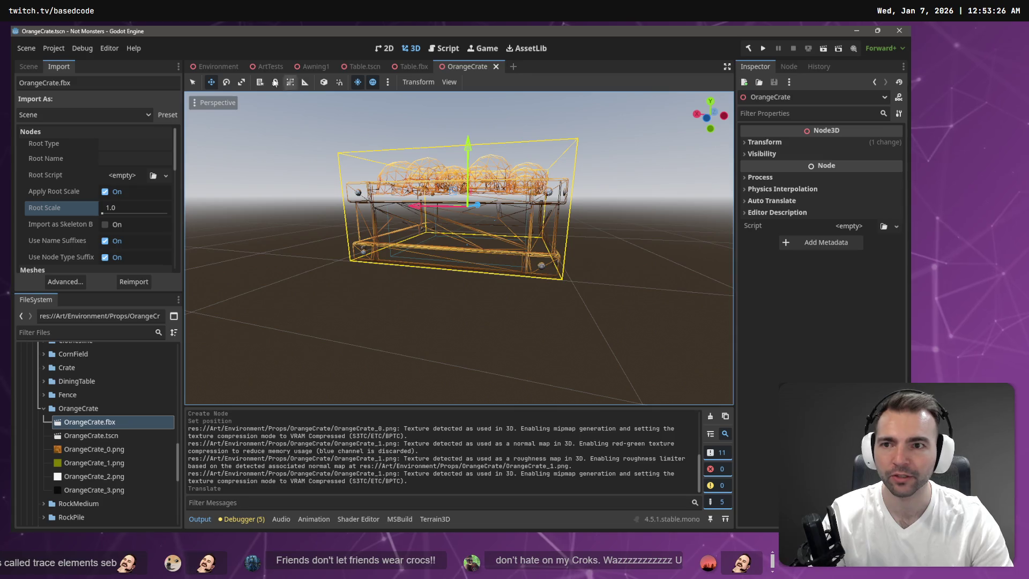
- Fly around the Environment market scene to inspect the orange crates on the stall
click(216, 65)
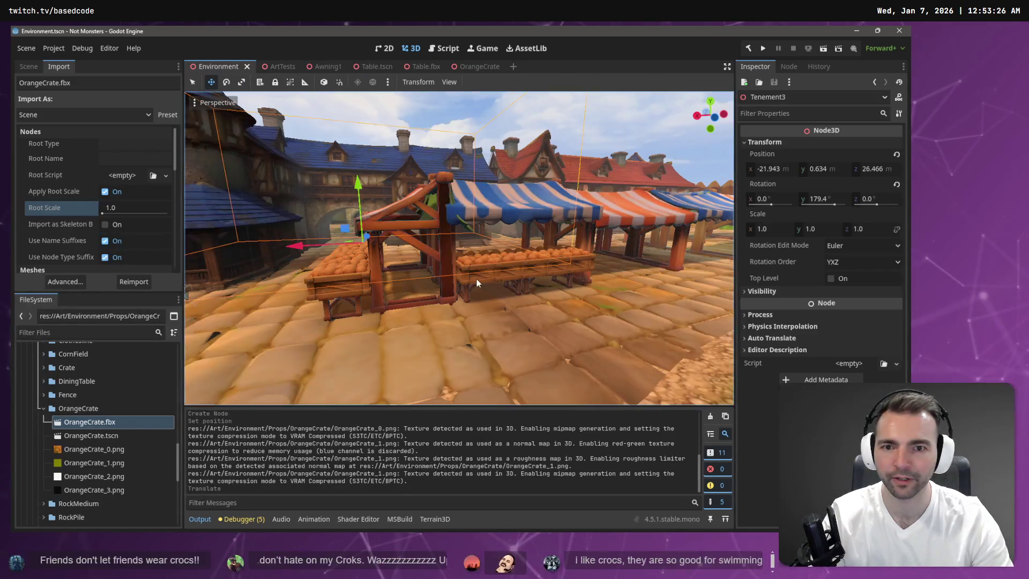
scroll(487, 278, up, 5)
key(s)
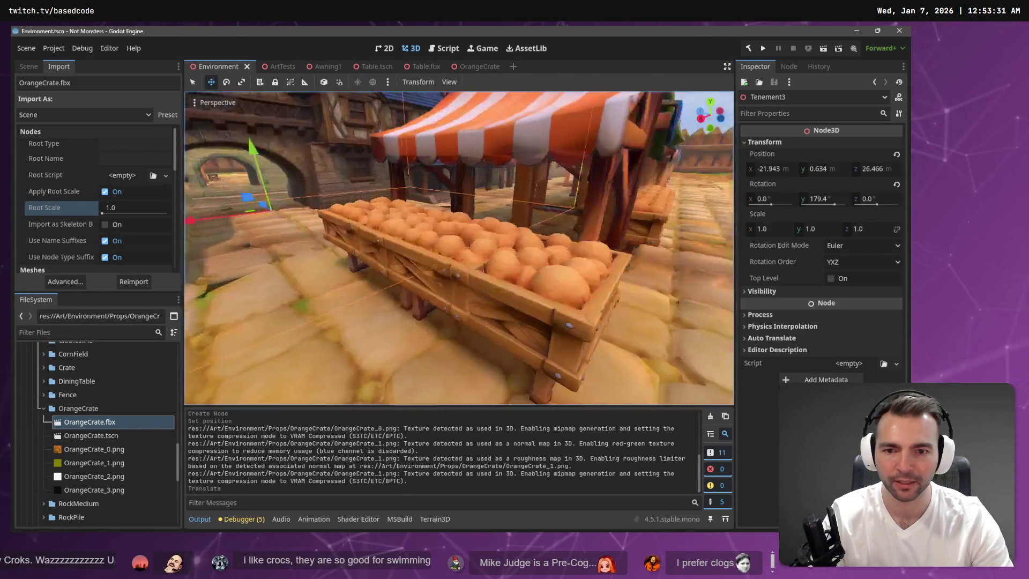
key(w)
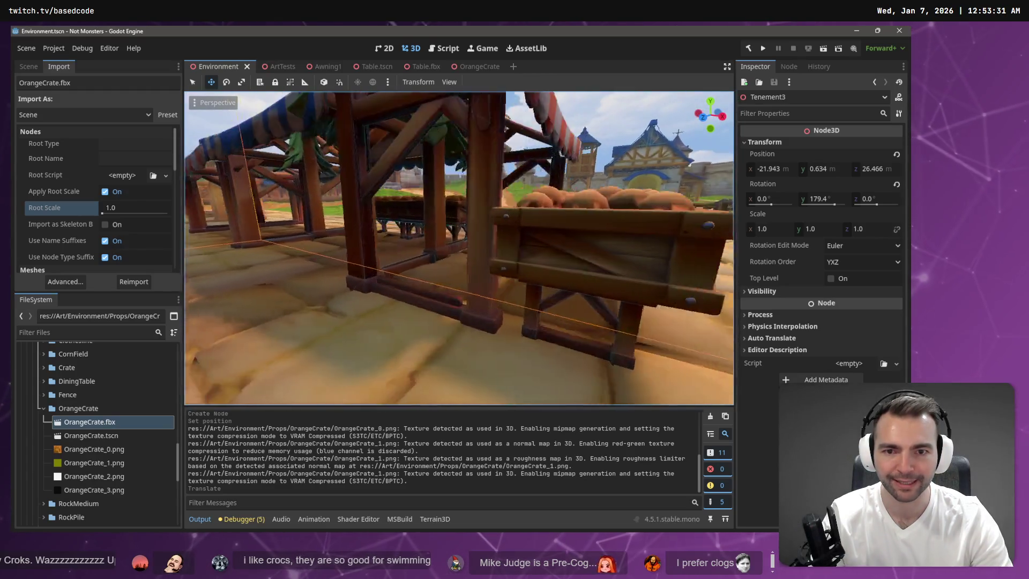
key(w)
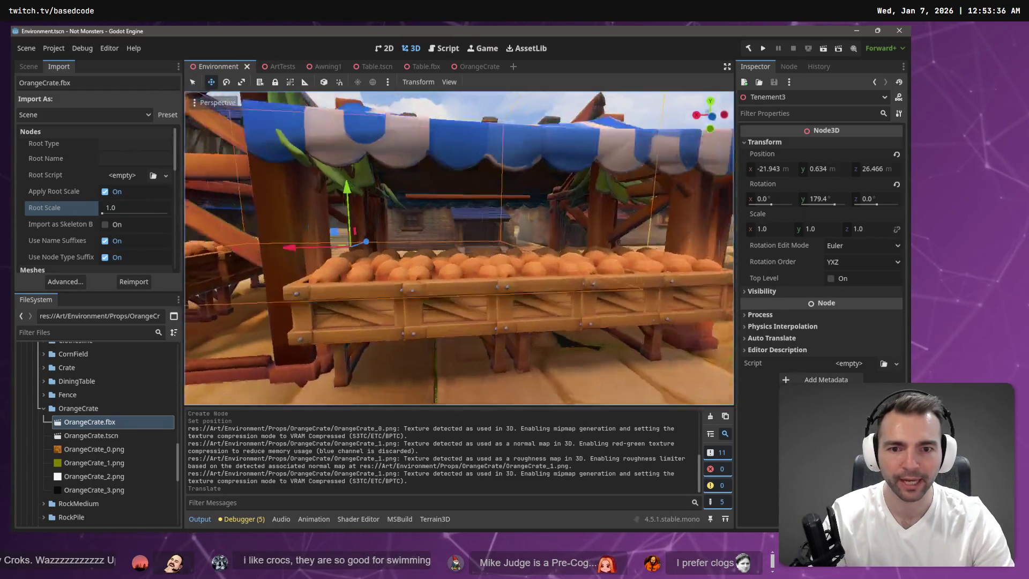
key(s)
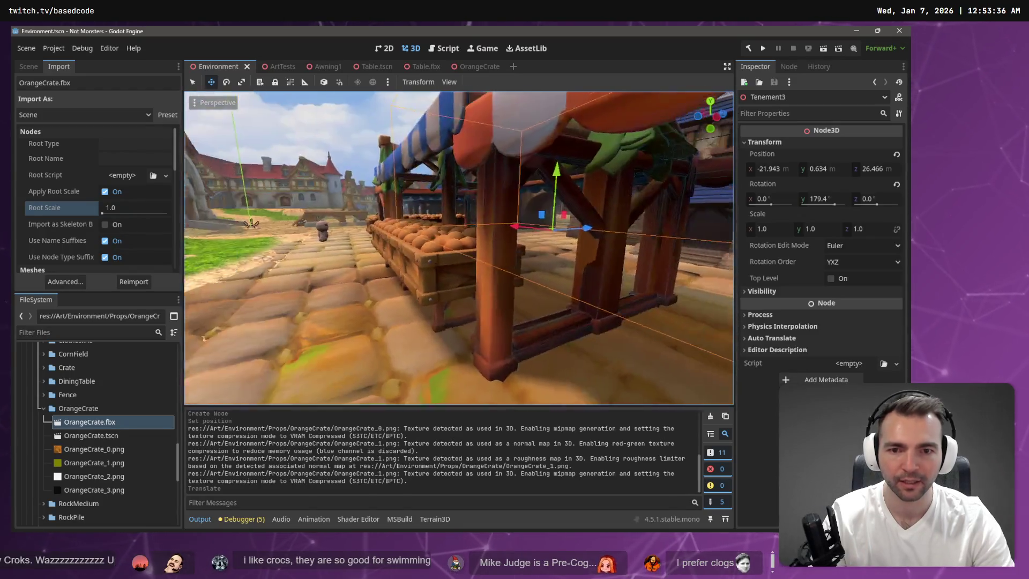
key(s)
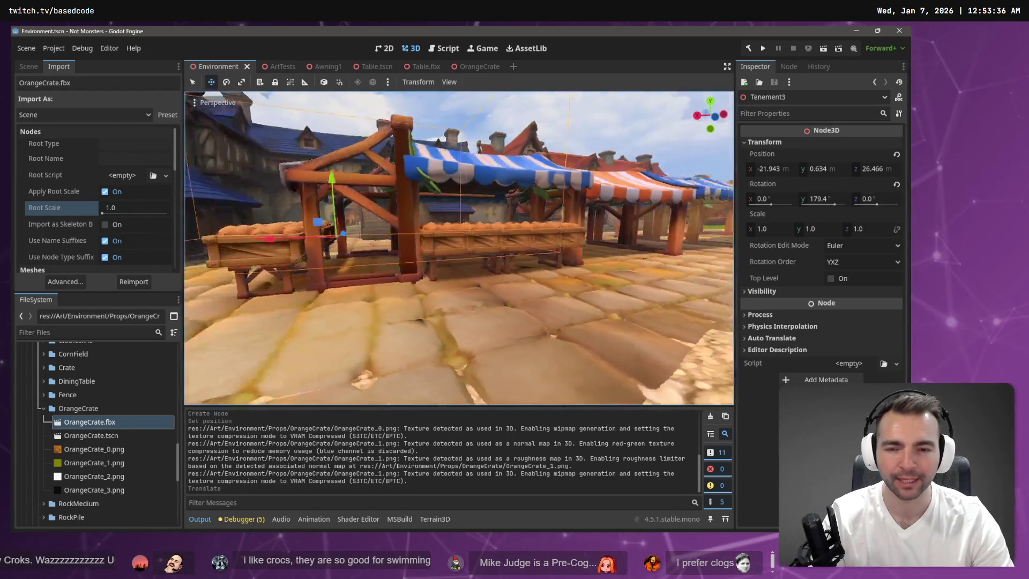
key(s)
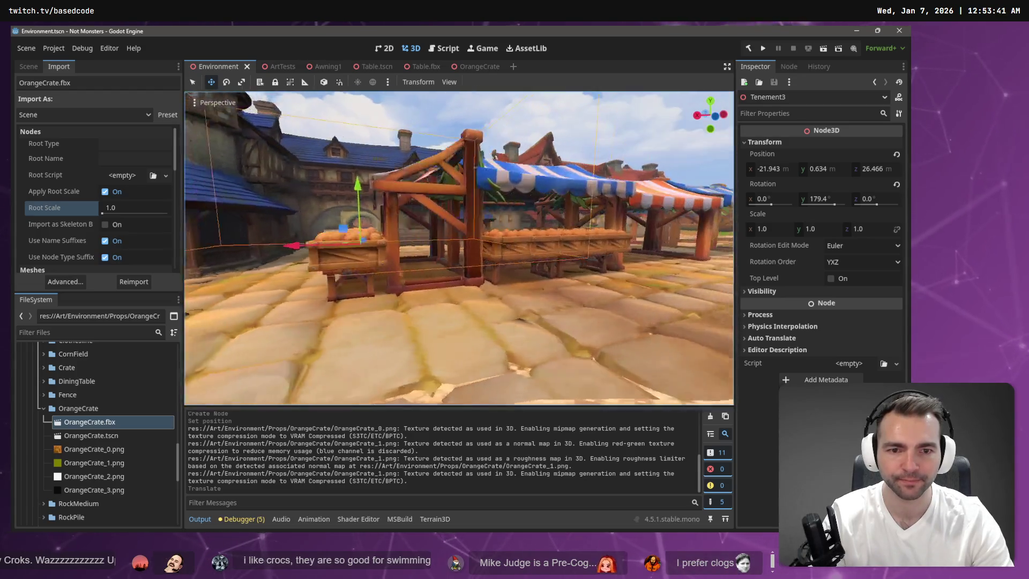
key(s)
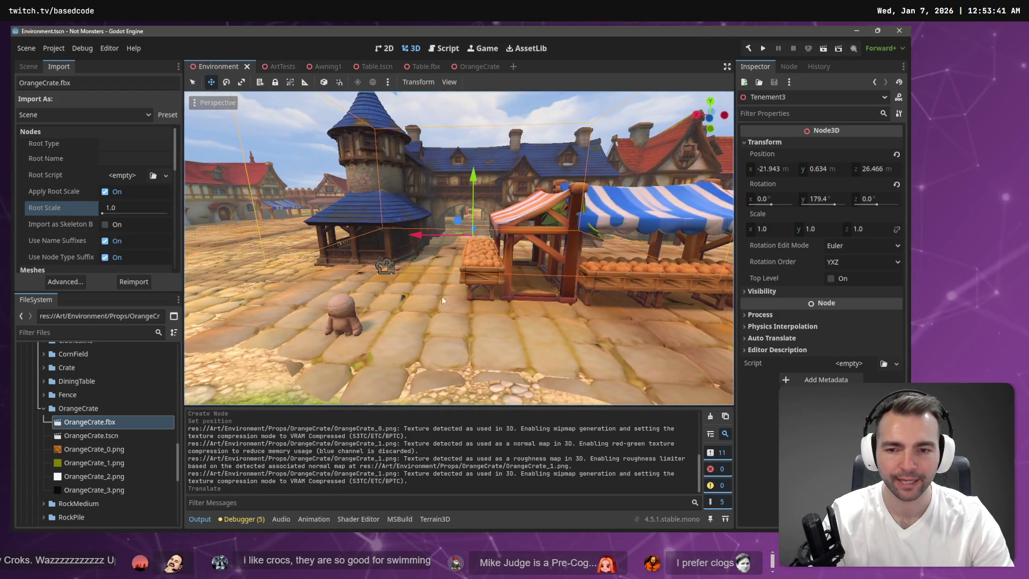
- Move the Character across the street to stand beside the orange stall
click(342, 314)
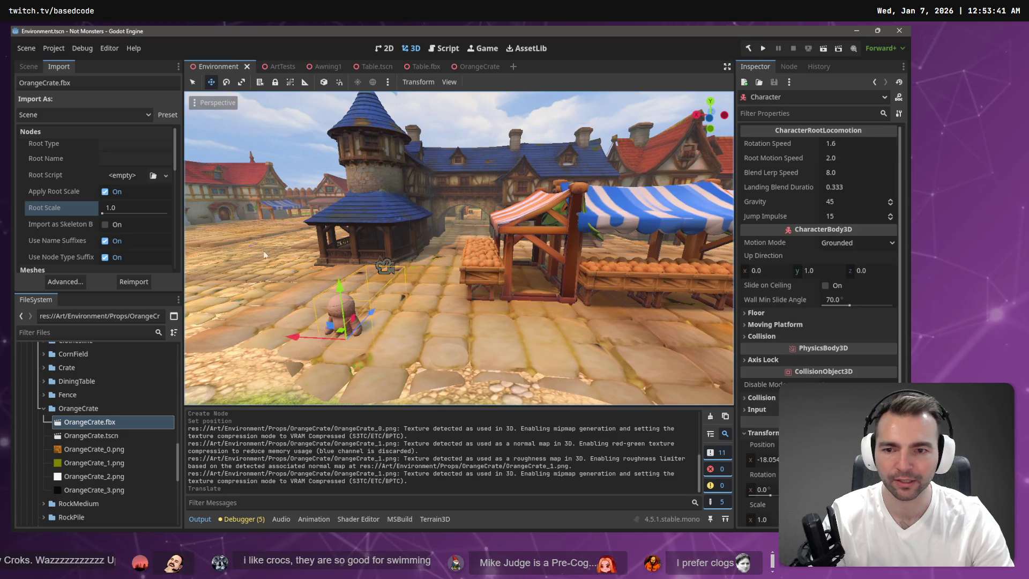
click(29, 66)
drag(345, 288, 341, 274)
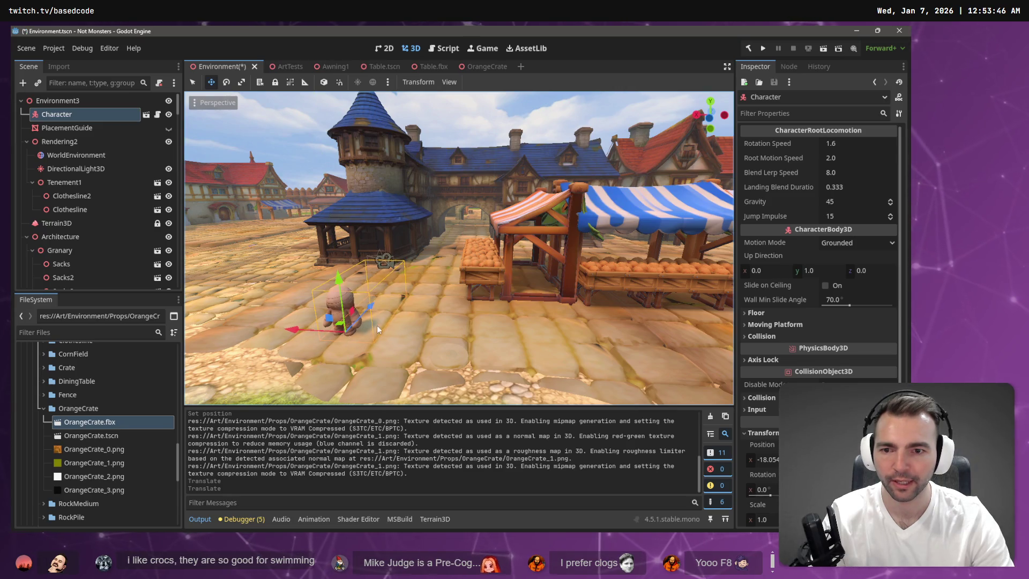
mouse_move(377, 326)
mouse_down()
mouse_move(440, 305)
mouse_move(469, 314)
mouse_up()
key(w)
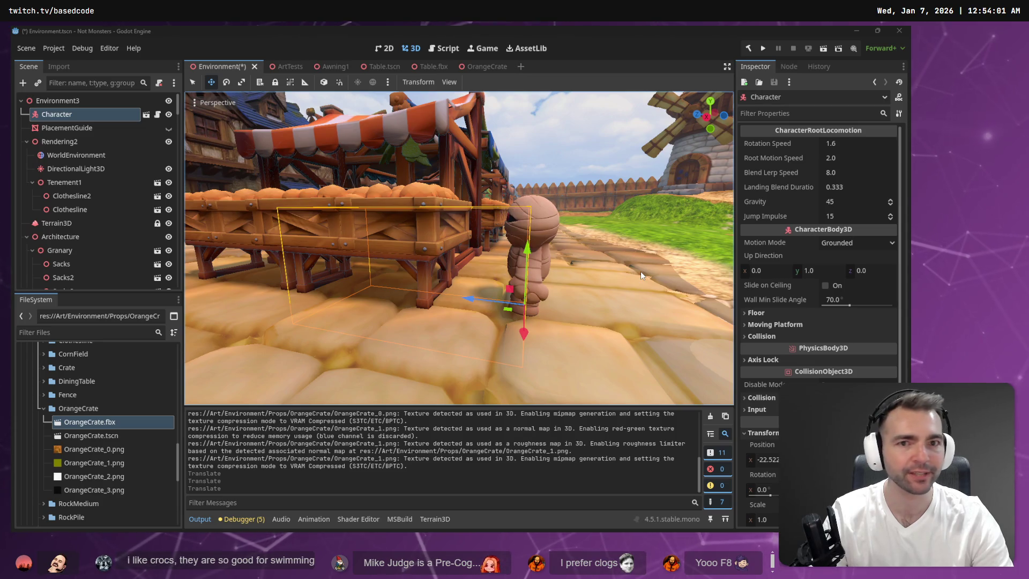
- Return to the OrangeCrate.fbx import settings and start editing Root Scale
click(482, 66)
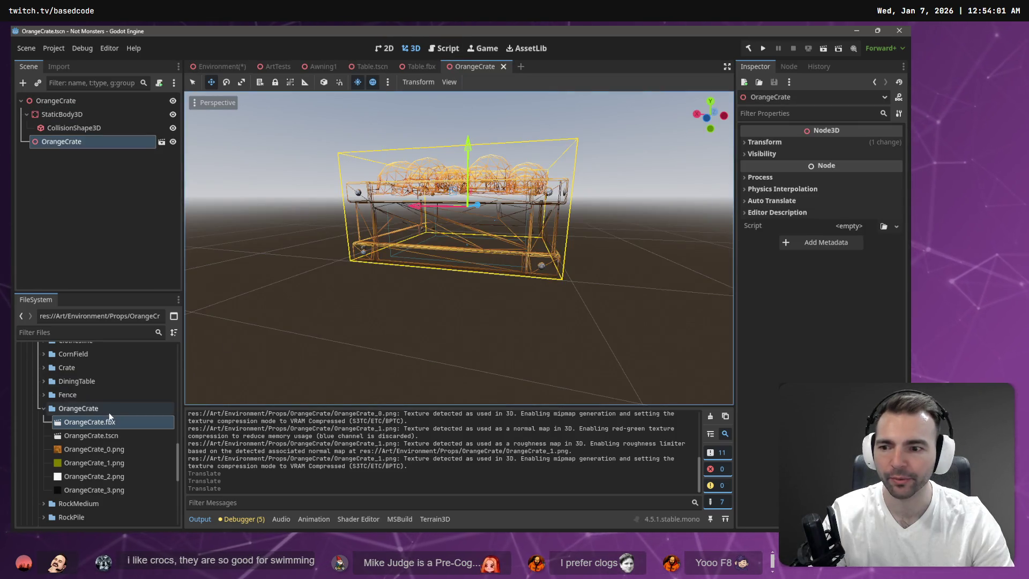
click(59, 66)
click(123, 209)
text(.9)
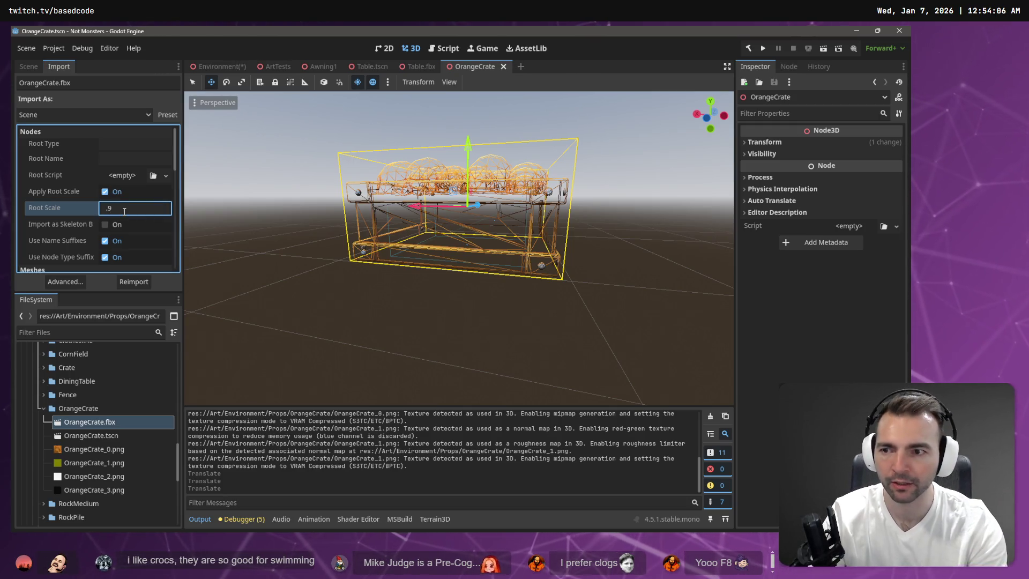
- Reimport the crate at Root Scale 0.8, reposition it and save the OrangeCrate scene
key(BackSpace)
text(8)
key(Return)
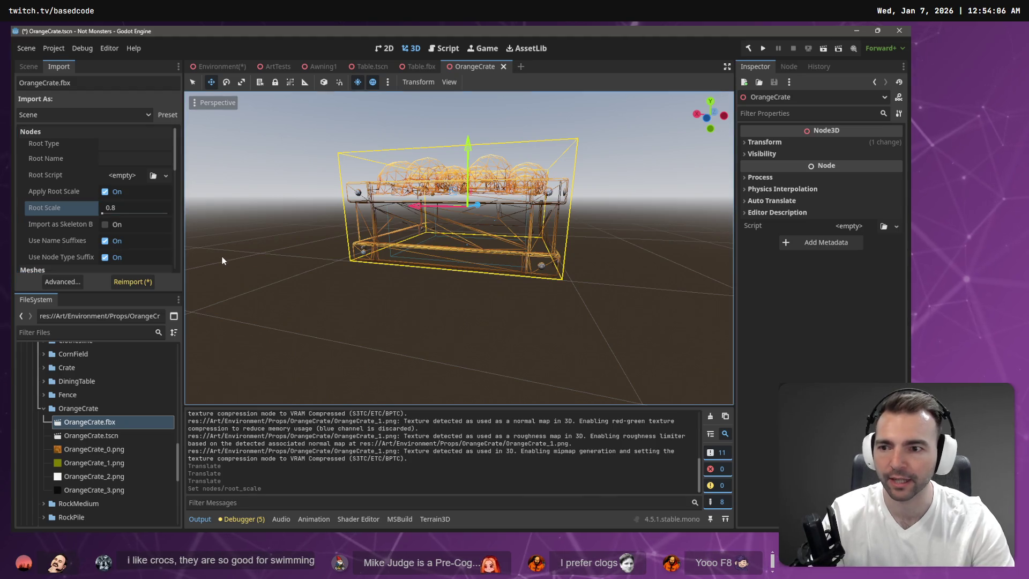
click(138, 279)
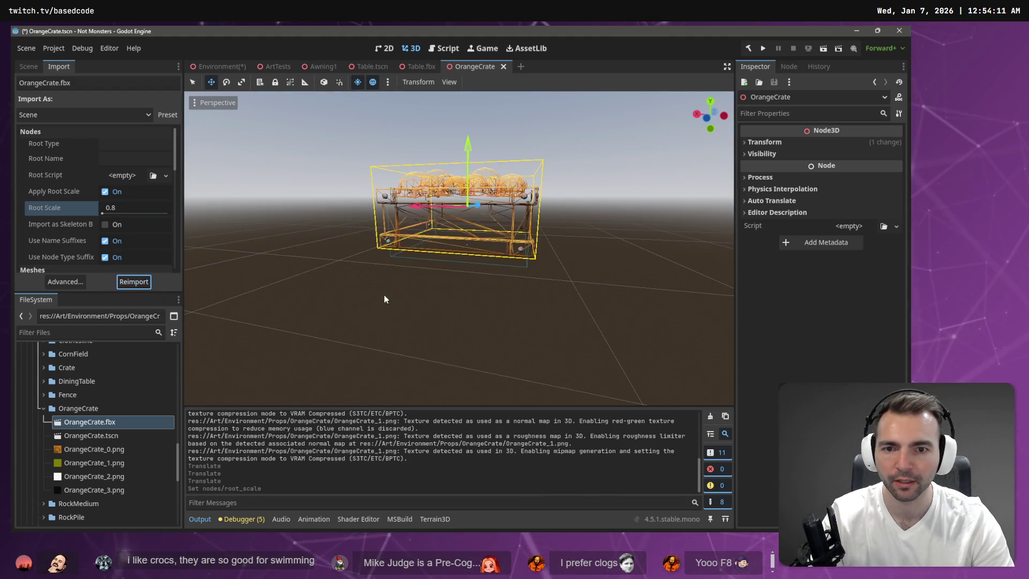
drag(470, 150, 471, 375)
key(f)
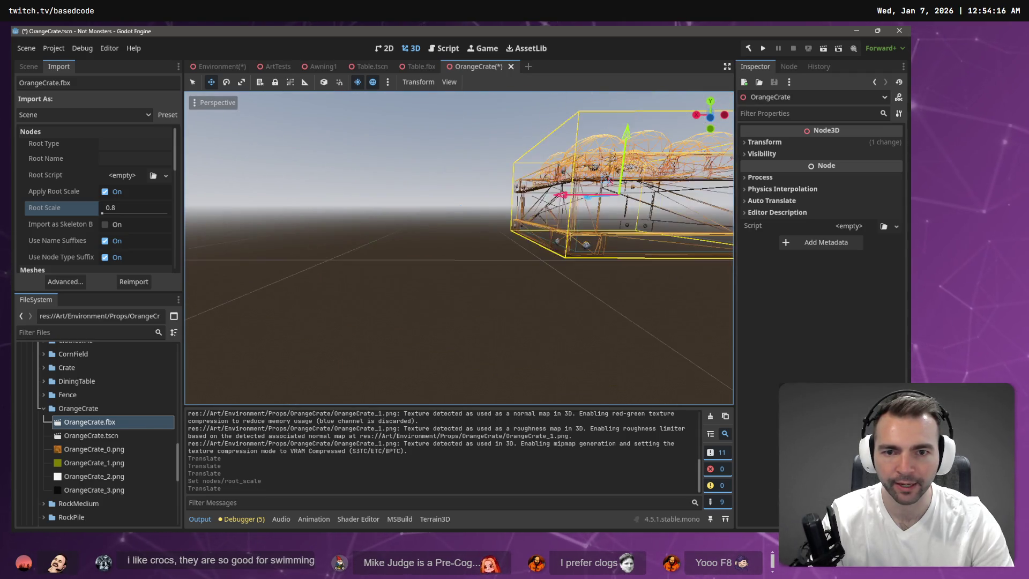
key(ctrl+s)
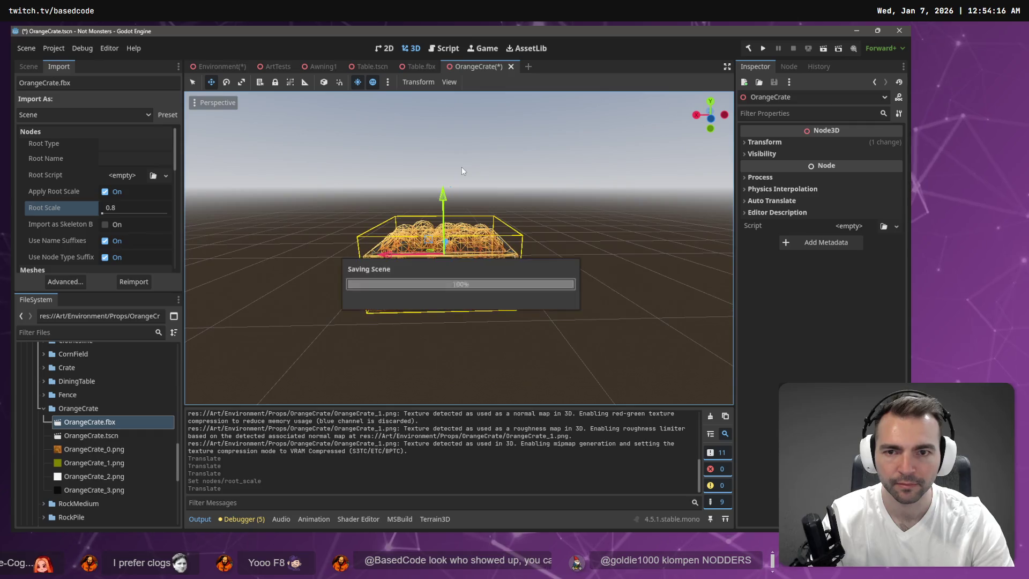
- Check the crate size on the market stall, then reimport at Root Scale 0.75
click(421, 66)
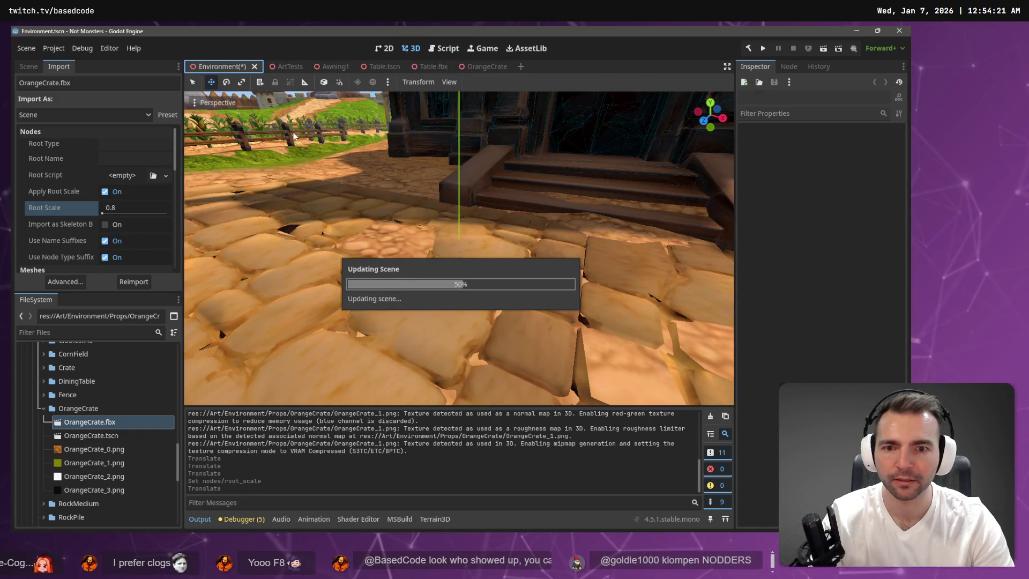
key(shift+f)
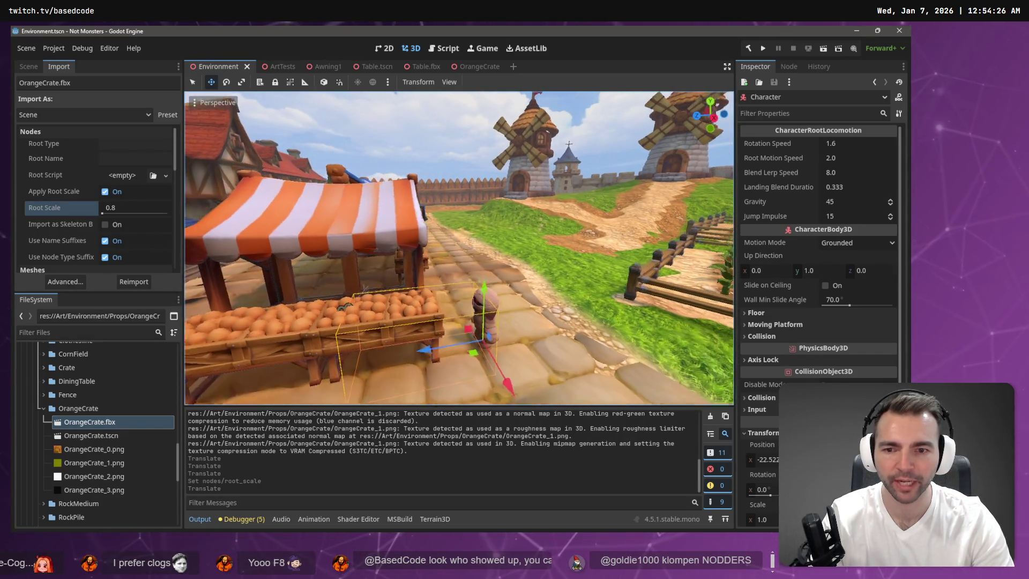
click(476, 66)
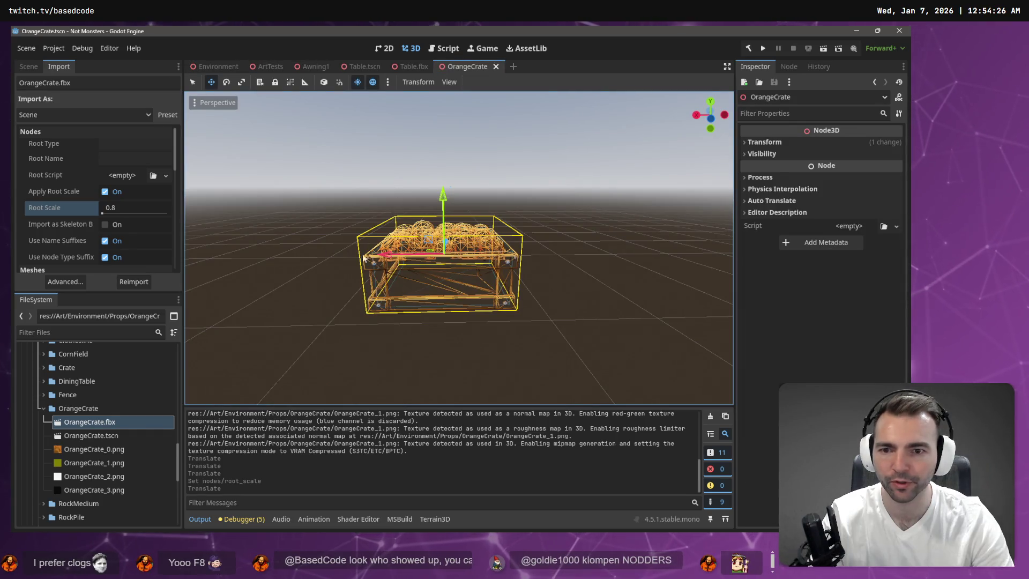
click(123, 207)
text(0.75)
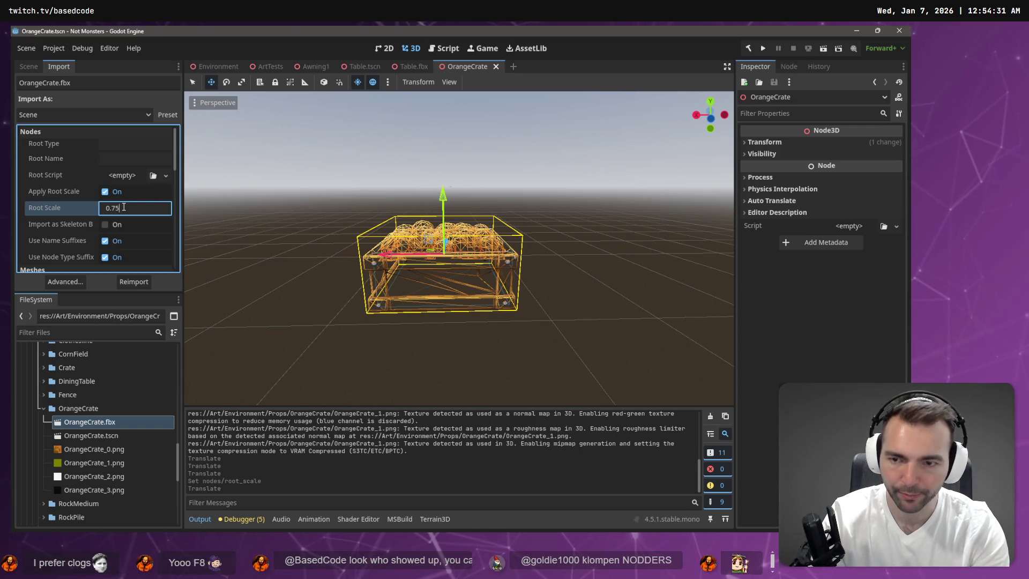
key(Return)
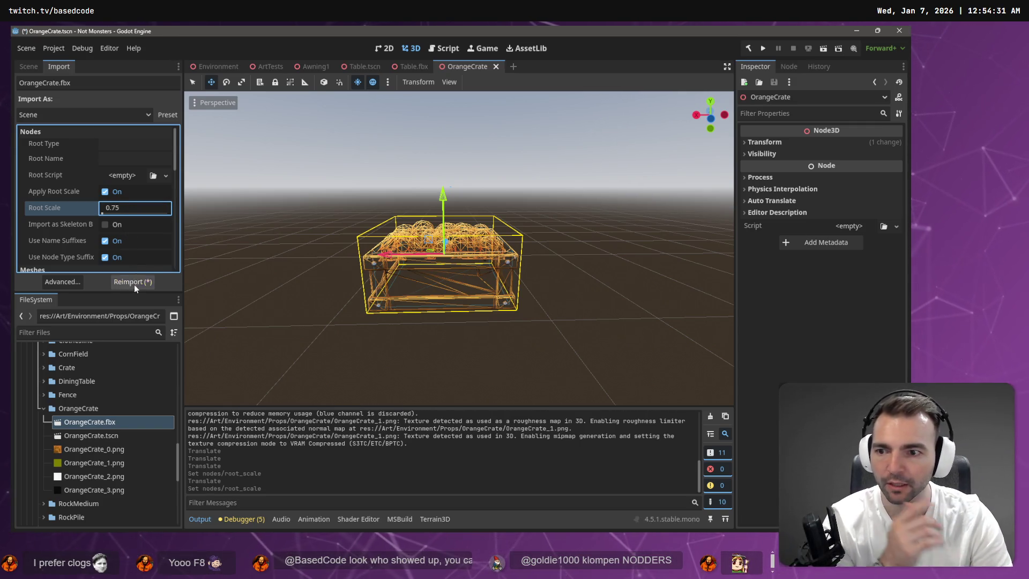
click(134, 283)
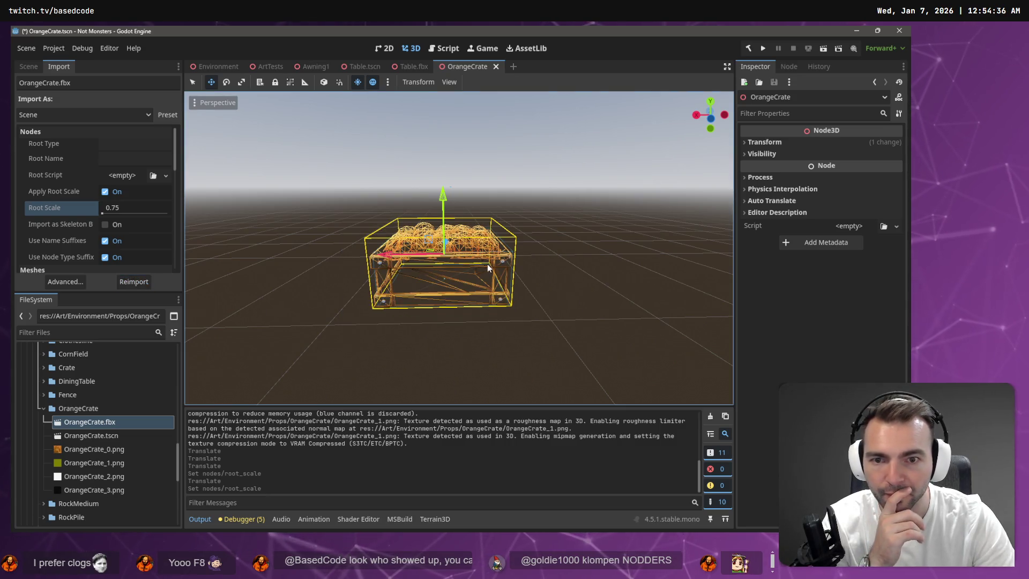
- Check the stalls in ArtTests and Environment, save the market scene and run the game with F5
click(267, 68)
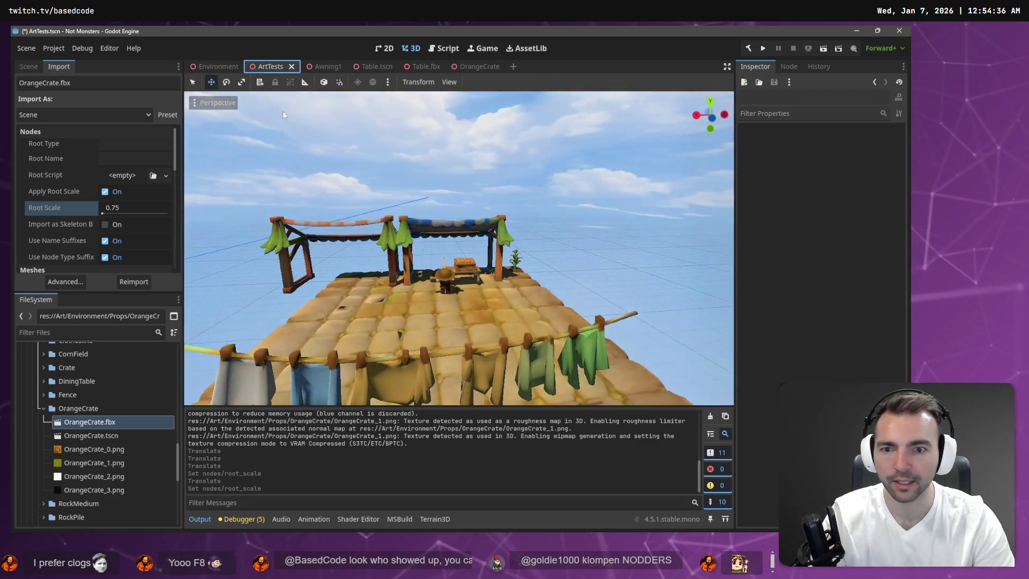
key(w)
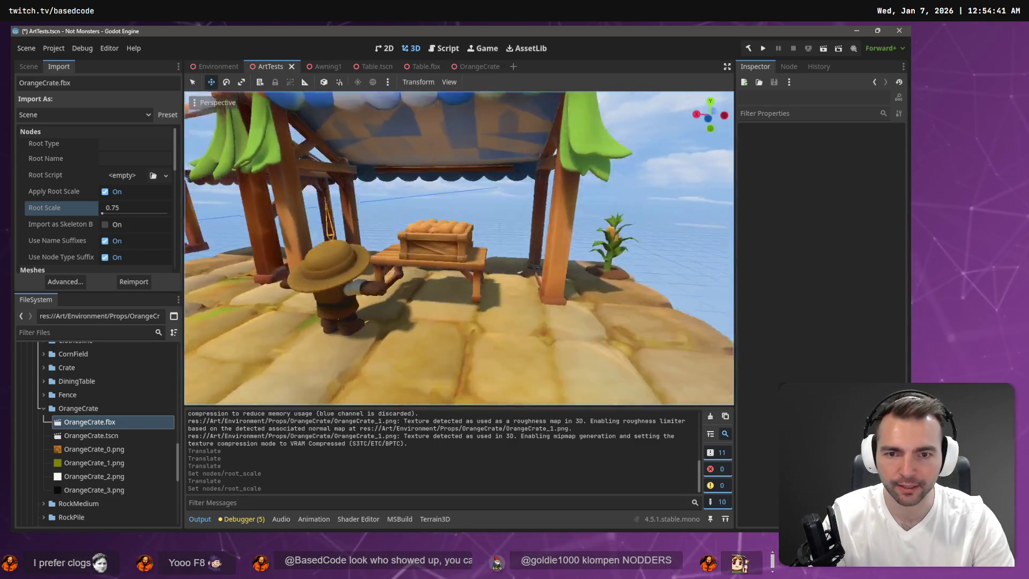
click(217, 63)
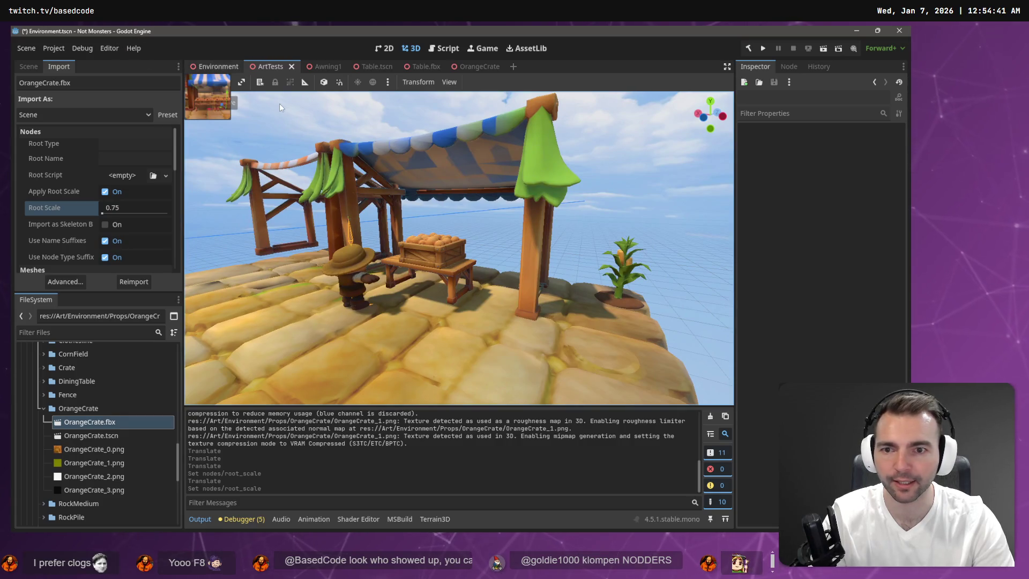
scroll(419, 181, down, 4)
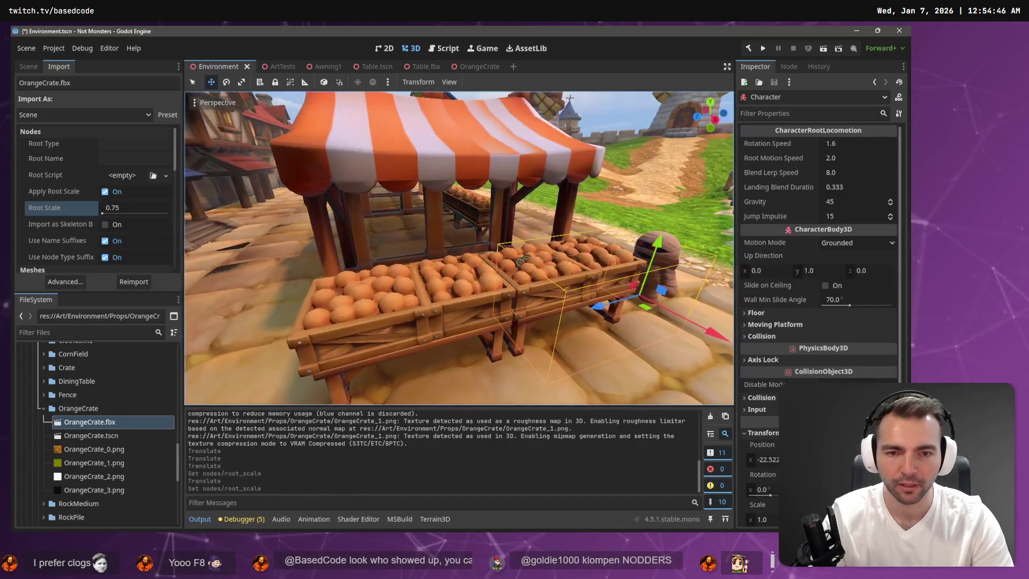
key(ctrl+s)
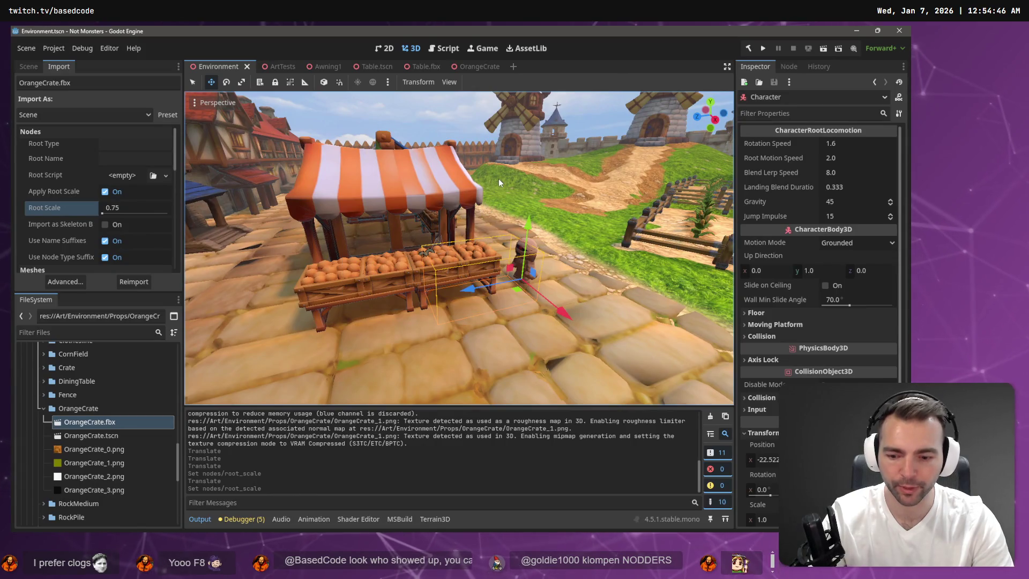
key(F5)
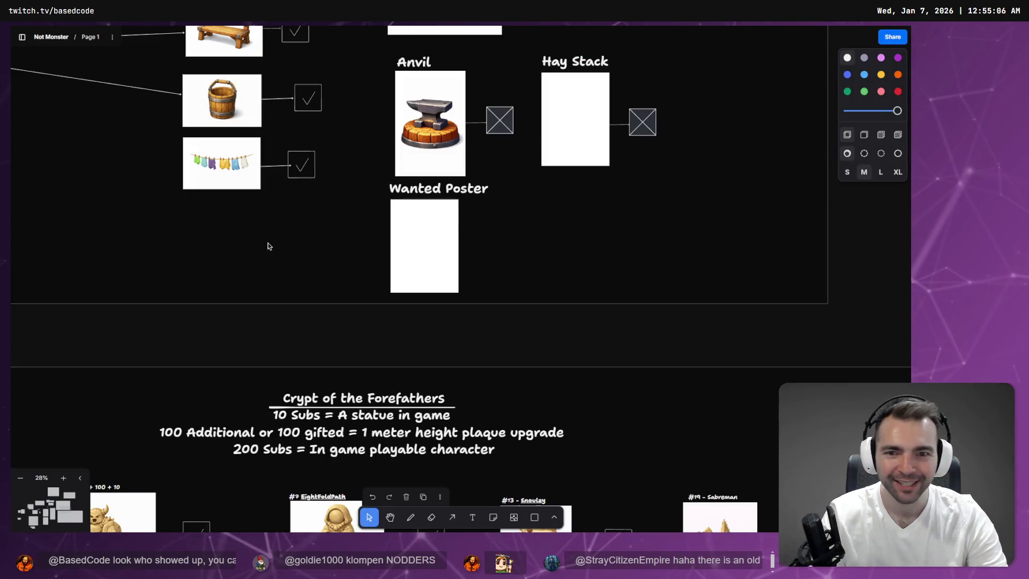
- Scroll the tldraw board between the #39 supporter entry and the Crypt of the Forefathers statue grid
scroll(267, 246, down, 5)
scroll(464, 387, up, 5)
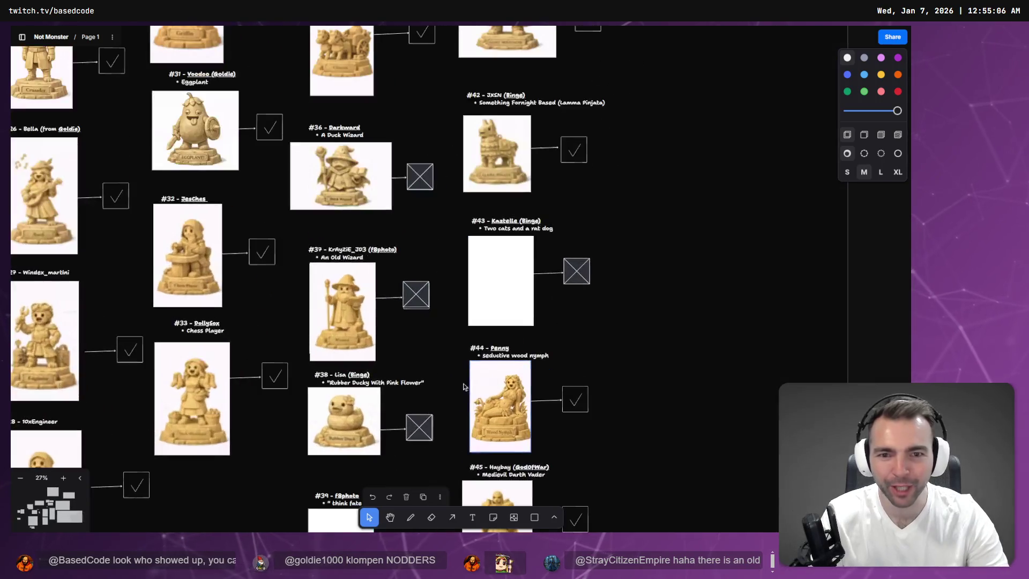
scroll(464, 386, down, 5)
scroll(434, 385, up, 4)
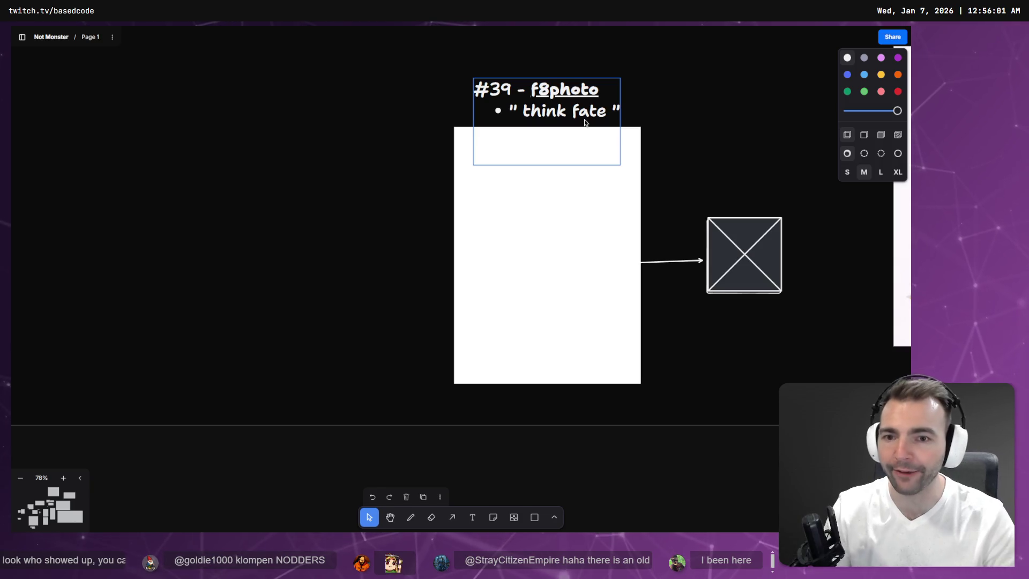
scroll(585, 122, down, 10)
scroll(351, 225, up, 4)
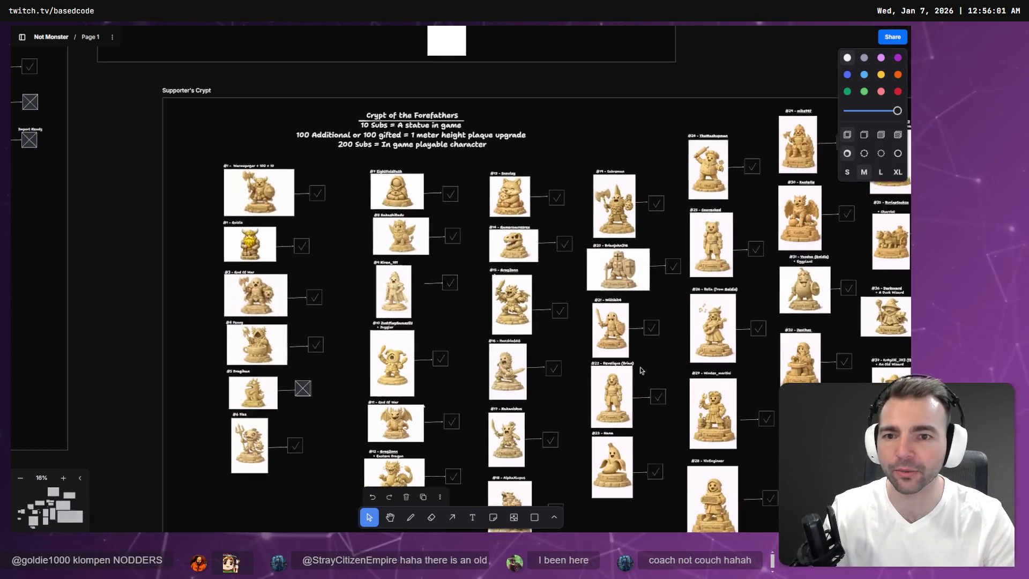
scroll(641, 370, down, 2)
scroll(641, 370, right, 3)
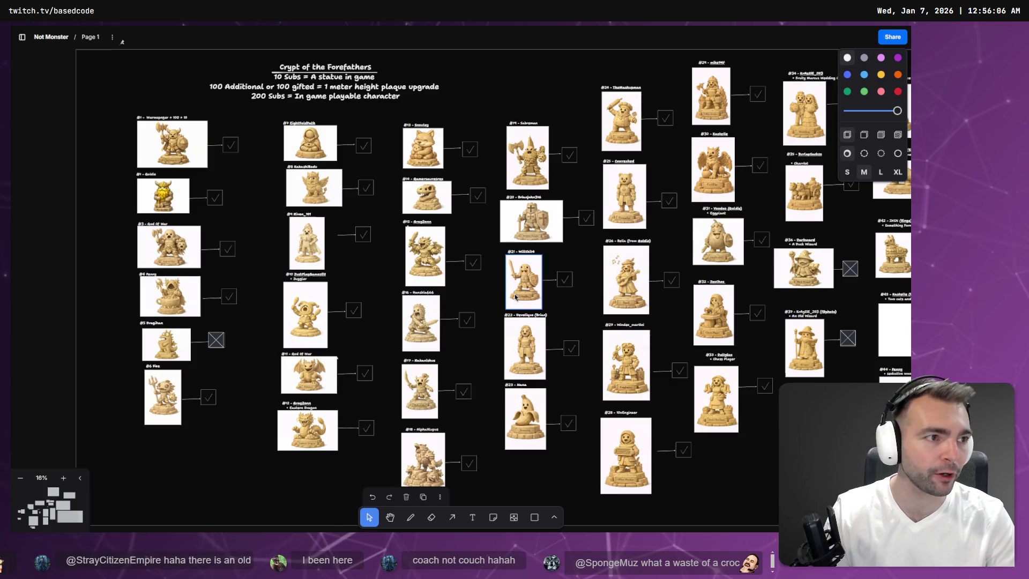
key(alt+Tab)
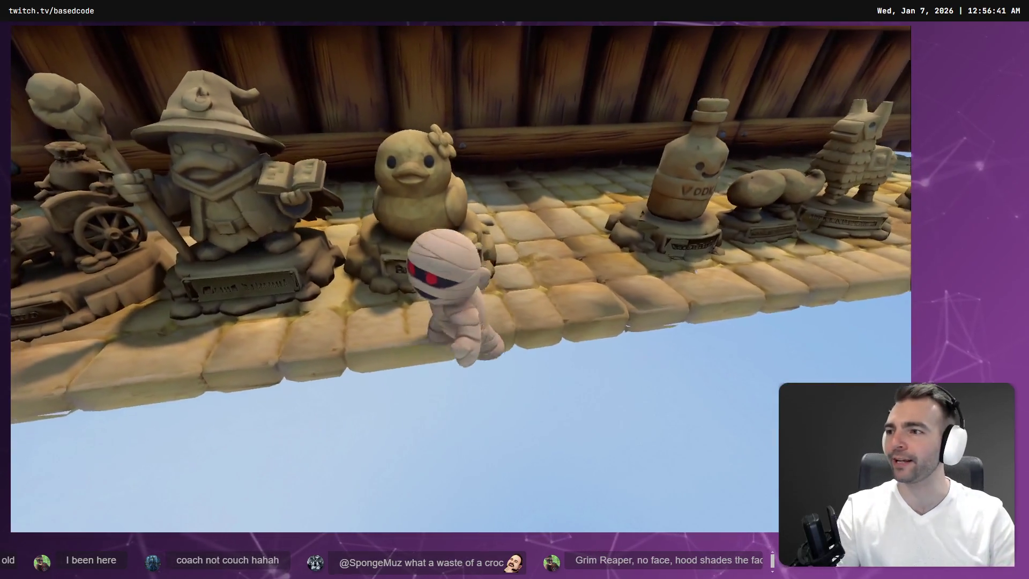
- Stop the running Godot game with F8 and return to the ChatGPT browser window
key(F8)
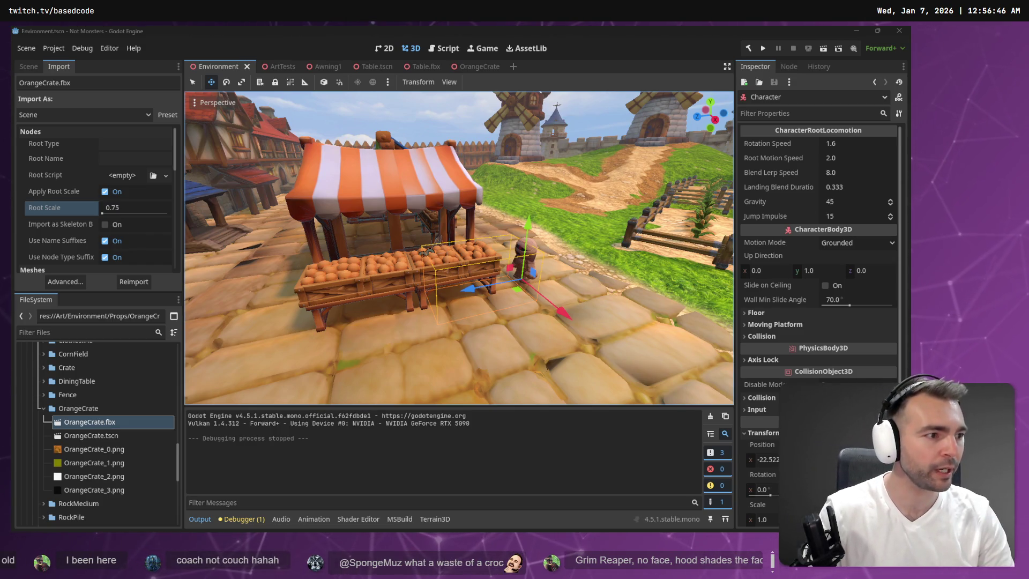
key(alt+Tab)
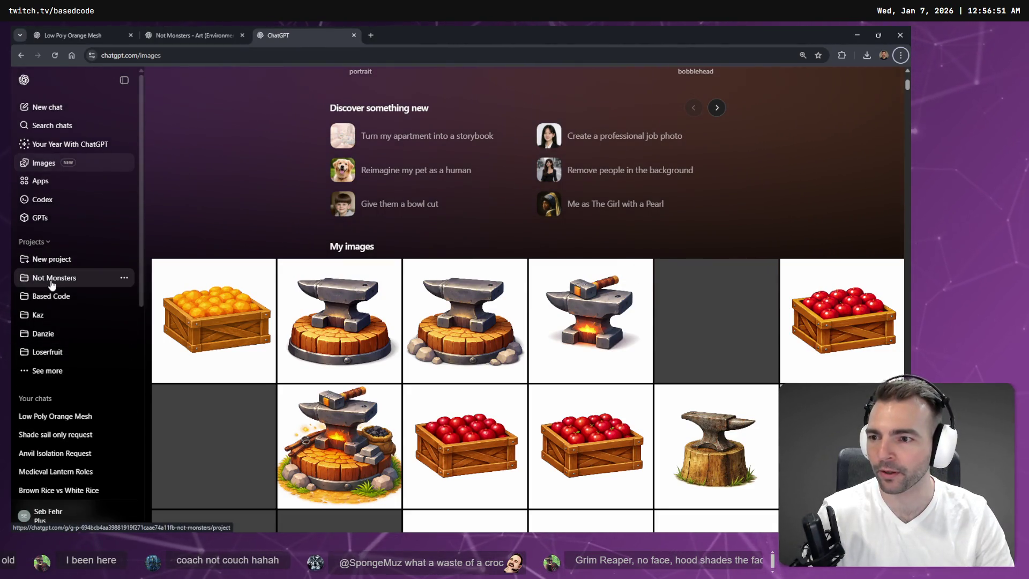
- Open the Art (Statues 2) chat from the Not Monsters project in a new tab
click(111, 275)
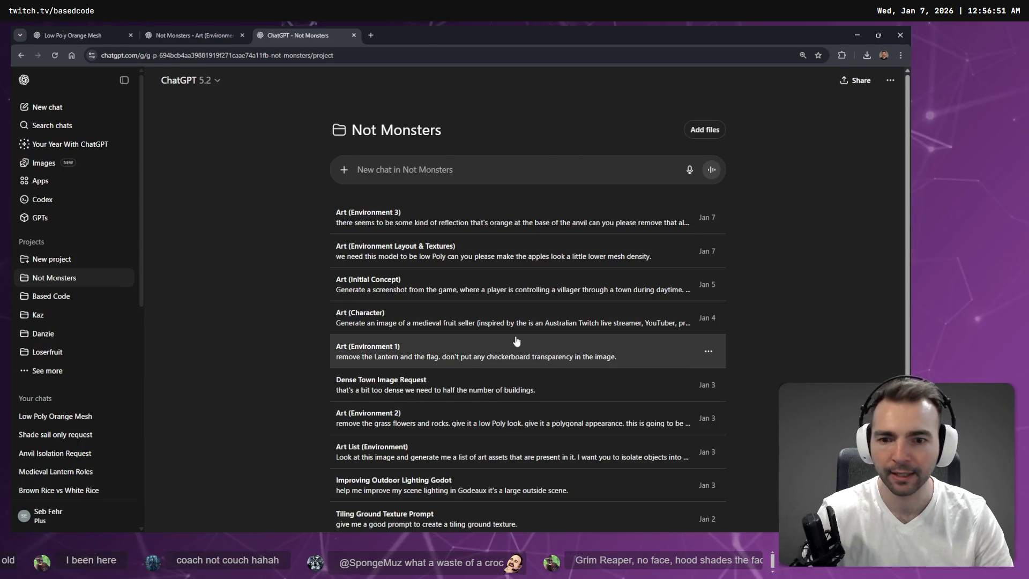
scroll(471, 321, down, 2)
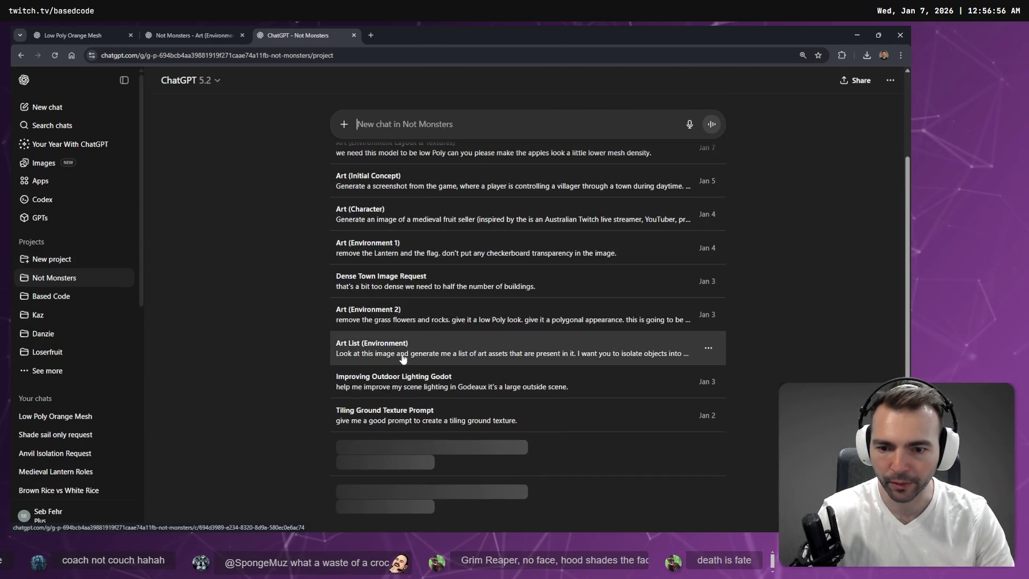
scroll(391, 386, down, 1)
middle_click(380, 410)
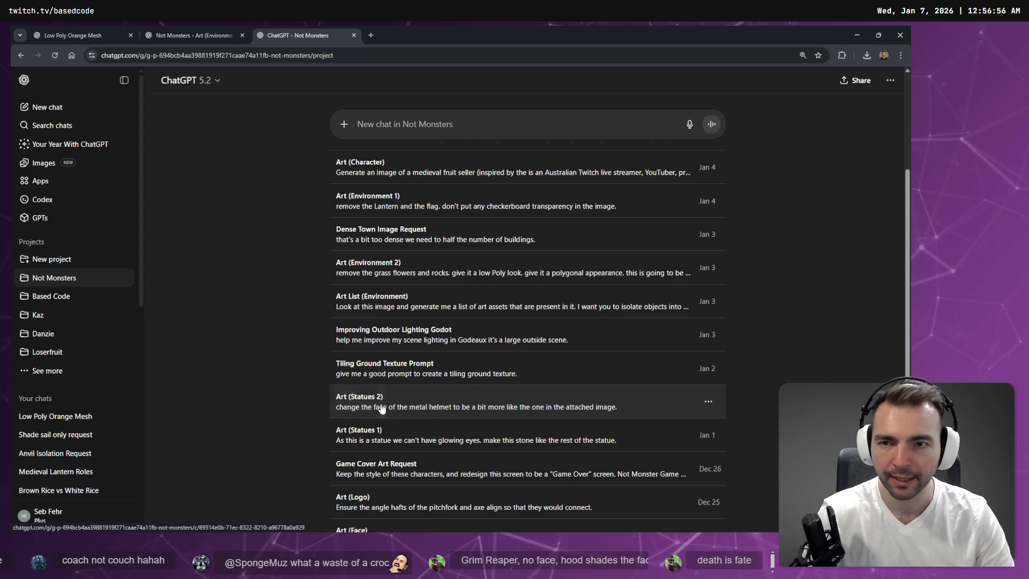
click(431, 33)
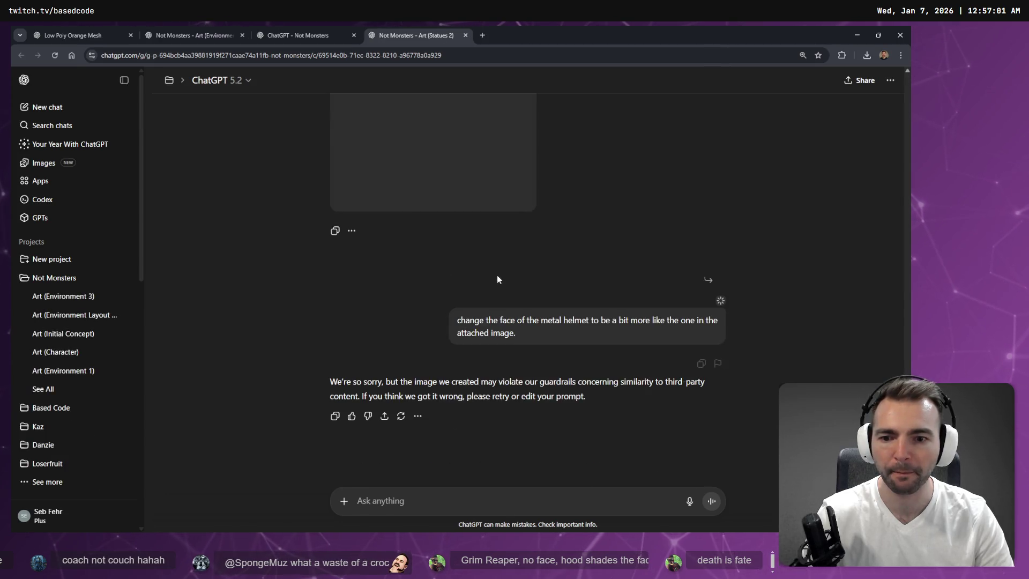
- Scroll to the knight statue request and put it into edit mode
scroll(497, 271, up, 5)
scroll(498, 268, up, 20)
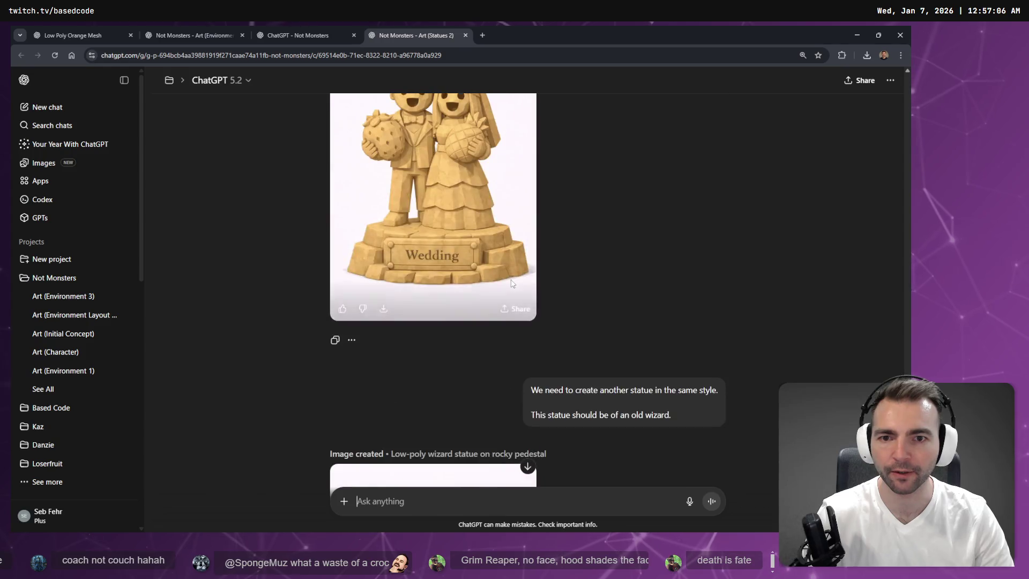
scroll(531, 303, down, 5)
scroll(542, 290, up, 10)
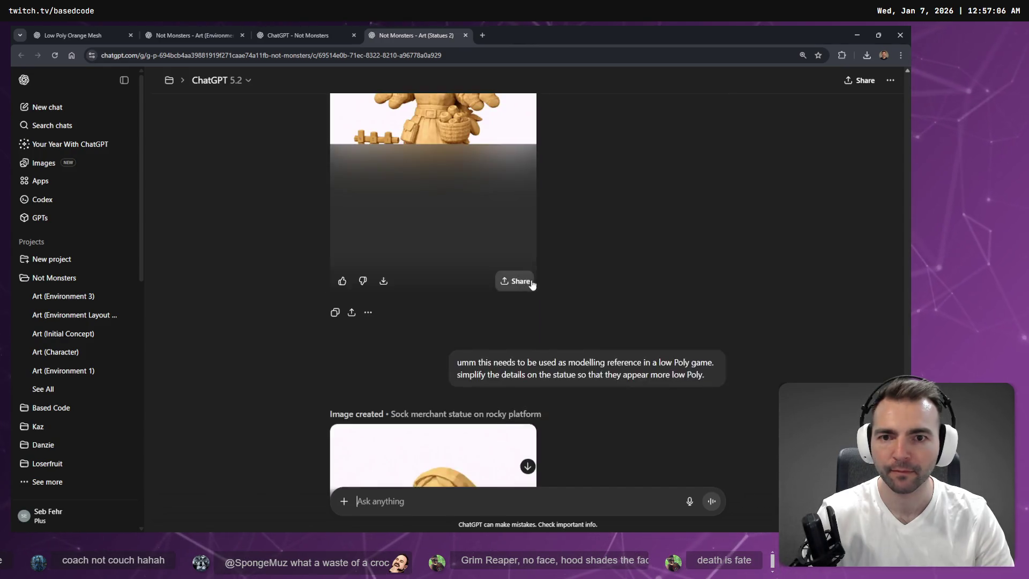
scroll(562, 285, down, 15)
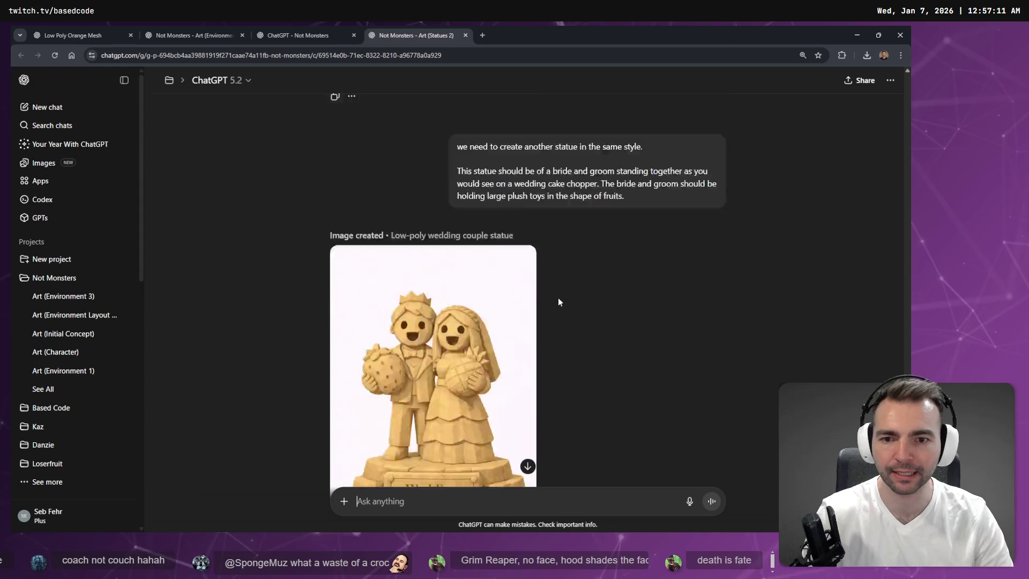
scroll(554, 289, up, 1)
scroll(595, 273, down, 4)
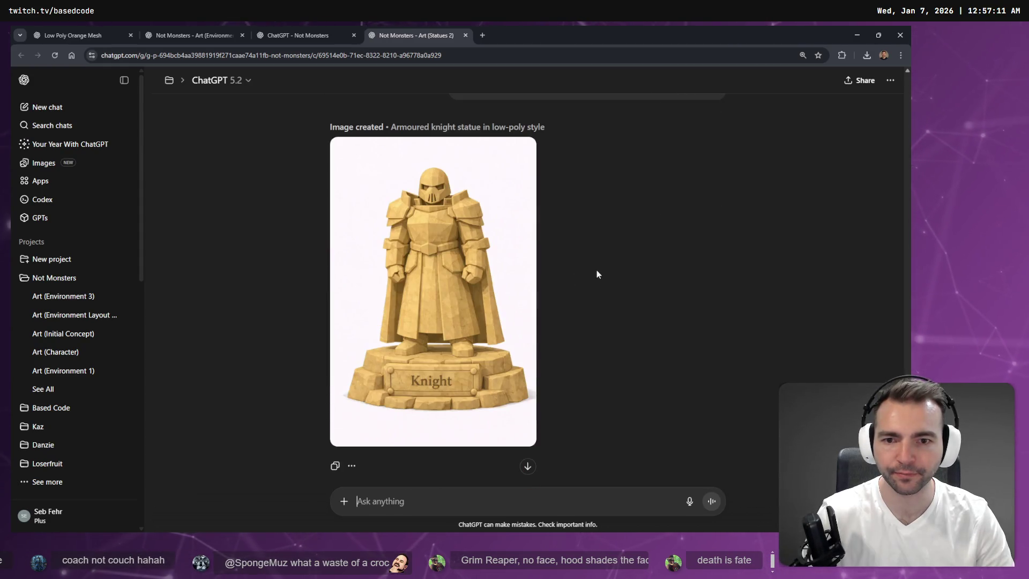
scroll(657, 332, up, 5)
click(681, 392)
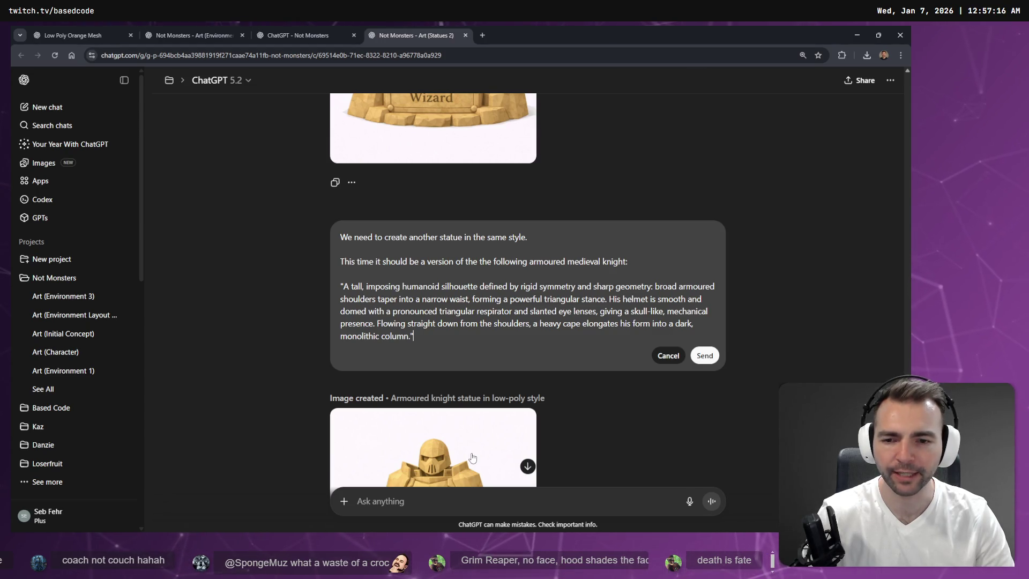
click(321, 34)
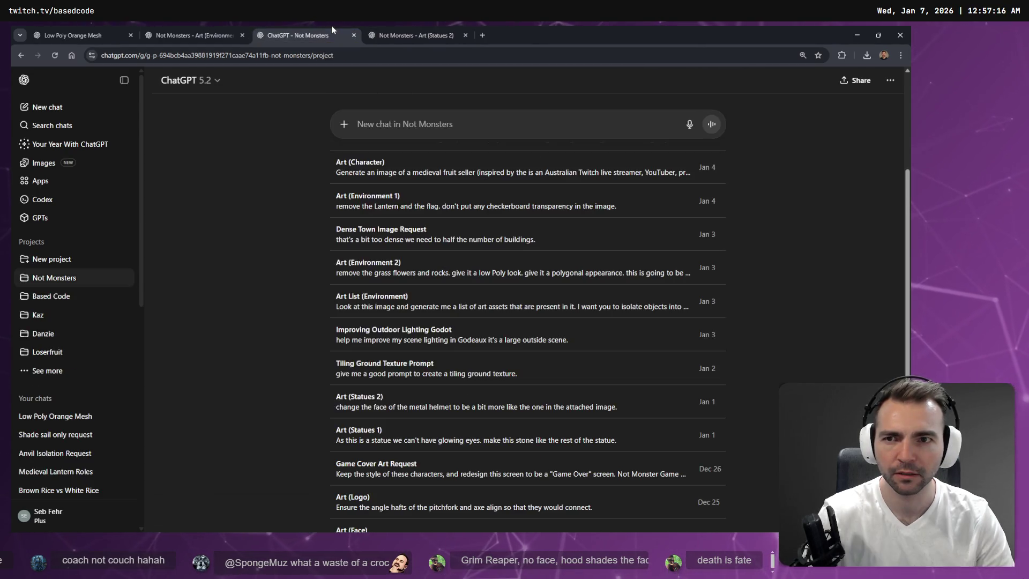
click(413, 35)
key(alt+Tab)
- Pan across tldraw entries #34–#48, comparing the finished #45 knight with the empty #39 slot
scroll(434, 183, up, 3)
scroll(479, 175, up, 5)
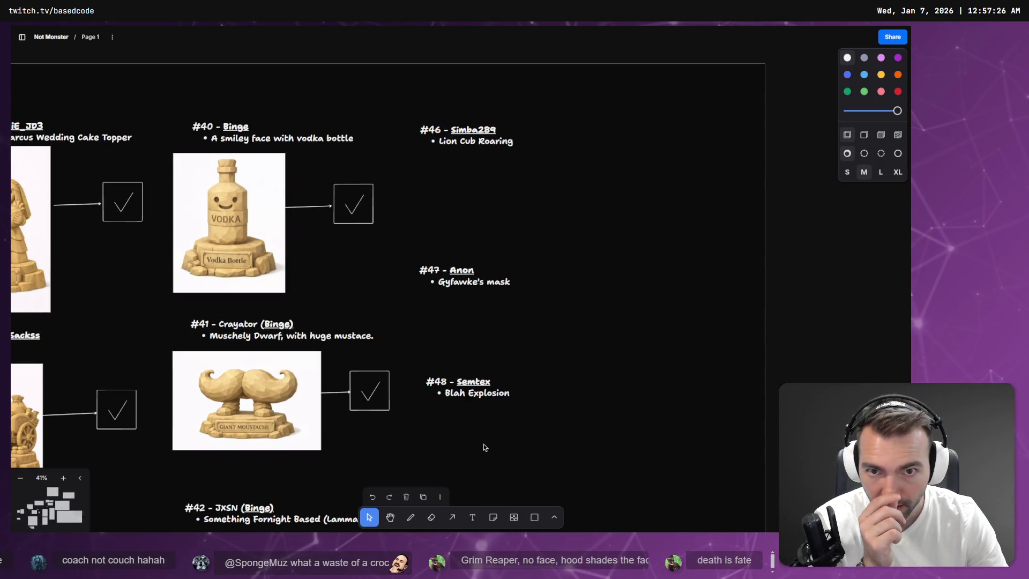
mouse_move(484, 459)
mouse_down()
mouse_move(500, 278)
mouse_move(538, 128)
mouse_move(540, 71)
mouse_up()
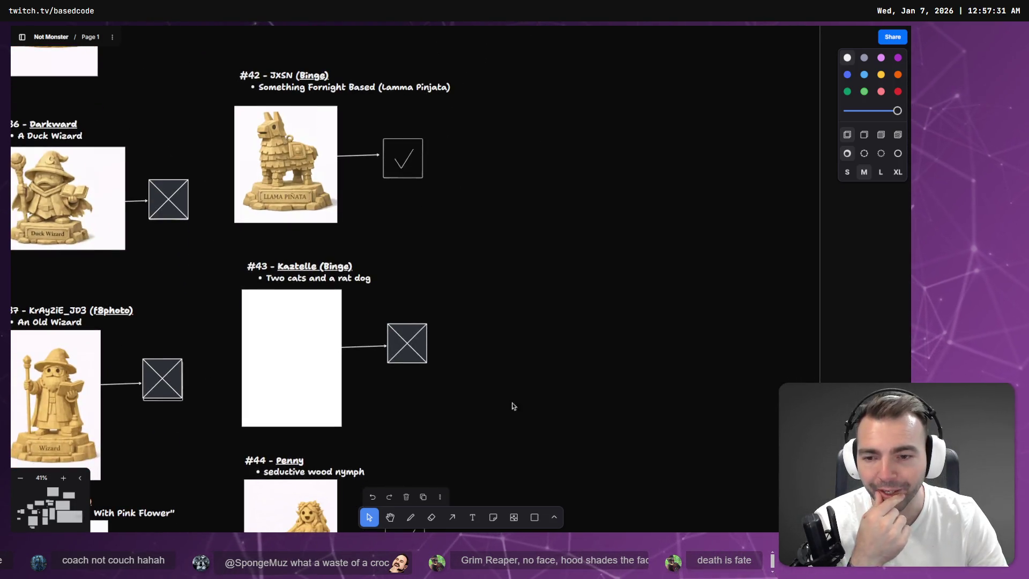
drag(509, 470, 530, 142)
drag(505, 377, 510, 352)
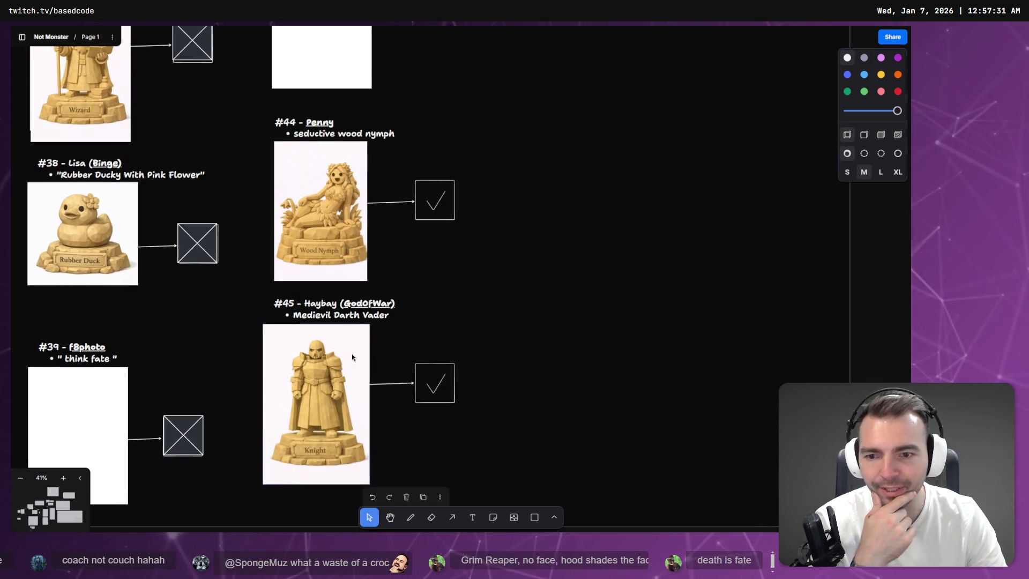
scroll(543, 252, up, 10)
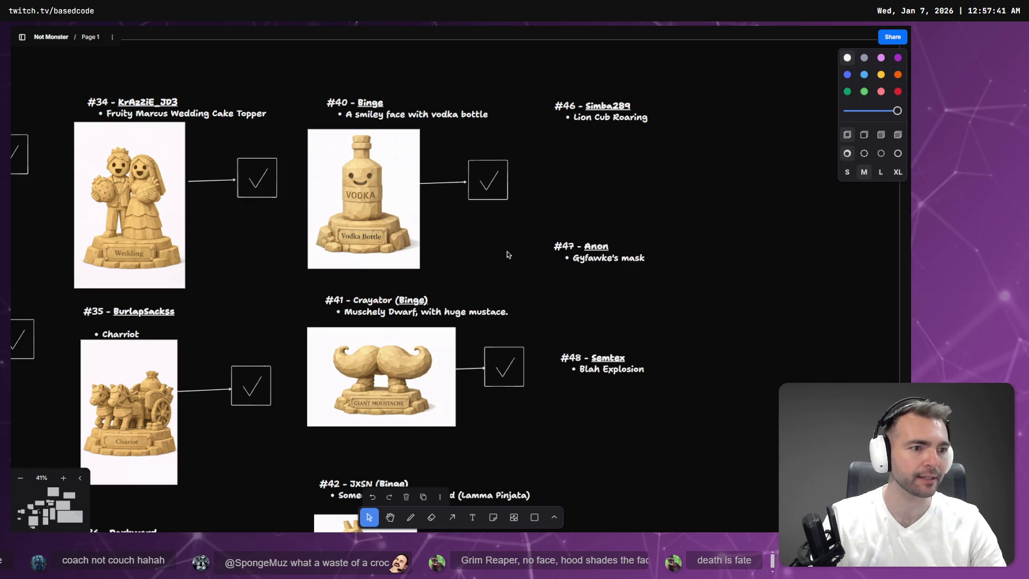
key(alt+Tab)
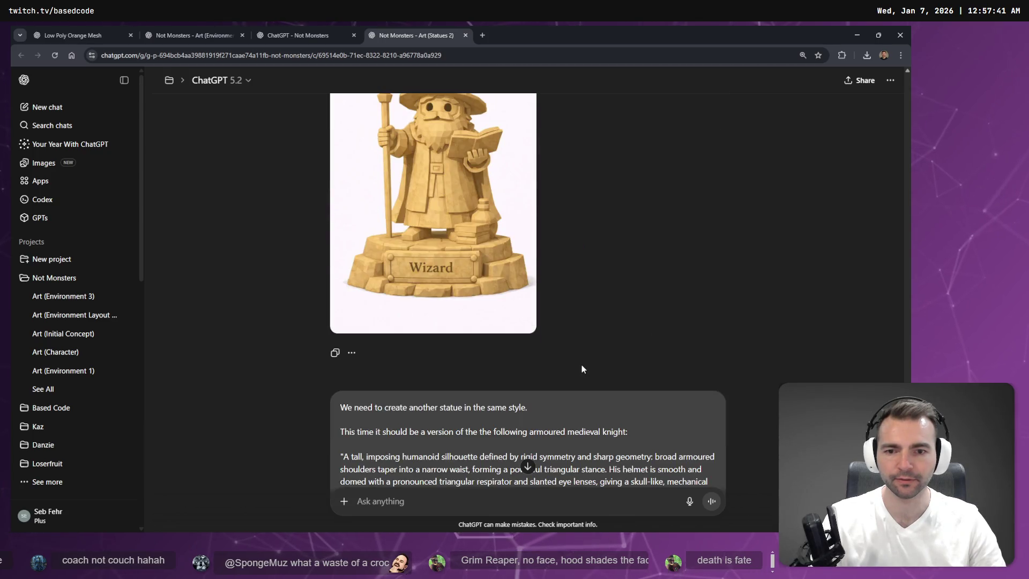
- Replace the knight description with 'the Grim Reaper, no face, hood shades the face' and resend
scroll(581, 369, down, 3)
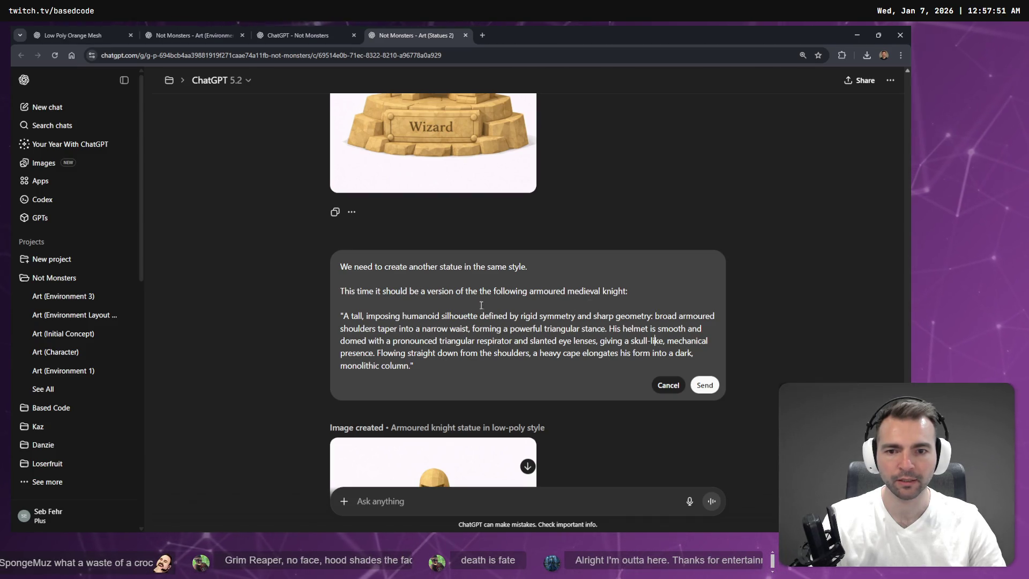
mouse_move(384, 292)
mouse_down()
mouse_move(439, 316)
mouse_move(461, 364)
mouse_up()
key(BackSpace)
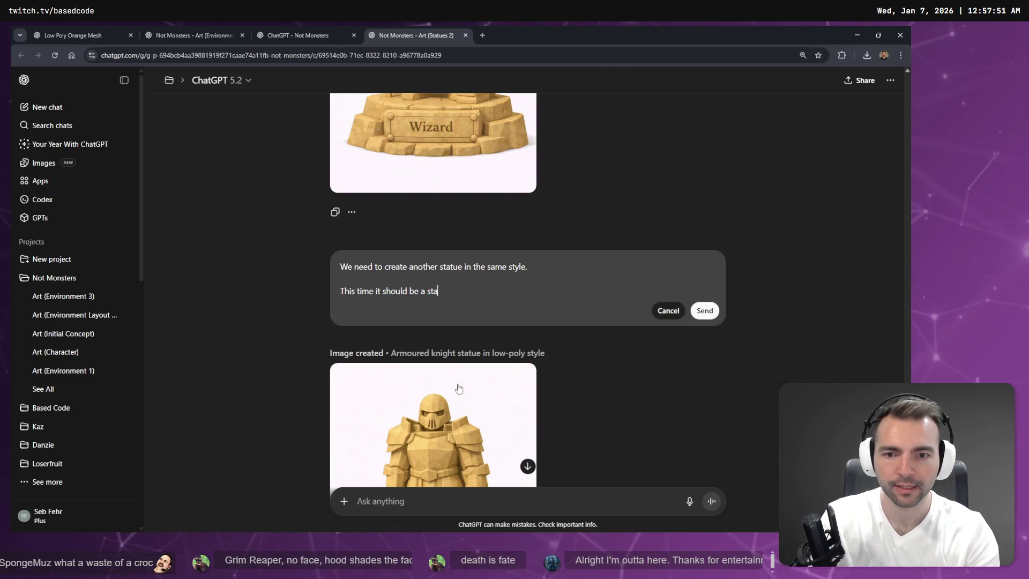
text(tue of Grim Reaper, no face, hood shades the face)
key(ctrl+z)
text(the)
text(Grim Reaper, no face, hood shades the face)
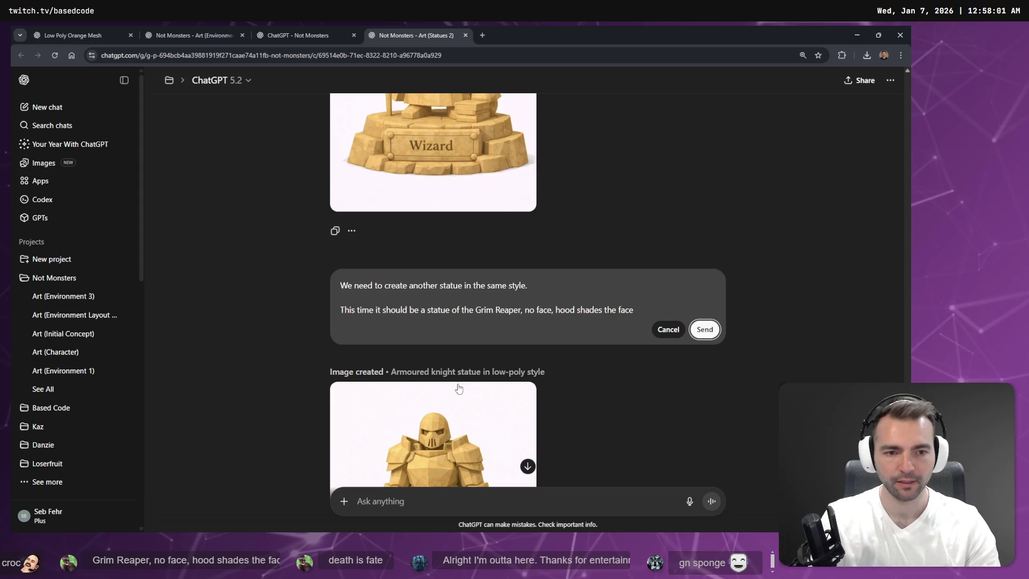
key(Return)
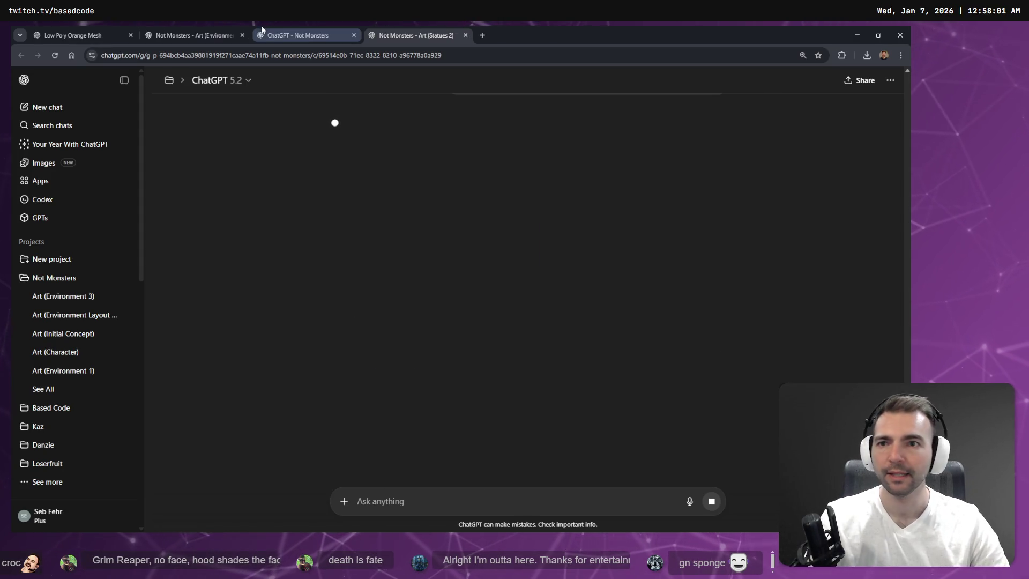
click(210, 33)
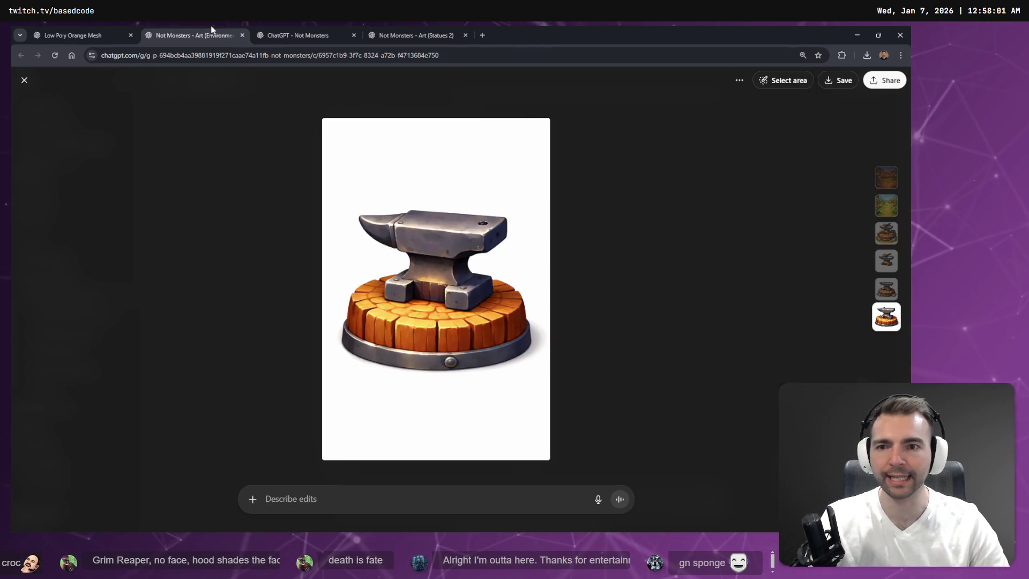
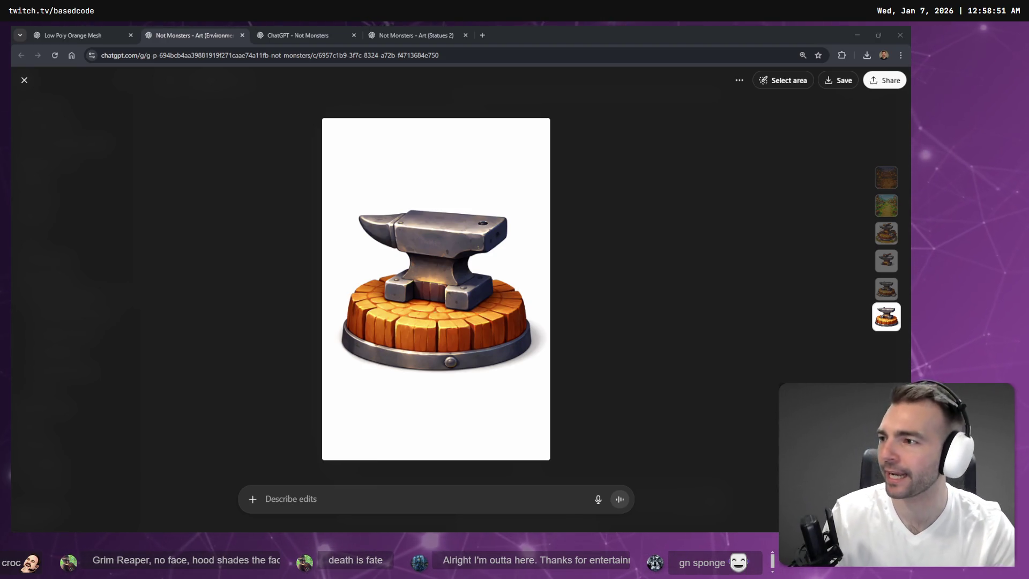
- Close the enlarged anvil image and look over the other Not Monsters and Art (Statues 2) chats
click(217, 194)
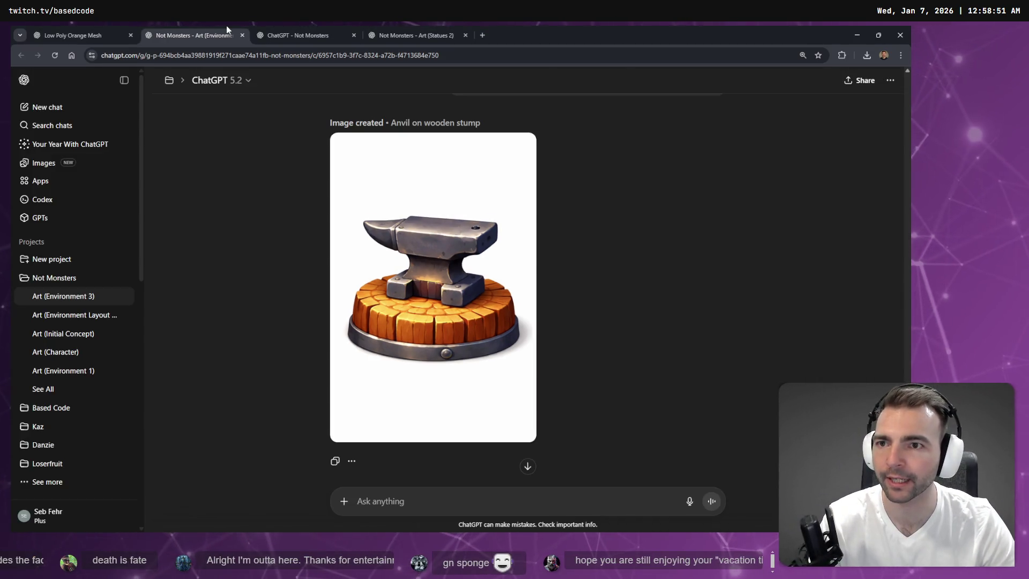
click(278, 29)
click(392, 29)
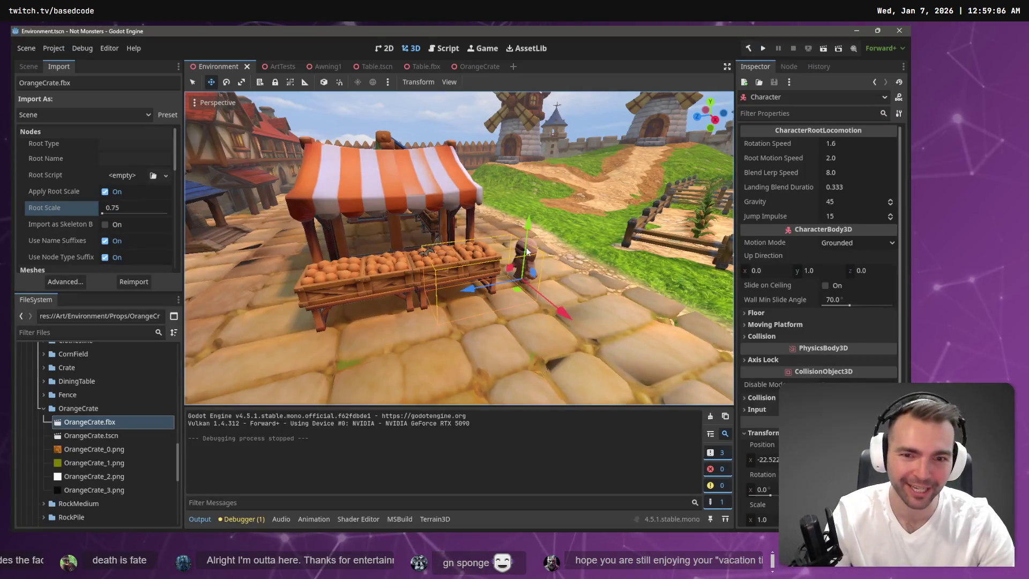
key(F5)
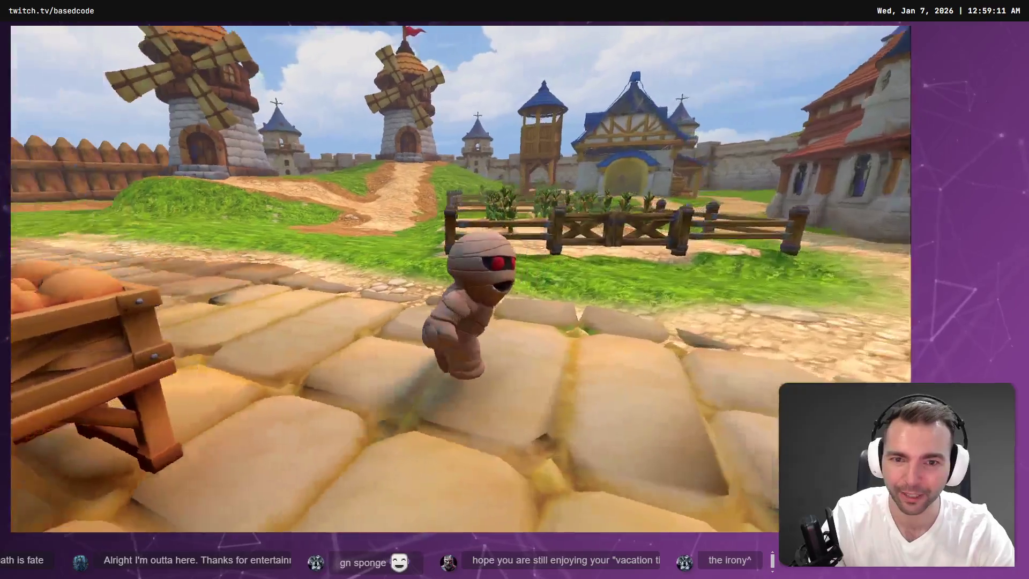
key(w)
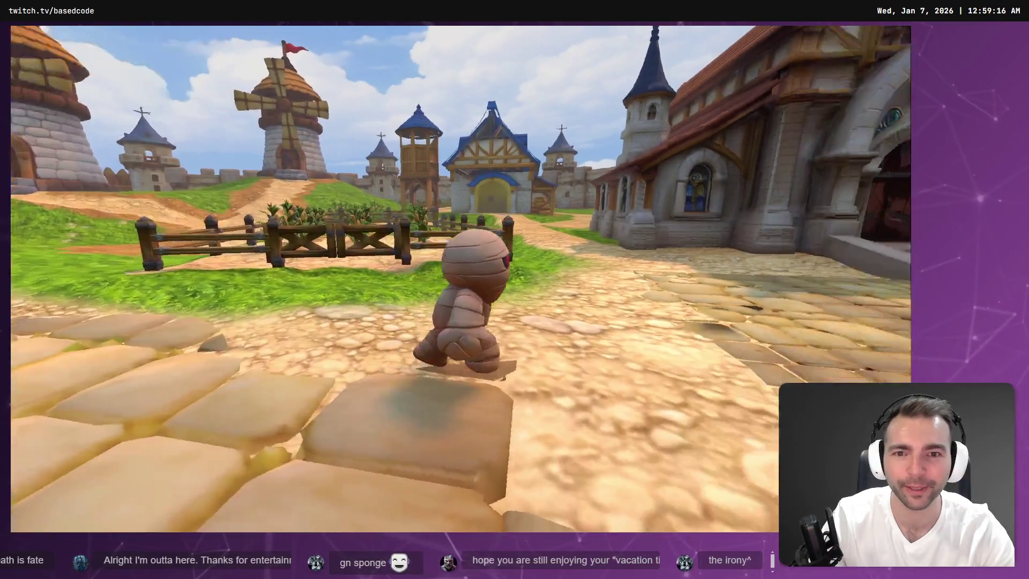
key(a)
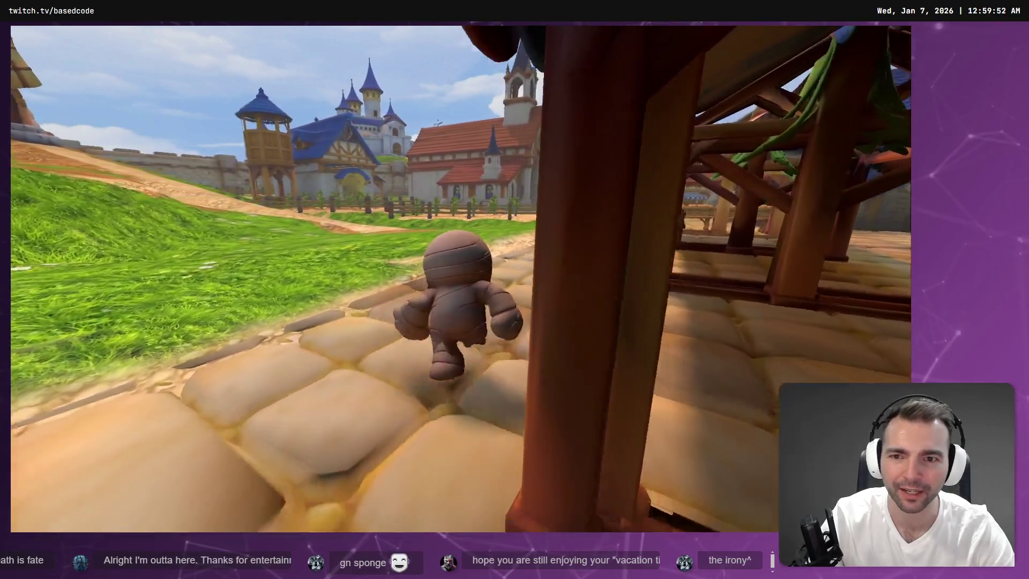
key(F8)
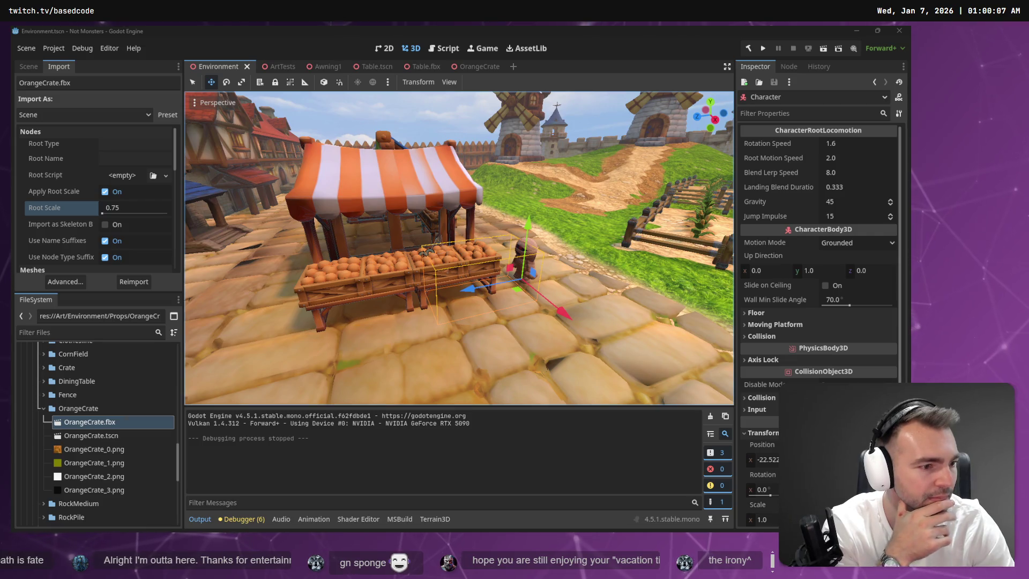
- Show the generated anvil in clay view and orbit it to inspect its untextured shape
key(alt+Tab)
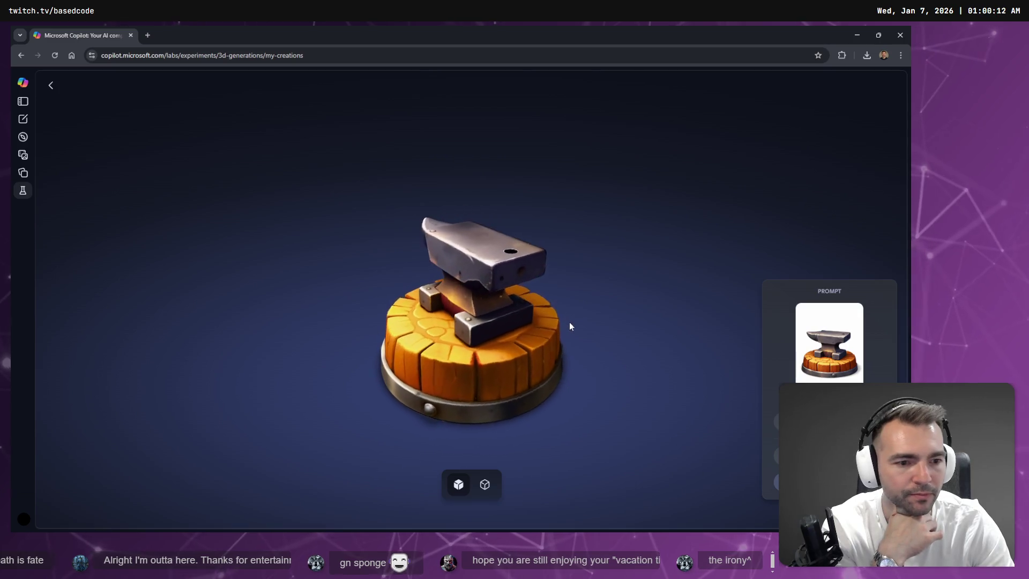
click(485, 483)
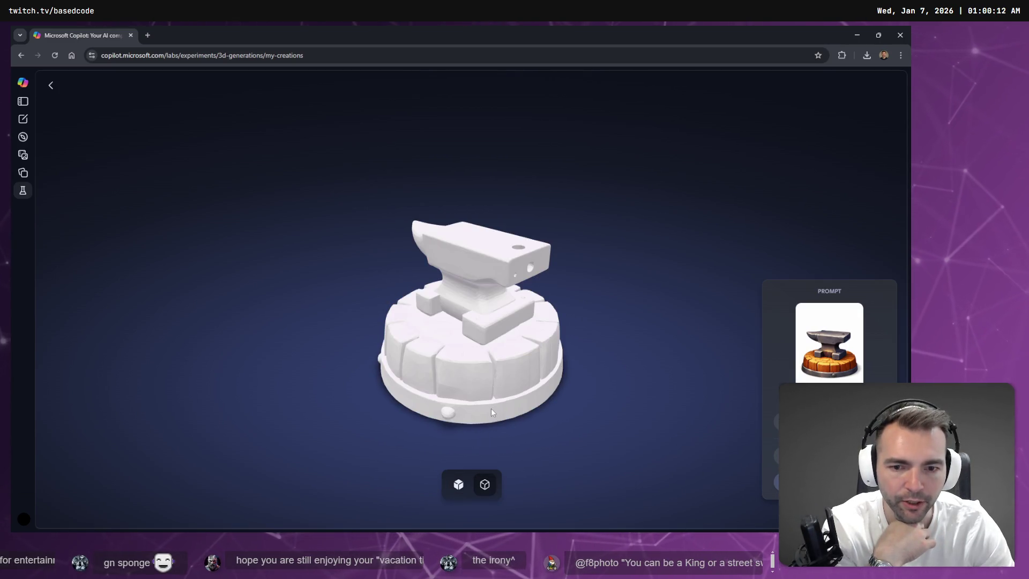
scroll(507, 386, up, 5)
mouse_move(507, 386)
mouse_down()
mouse_move(525, 384)
mouse_move(476, 382)
mouse_move(548, 352)
mouse_up()
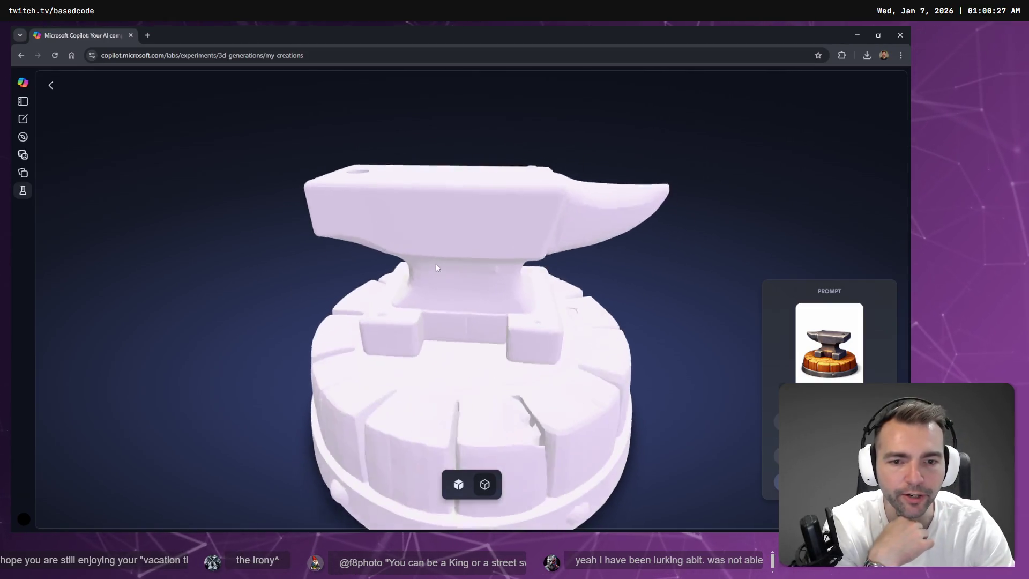
drag(436, 262, 432, 201)
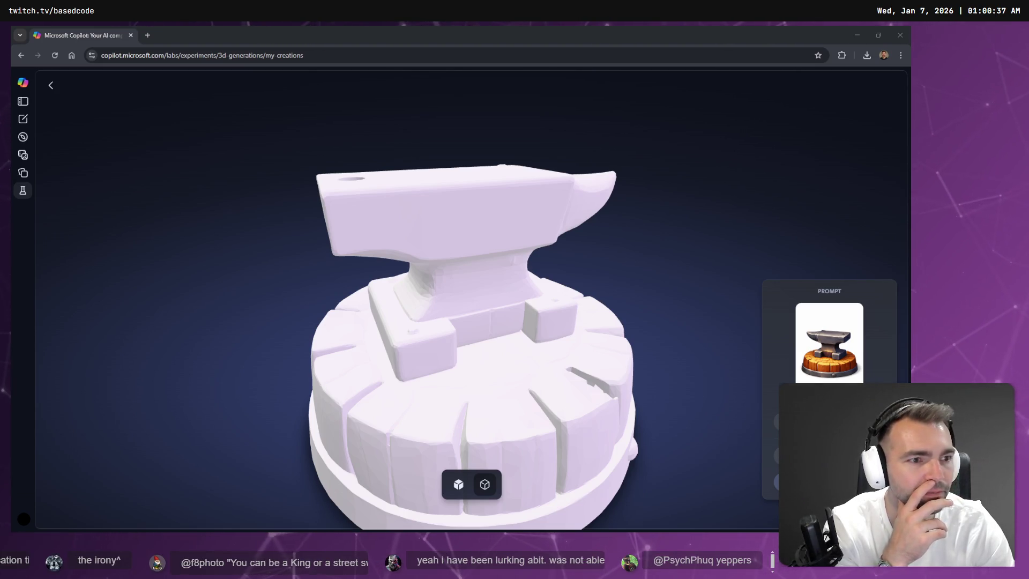
- Export the anvil model as a GLB file and return to Godot
click(829, 456)
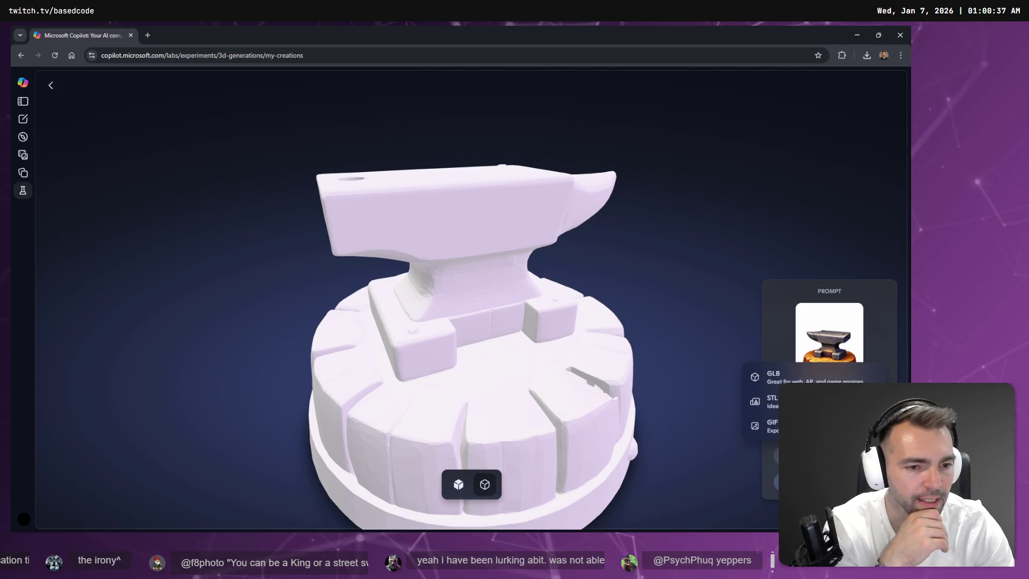
click(809, 378)
key(alt+Tab)
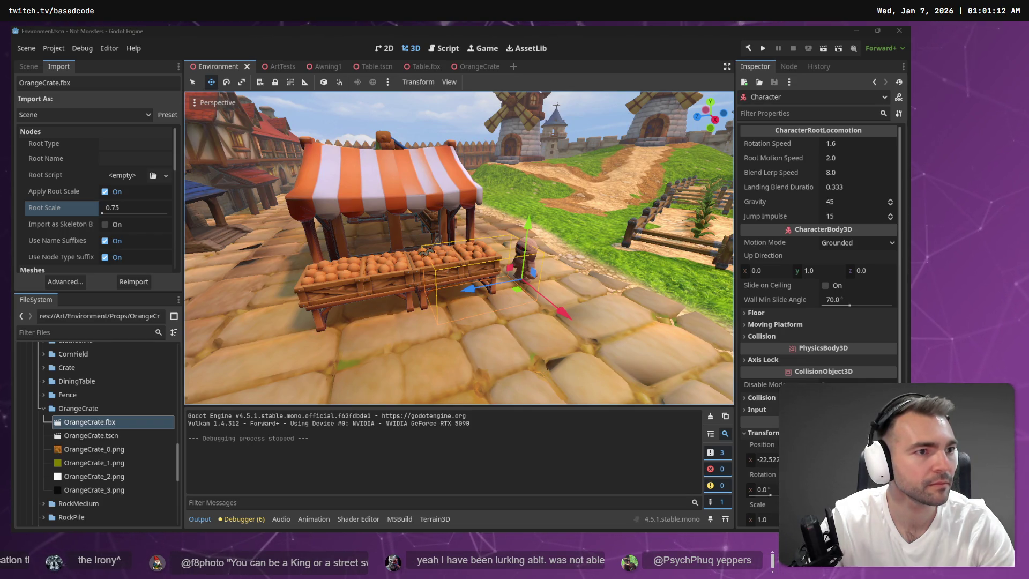
- Find the orange crate and select the striped stall's Table in the village scene tree
click(461, 348)
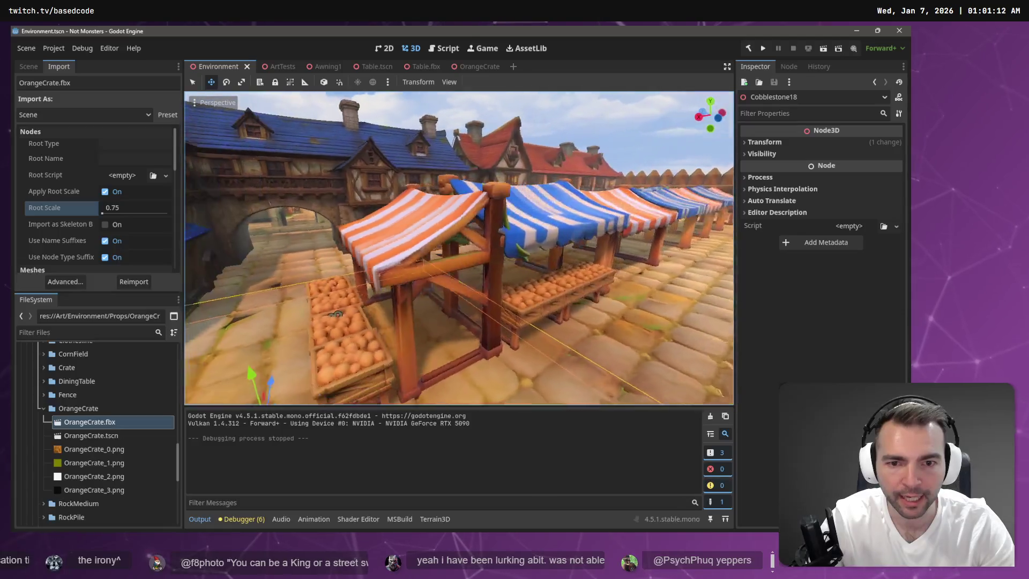
click(440, 281)
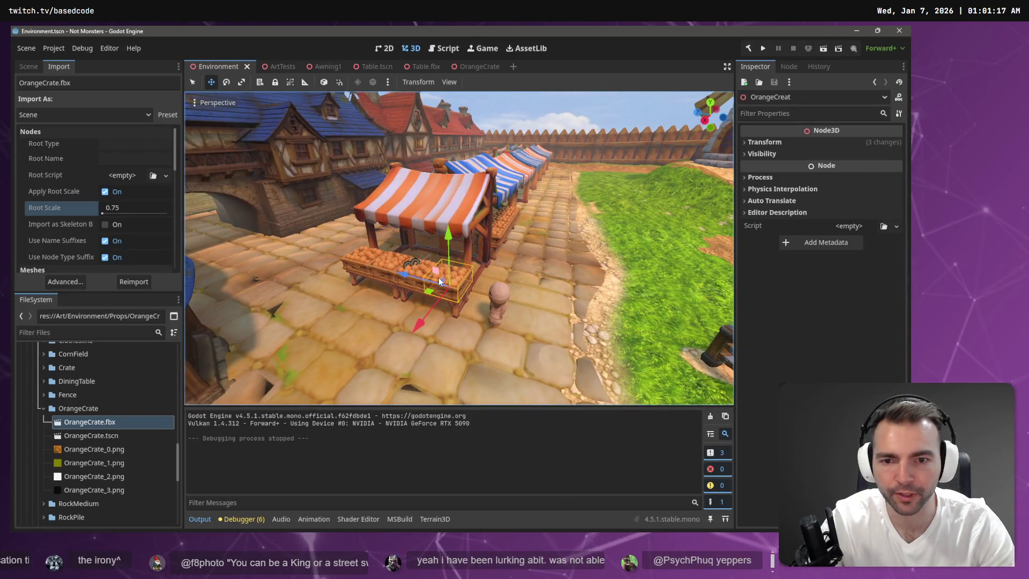
click(28, 66)
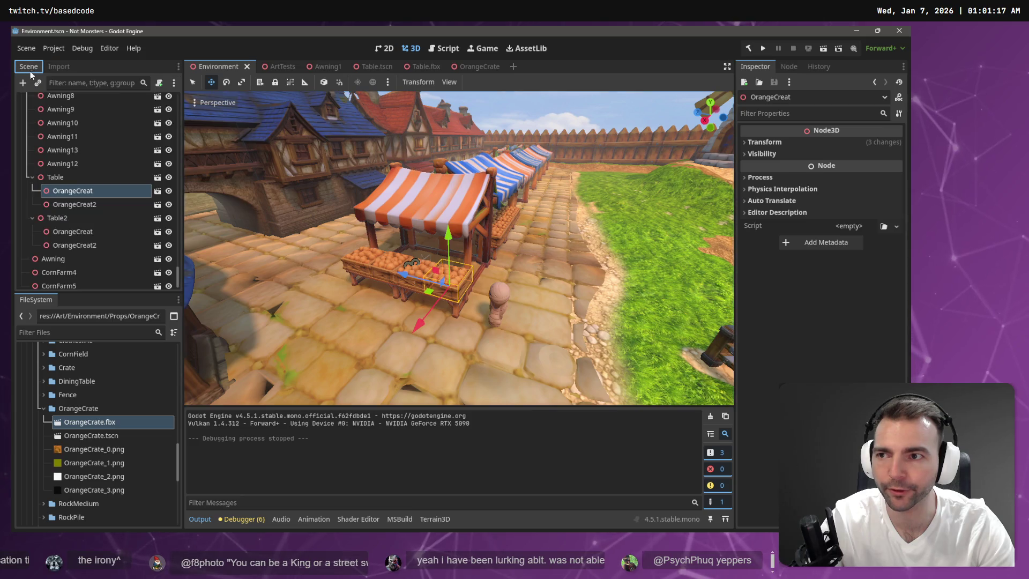
mouse_move(459, 247)
mouse_down()
mouse_move(362, 262)
mouse_move(478, 220)
mouse_up()
click(479, 220)
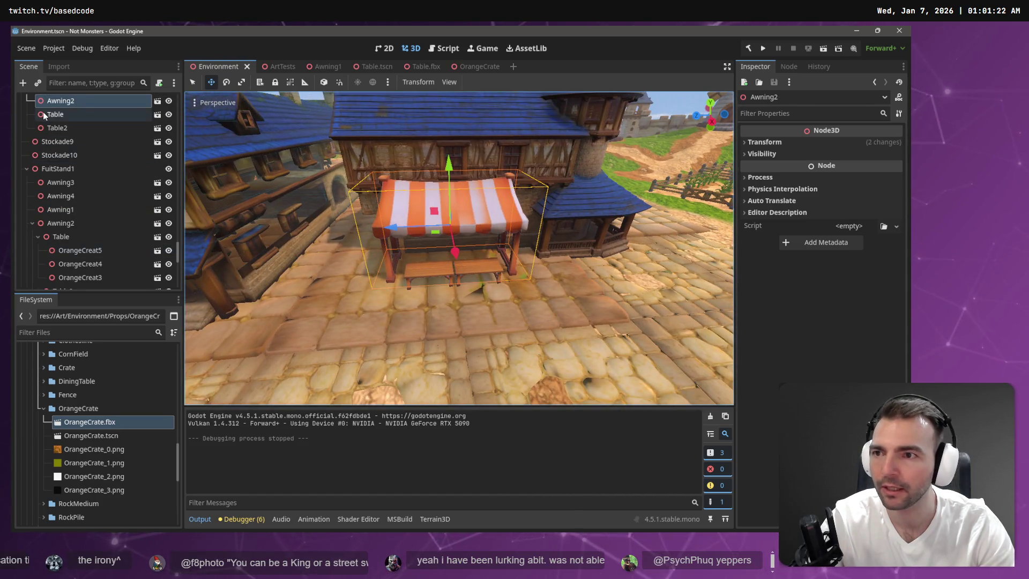
scroll(64, 161, up, 3)
click(63, 163)
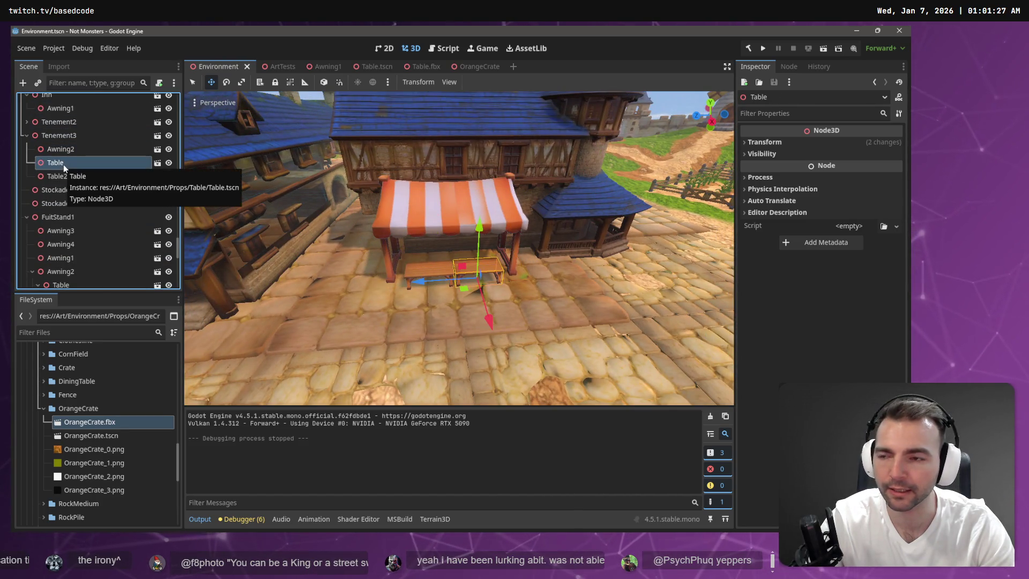
- Paste two orange crates onto the Table, slide one along it, and save the scene
key(ctrl+v)
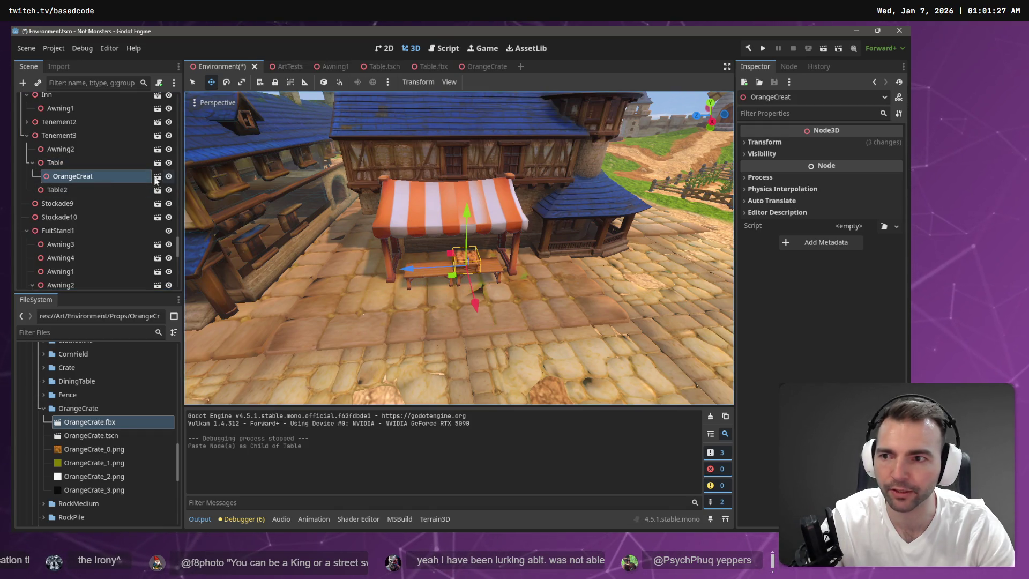
click(56, 162)
key(ctrl+v)
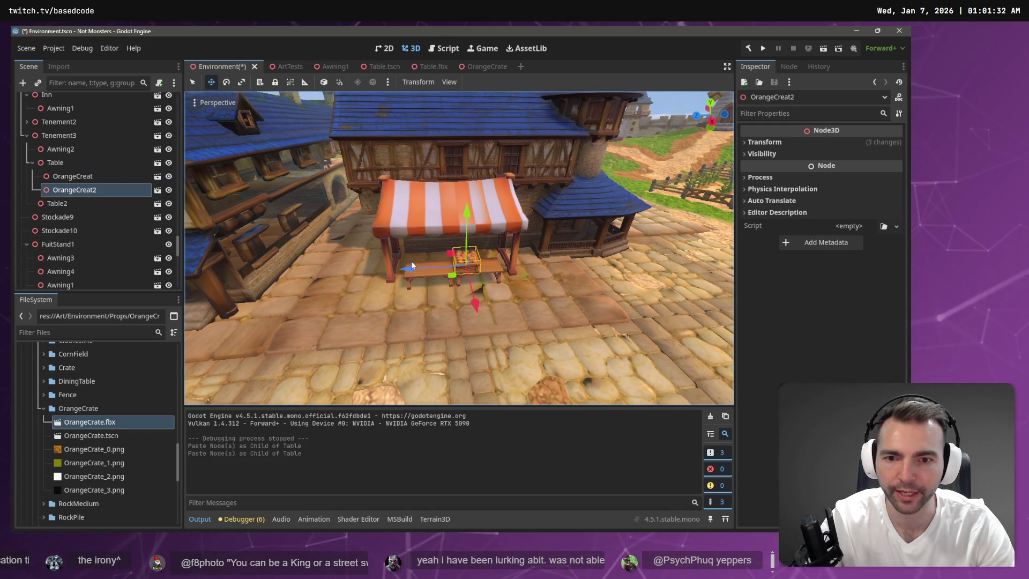
drag(407, 269, 430, 268)
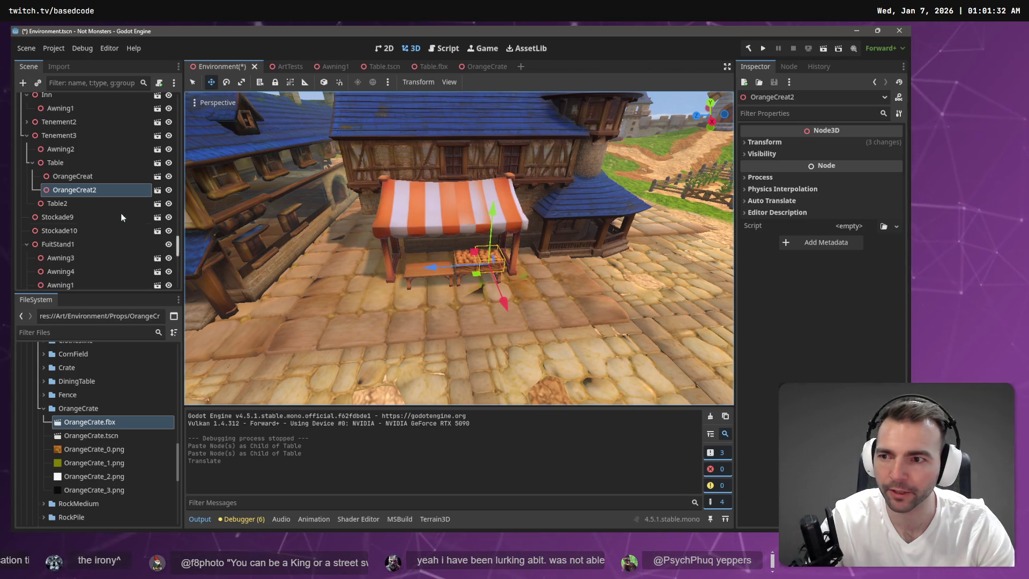
click(79, 205)
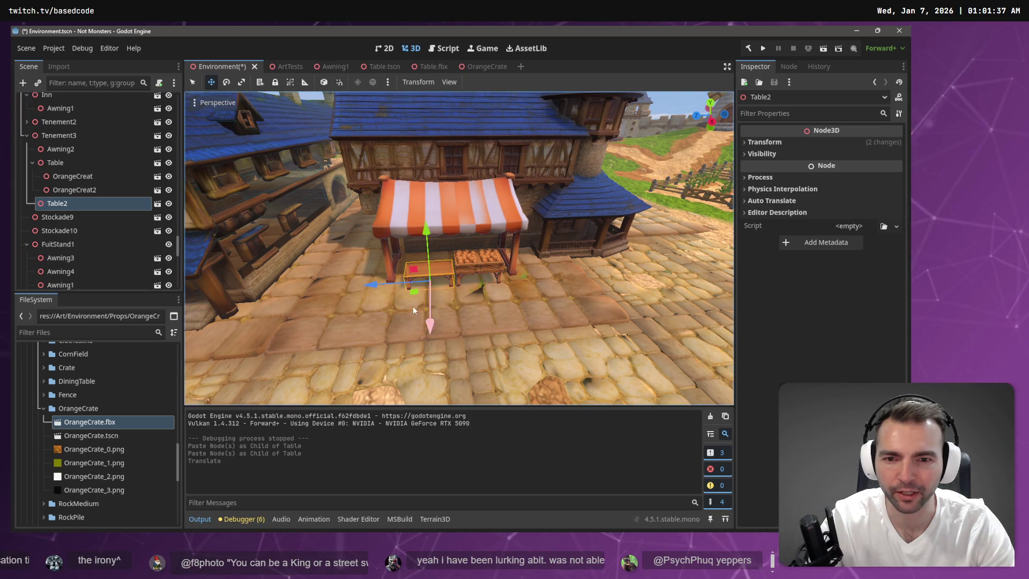
drag(411, 284, 359, 278)
mouse_move(489, 278)
mouse_down()
mouse_move(490, 268)
mouse_move(471, 266)
mouse_move(495, 262)
mouse_move(461, 265)
mouse_move(529, 279)
mouse_up()
key(ctrl+s)
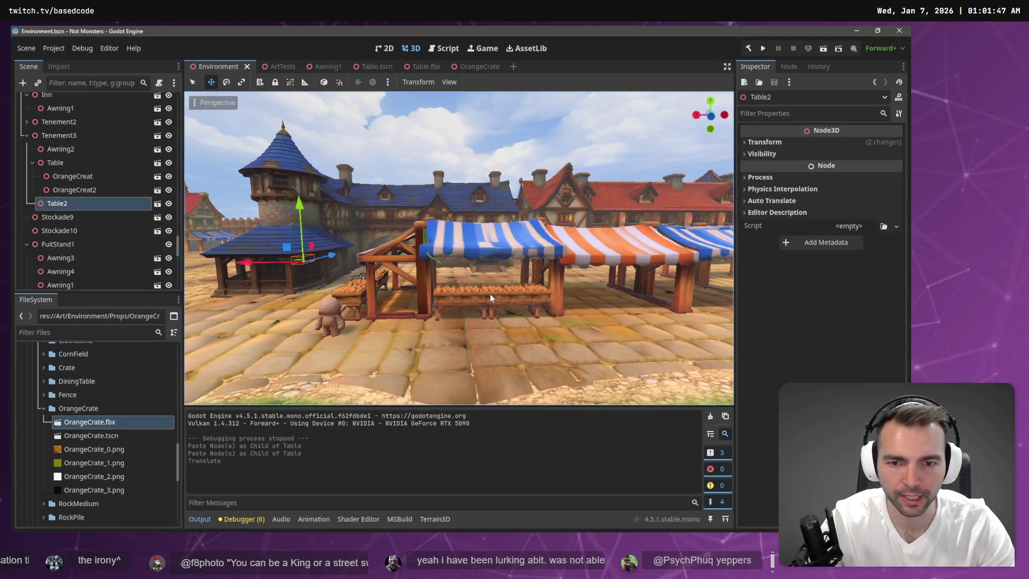
- Paste a crate table under Awning3, lower it to the ground, and slide it under the awning
click(489, 294)
click(89, 241)
scroll(109, 252, down, 3)
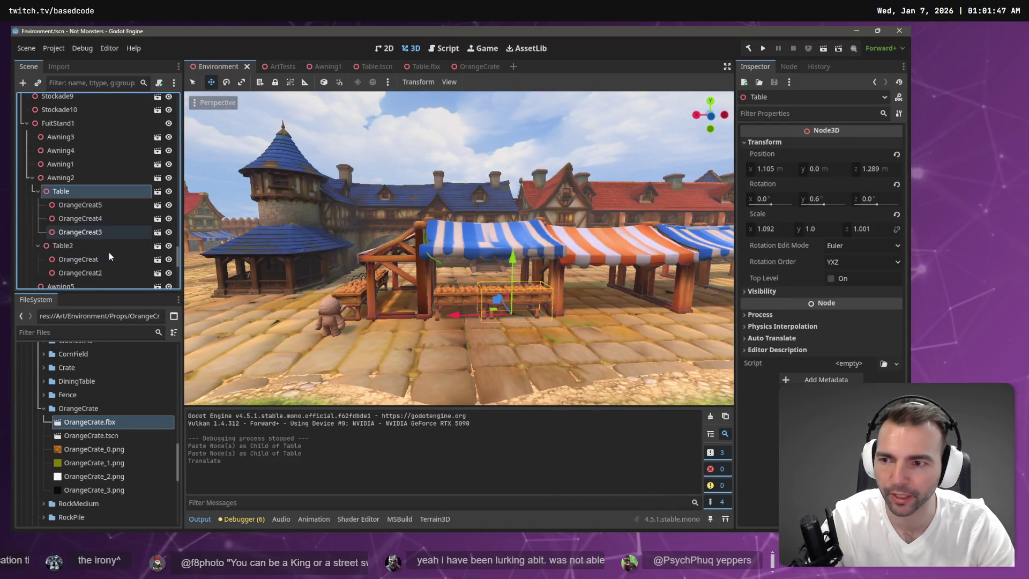
click(600, 261)
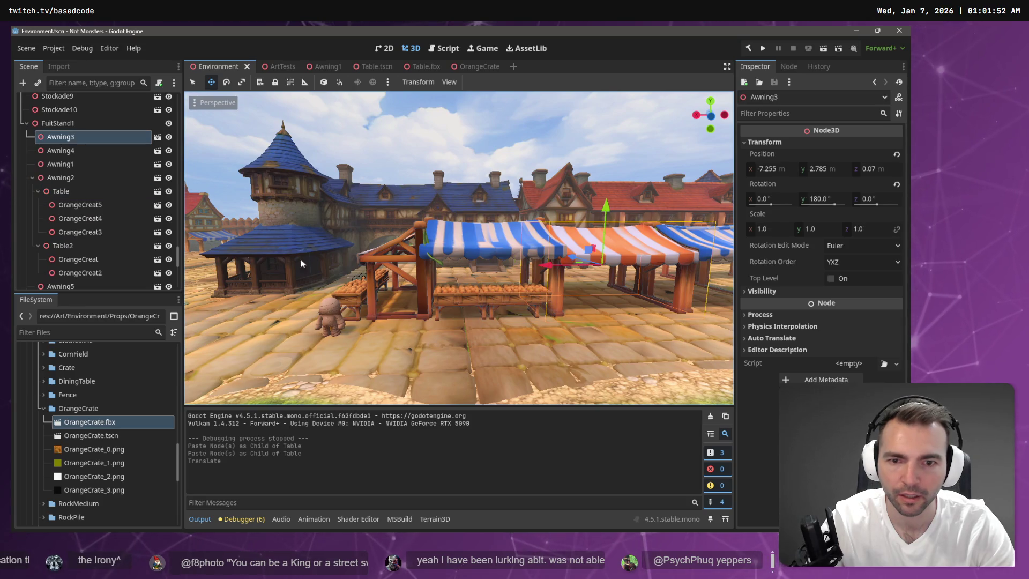
key(ctrl+v)
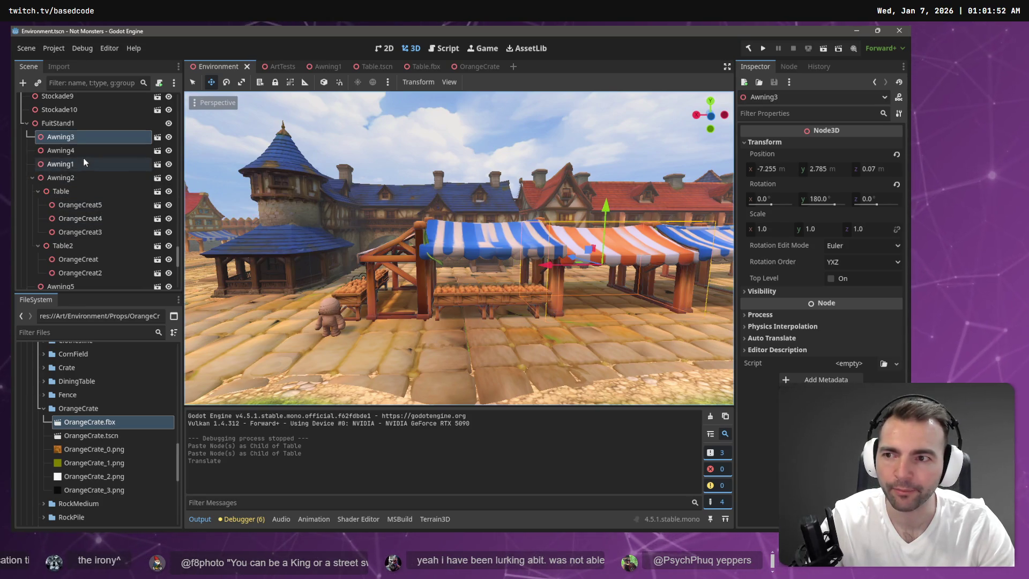
drag(641, 210, 653, 257)
key(f)
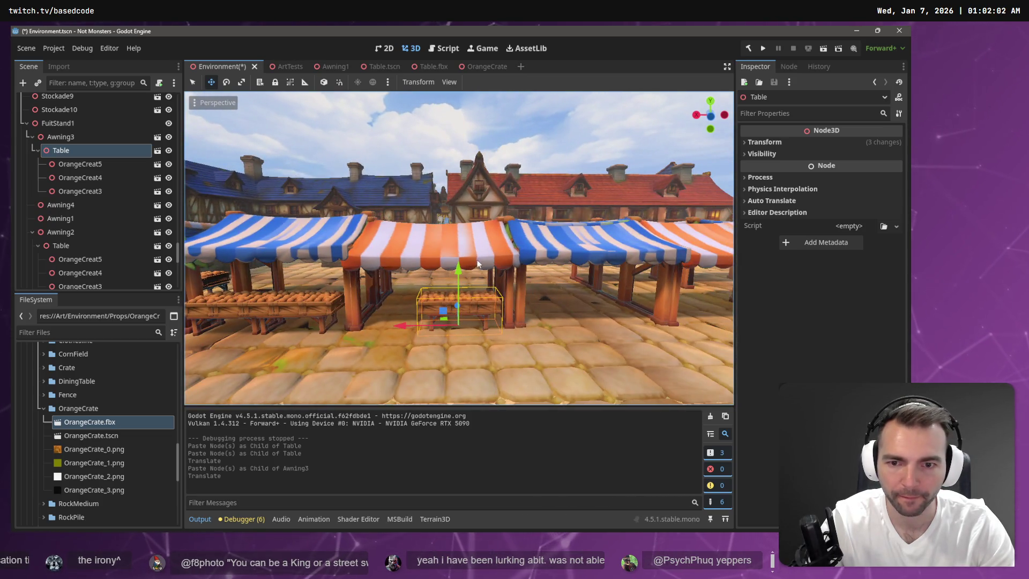
drag(431, 322, 348, 326)
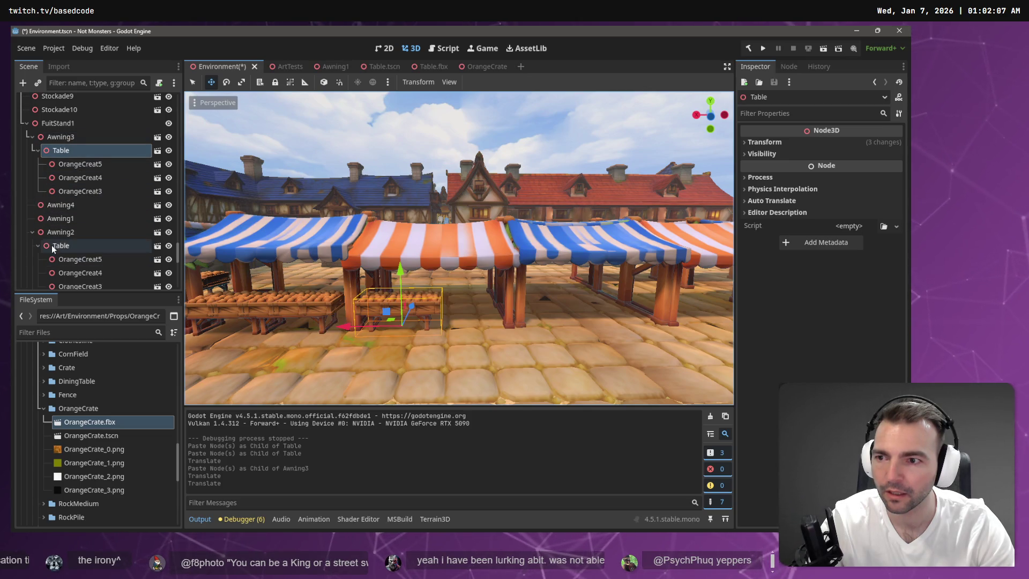
- Paste crate tables under Awning8 and Awning5, lowering the Awning5 table onto the ground
click(36, 246)
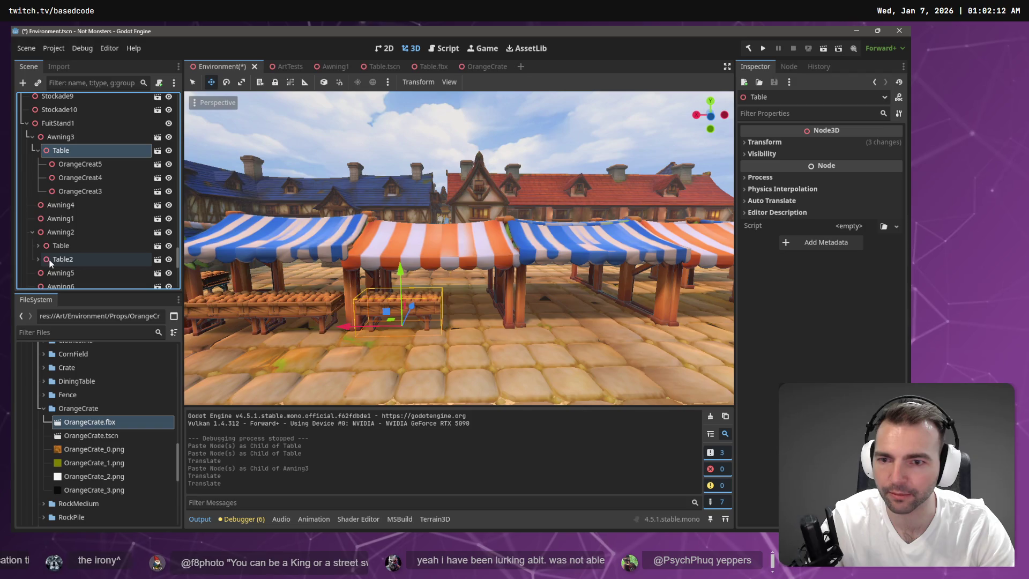
click(612, 246)
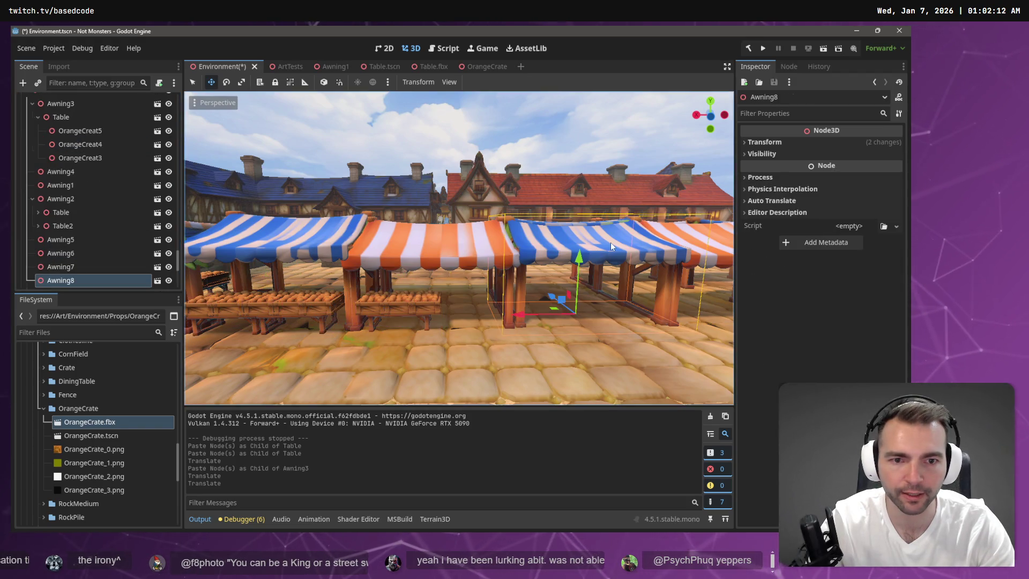
key(ctrl+v)
drag(692, 331, 705, 294)
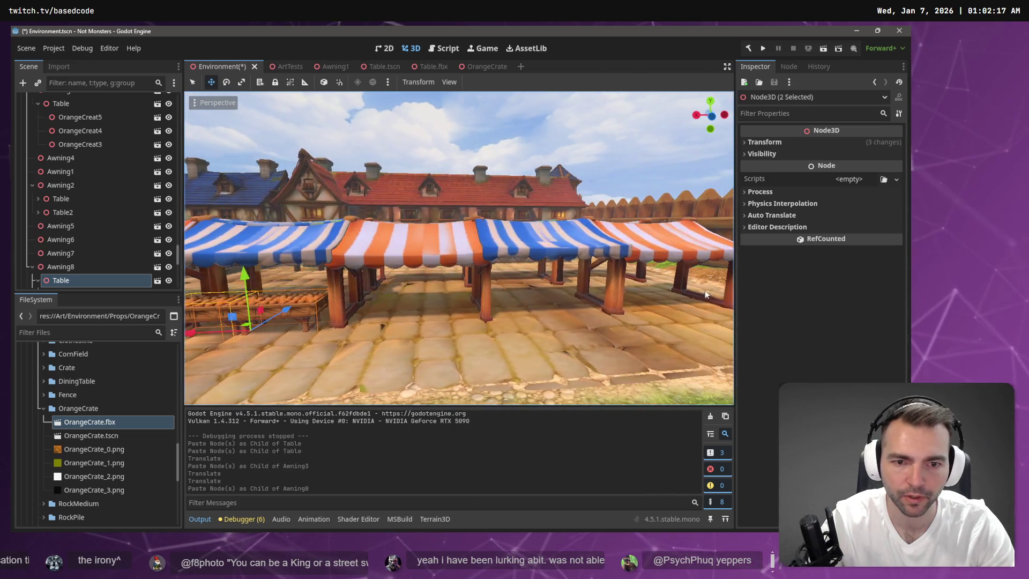
click(459, 257)
key(ctrl+v)
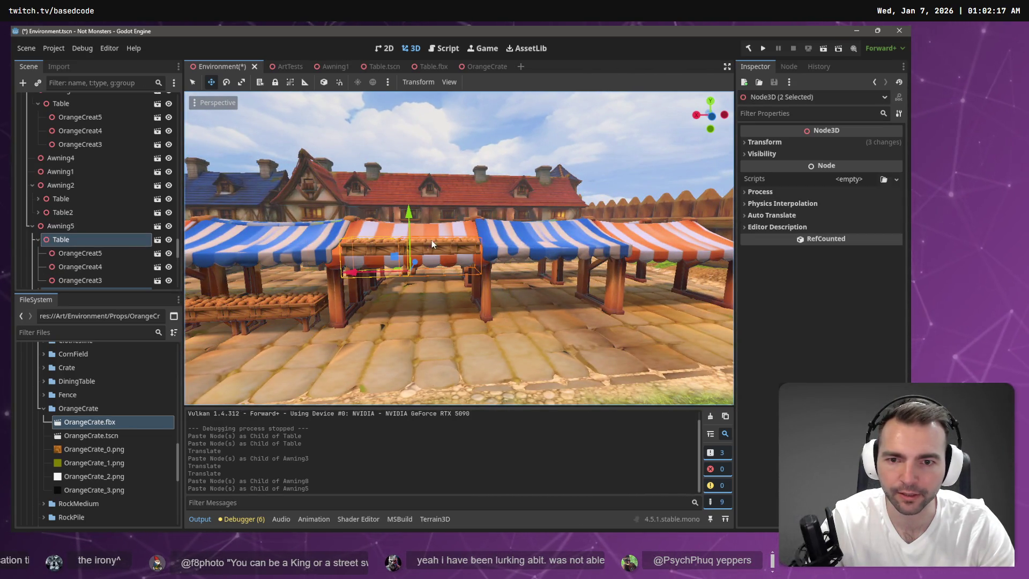
drag(408, 220, 413, 271)
- Paste crate tables under Awning12 and Awning9, then save the Environment scene
scroll(97, 214, down, 3)
click(62, 266)
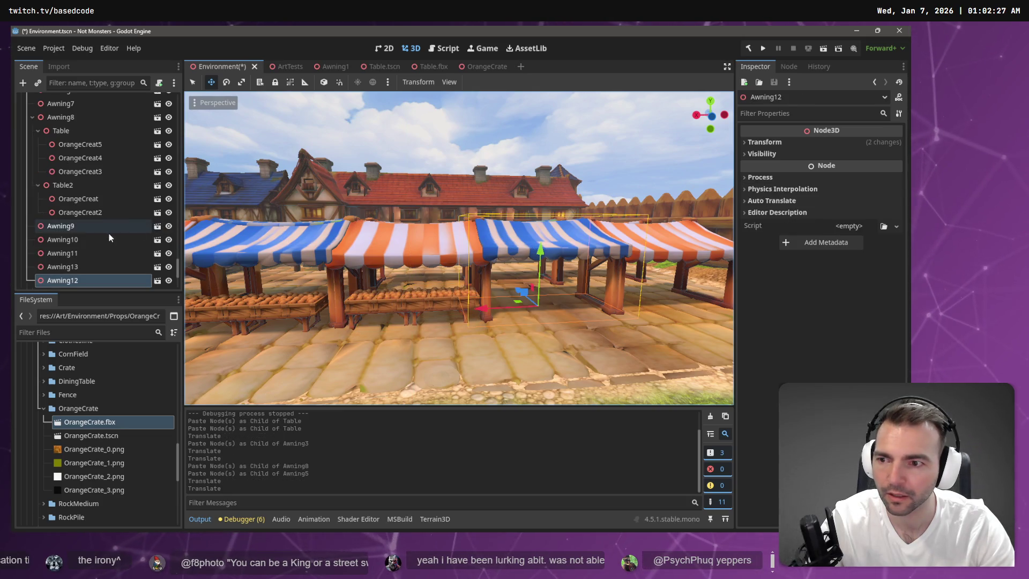
key(ctrl+v)
mouse_move(314, 261)
mouse_down()
mouse_move(508, 246)
mouse_move(504, 268)
mouse_move(236, 253)
mouse_up()
click(507, 242)
key(ctrl+v)
key(w)
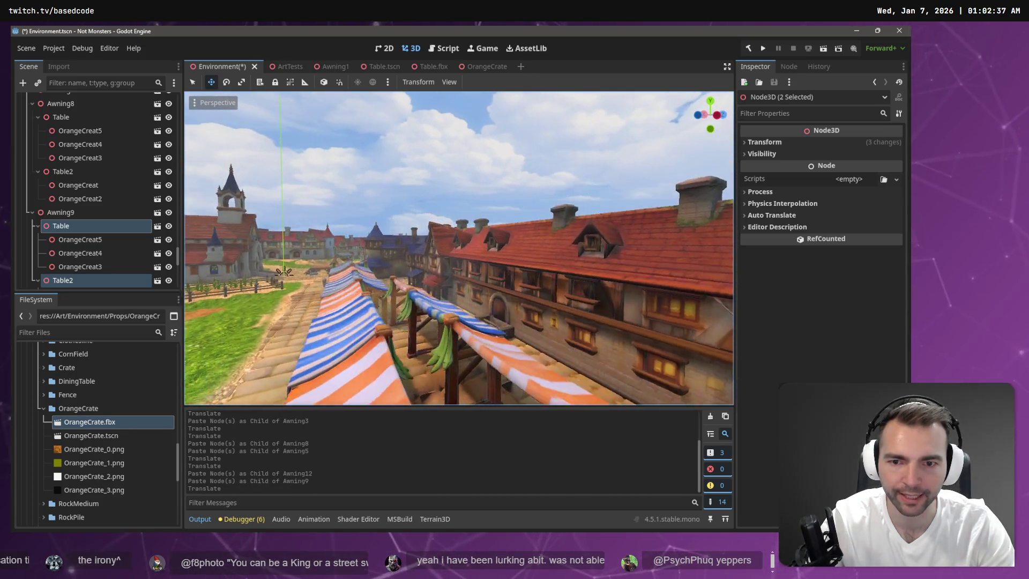
key(s)
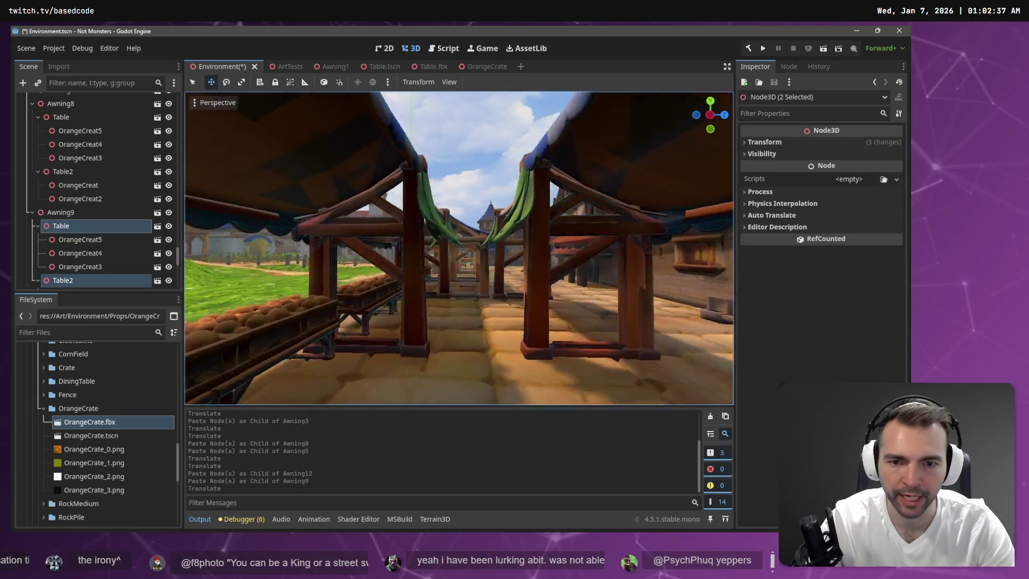
key(s)
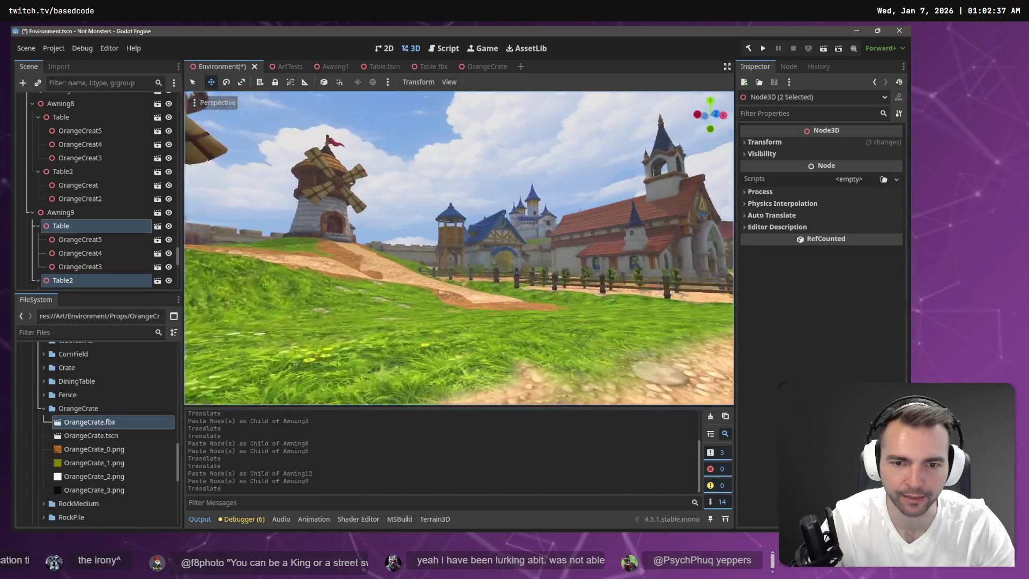
key(s)
key(ctrl+s)
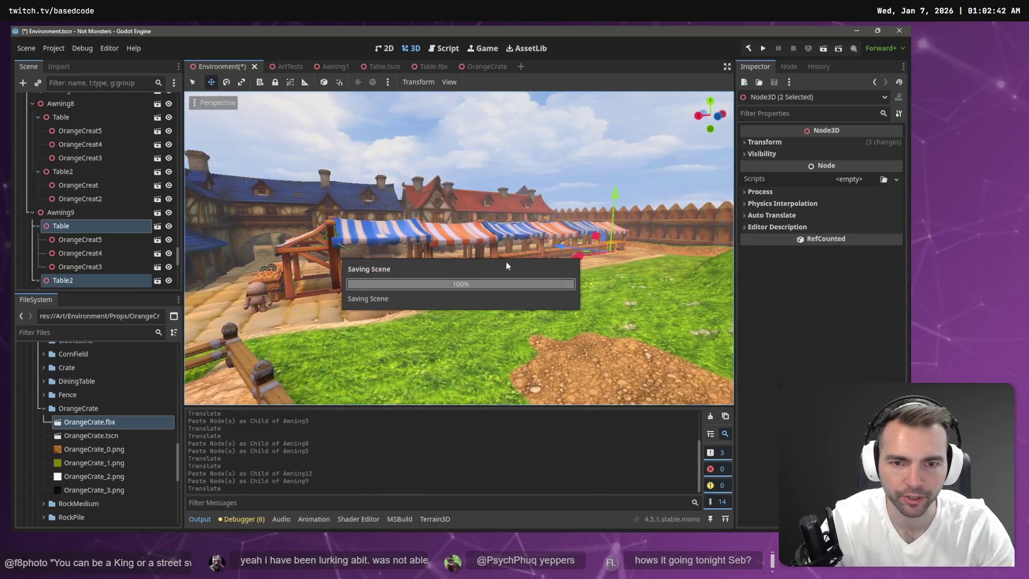
- Run the game and steer the mummy in and out of the market stalls to check the crate tables
key(F5)
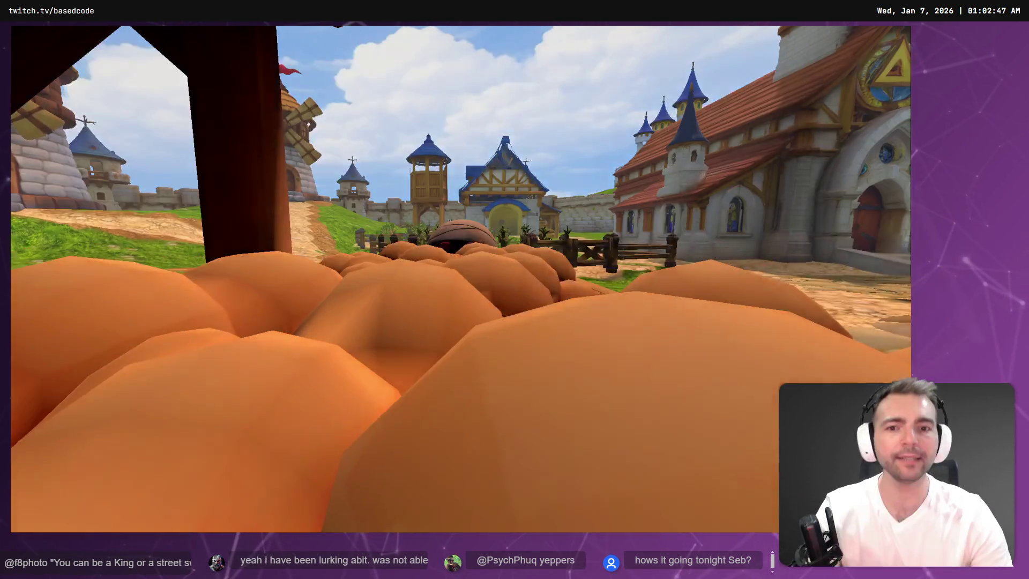
key(w)
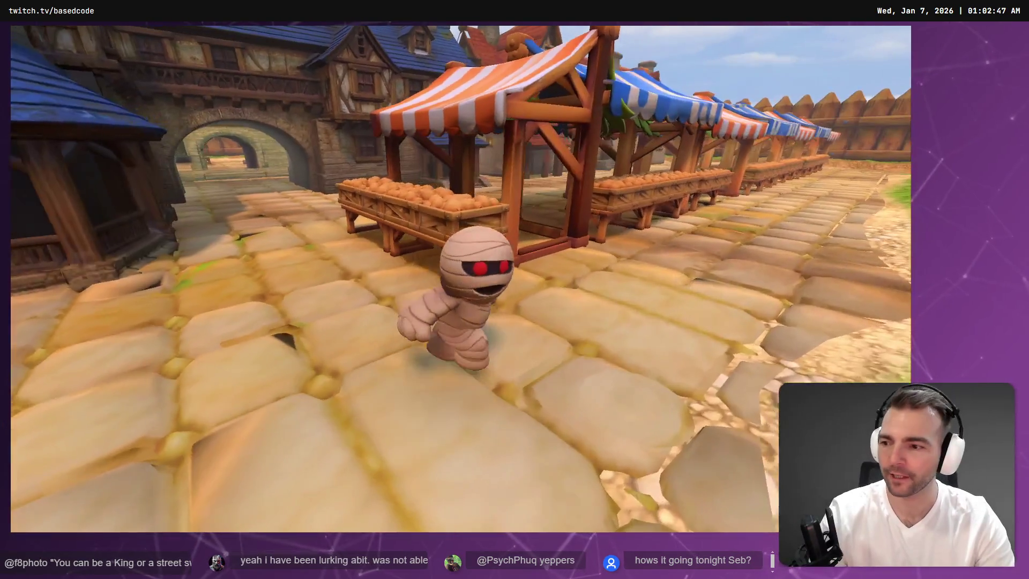
key(w)
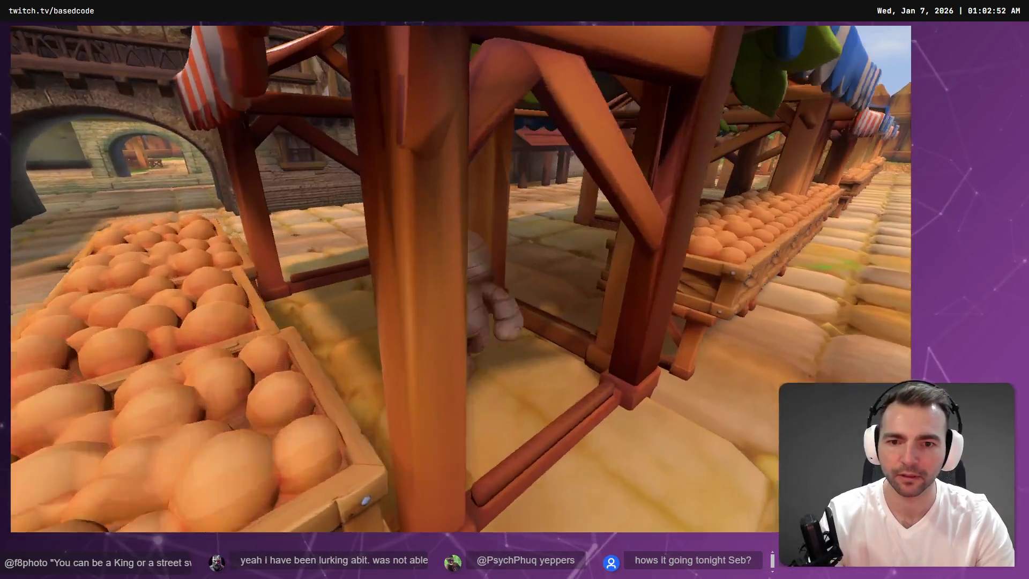
key(w)
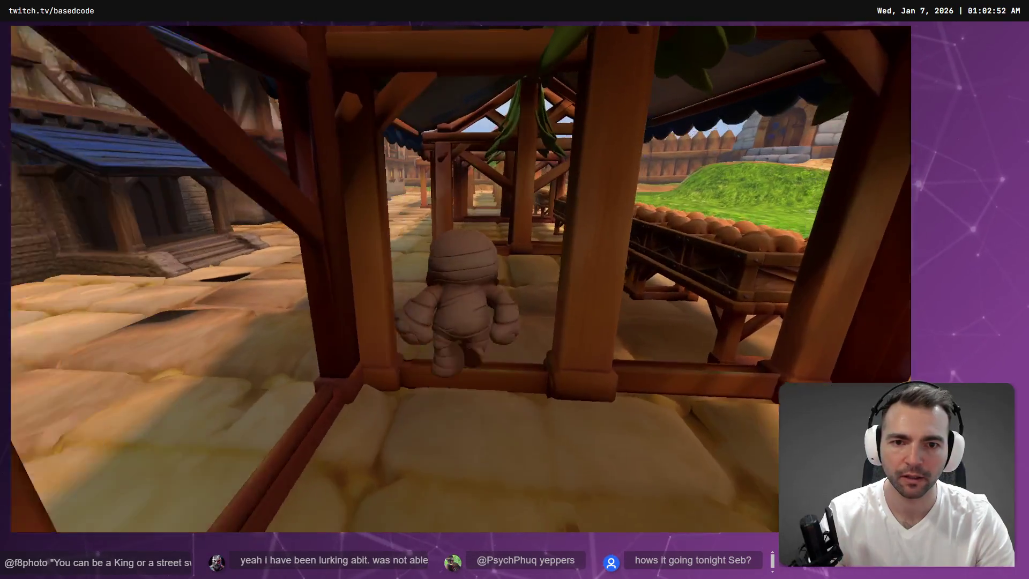
key(w)
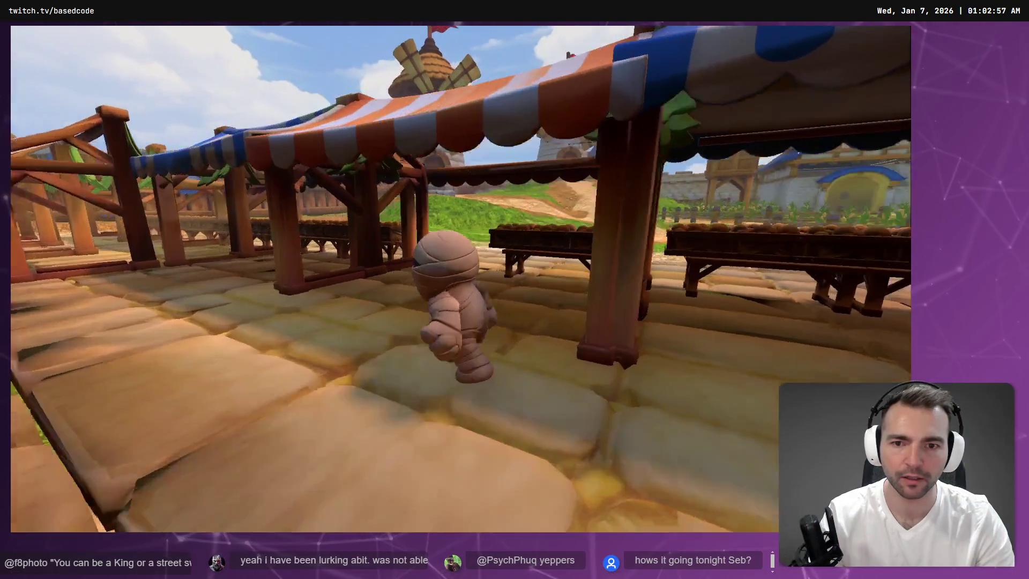
key(w)
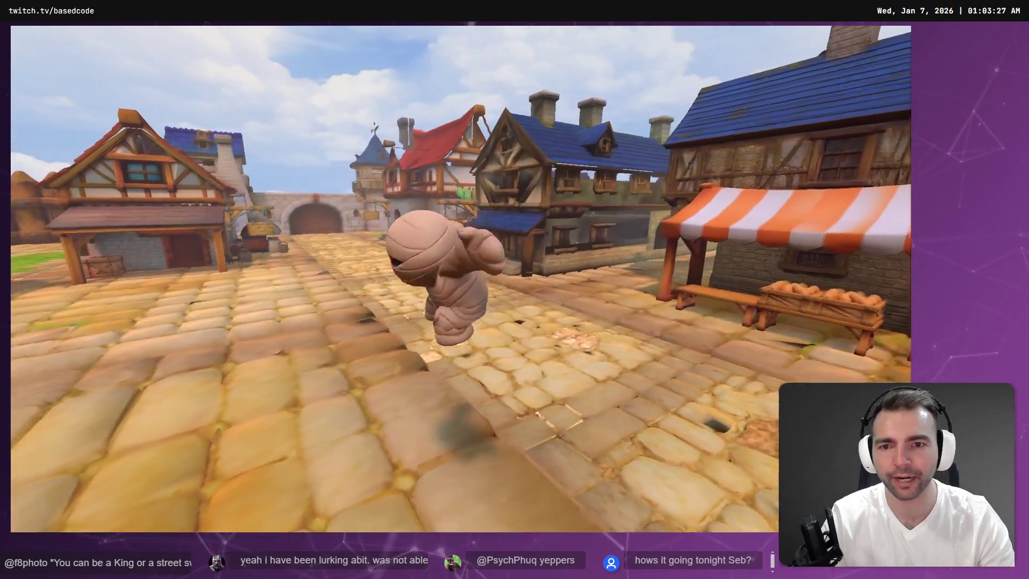
key(F8)
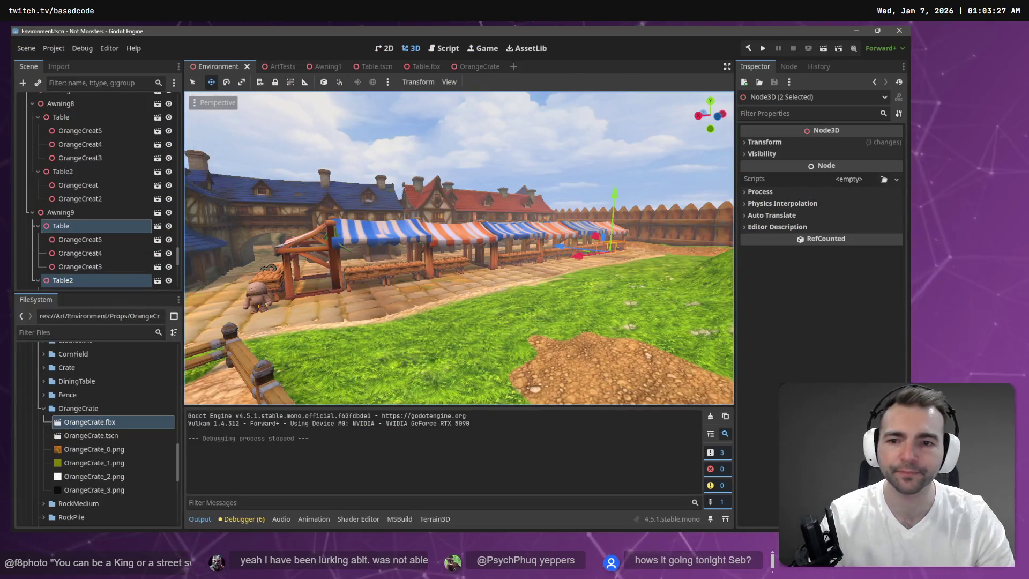
key(w)
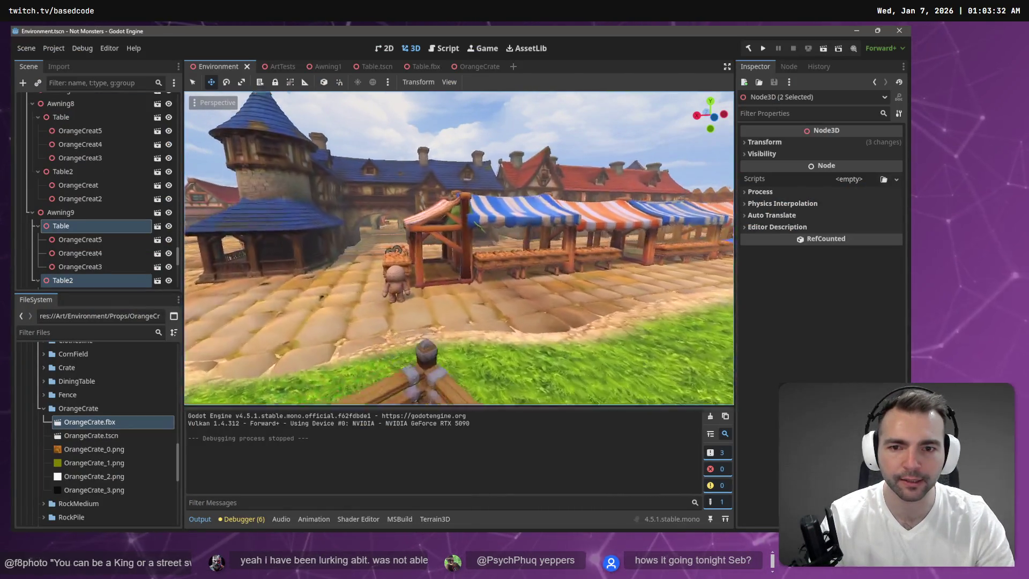
key(w)
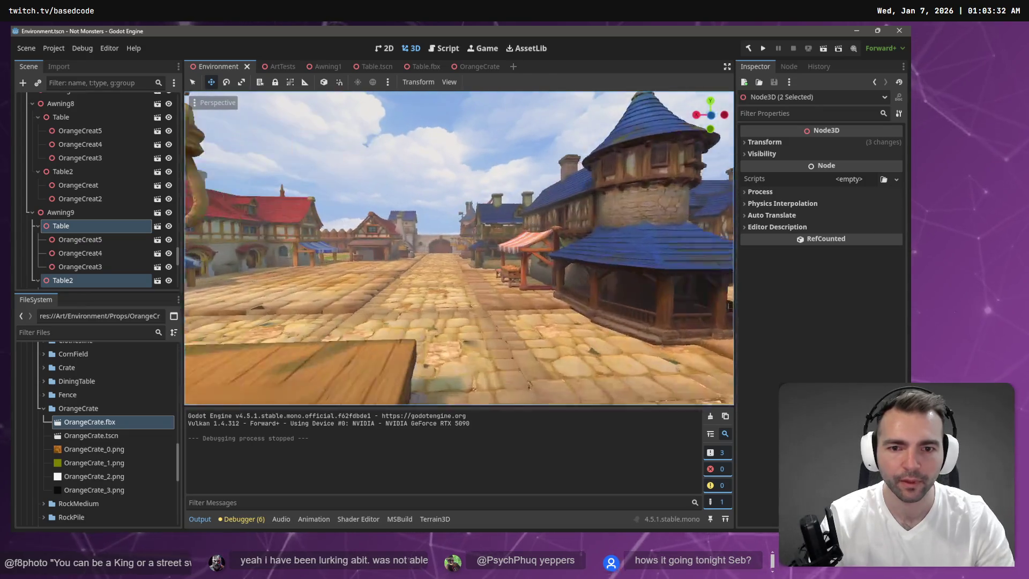
key(w)
click(455, 250)
key(w)
key(w)
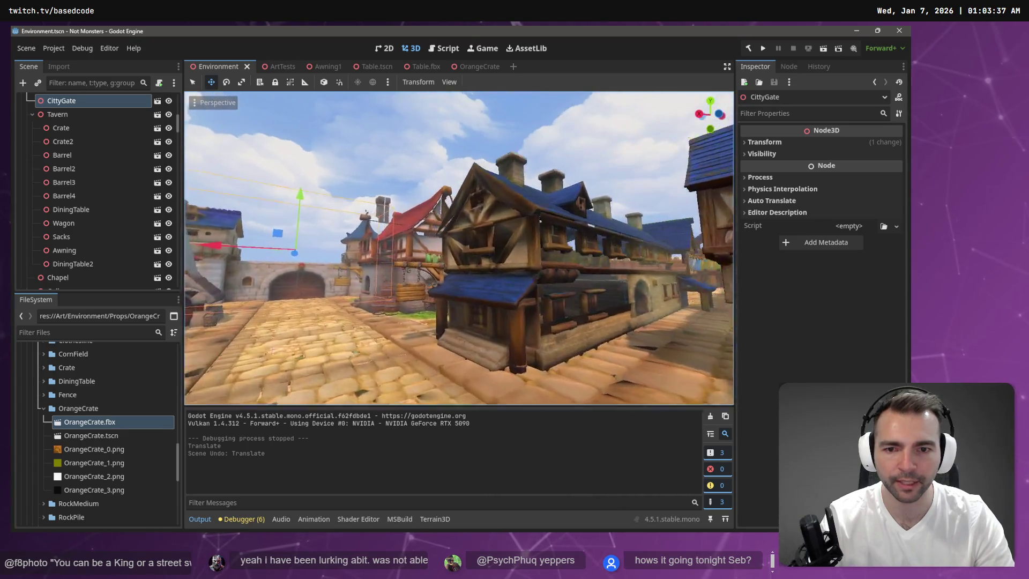
click(452, 280)
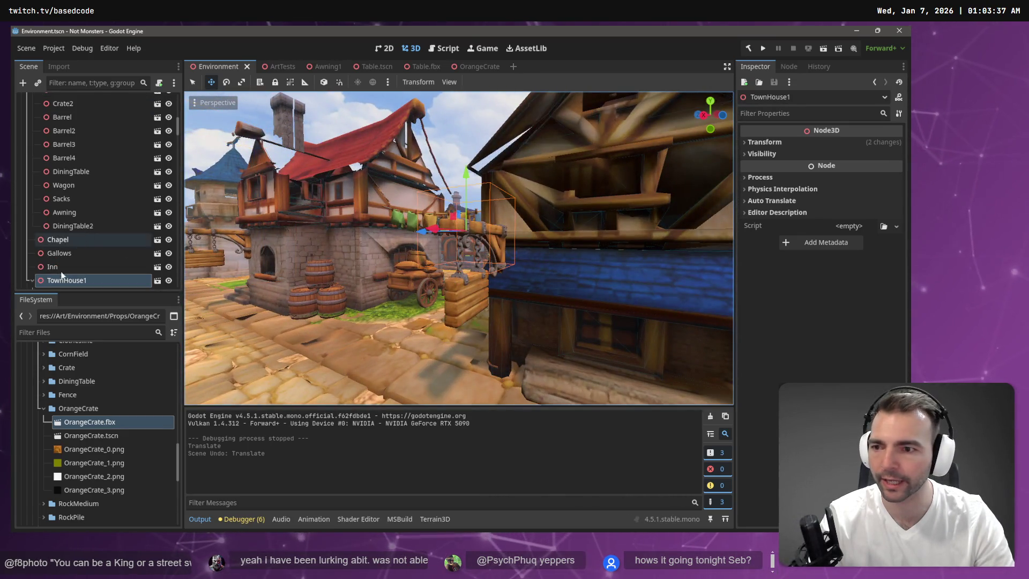
scroll(69, 284, down, 3)
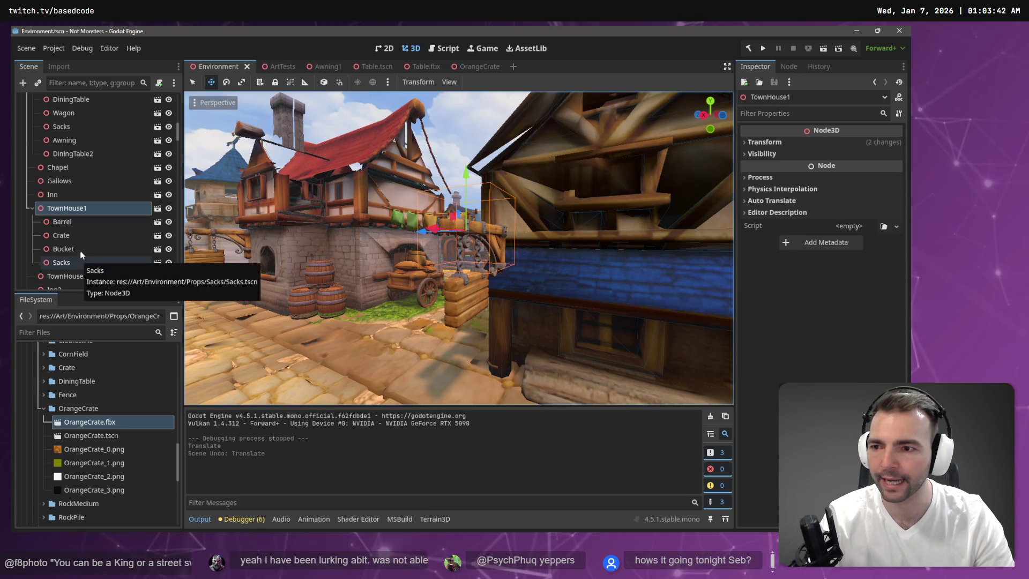
click(470, 310)
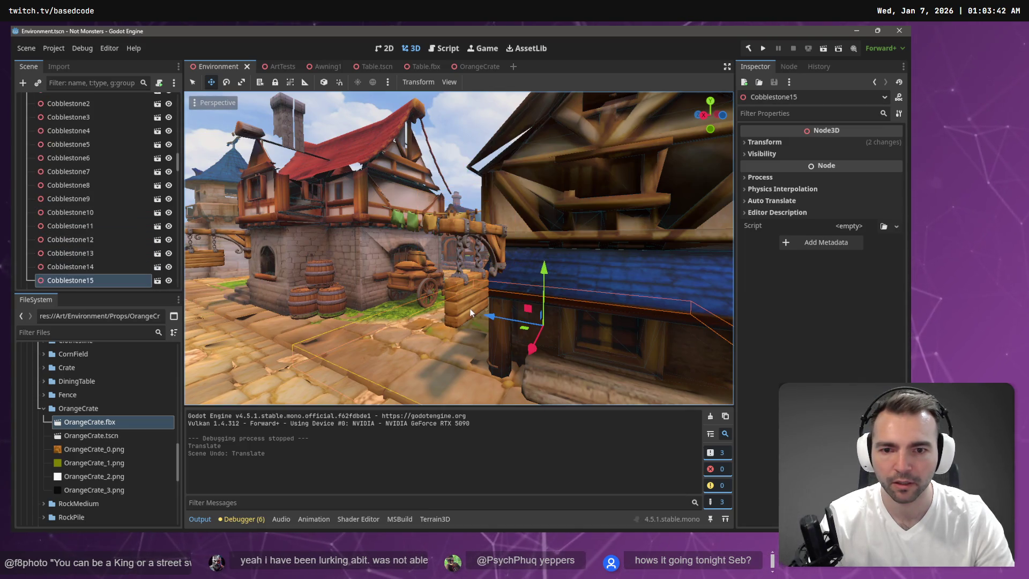
click(394, 240)
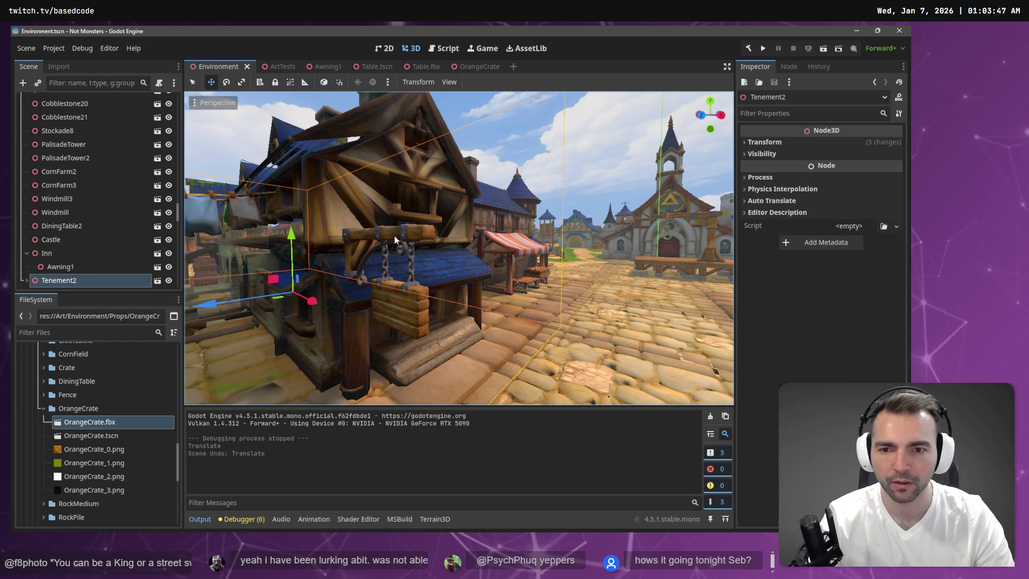
drag(394, 239, 371, 169)
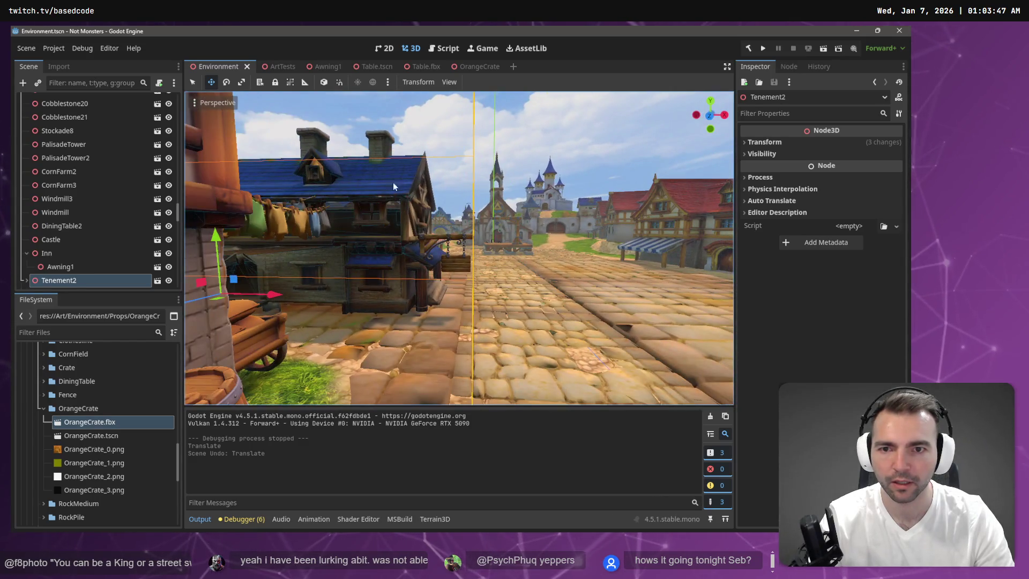
click(427, 149)
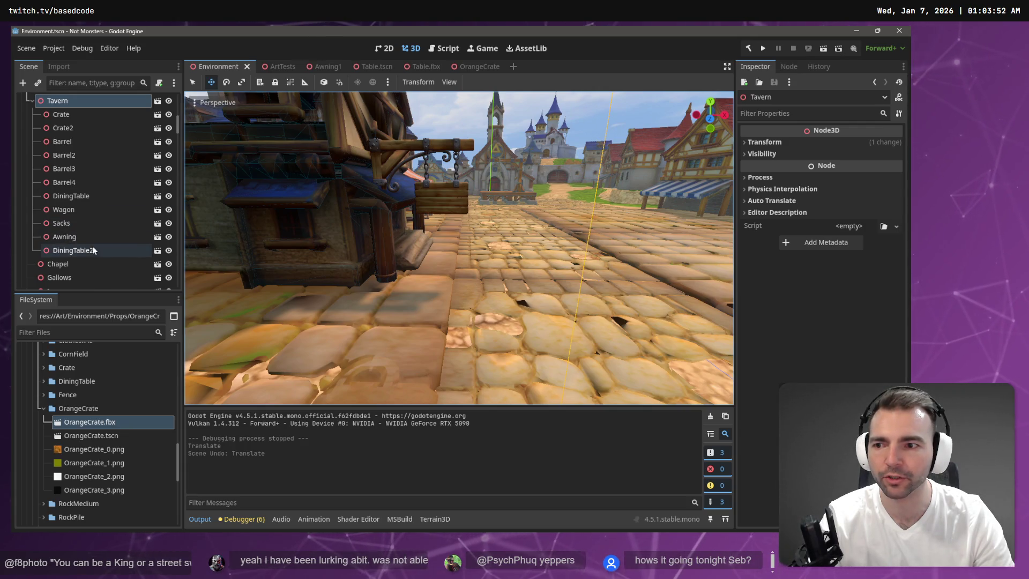
scroll(88, 201, up, 3)
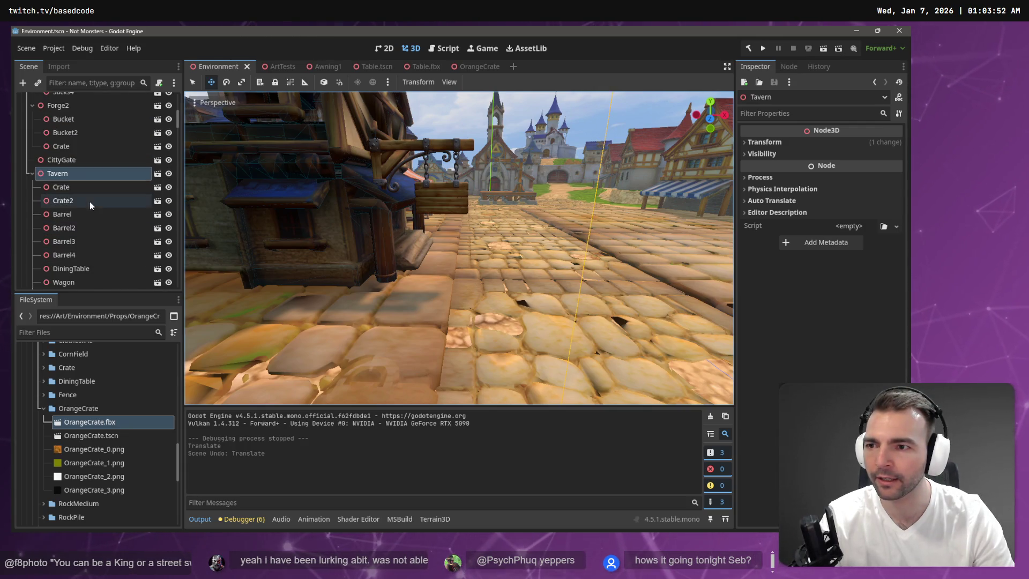
mouse_move(506, 176)
mouse_down()
mouse_move(482, 161)
mouse_move(555, 185)
mouse_up()
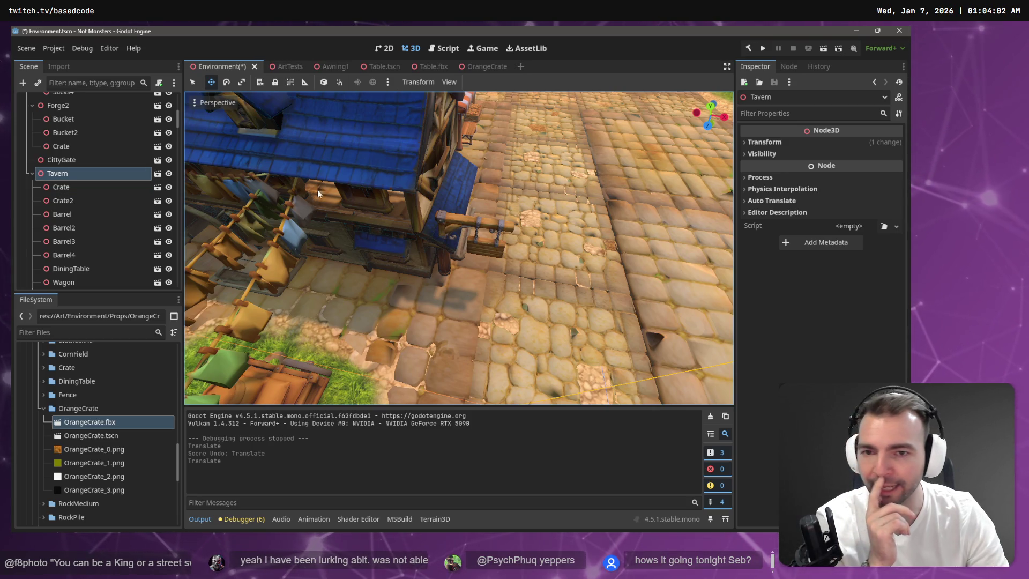
click(492, 233)
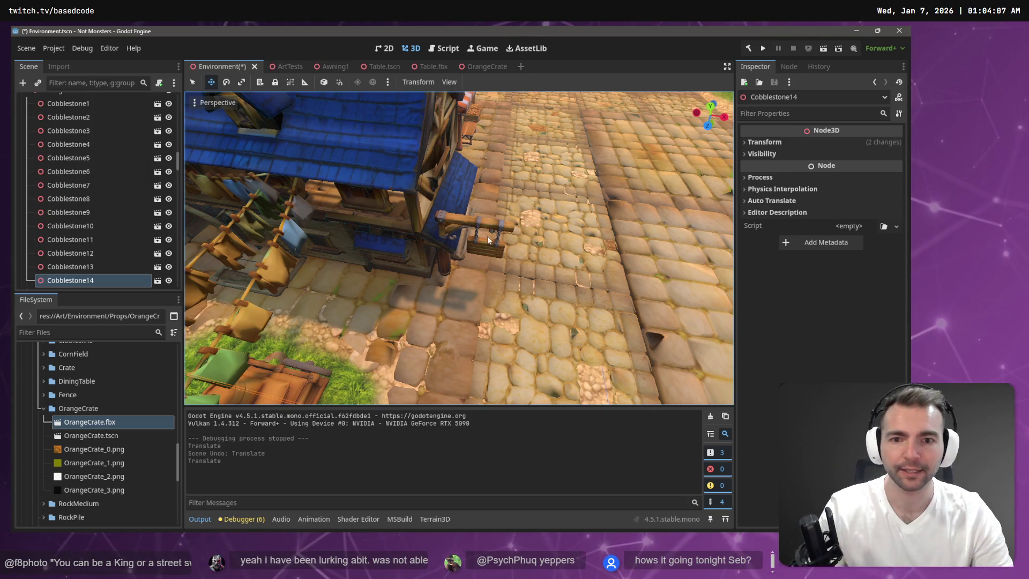
key(d)
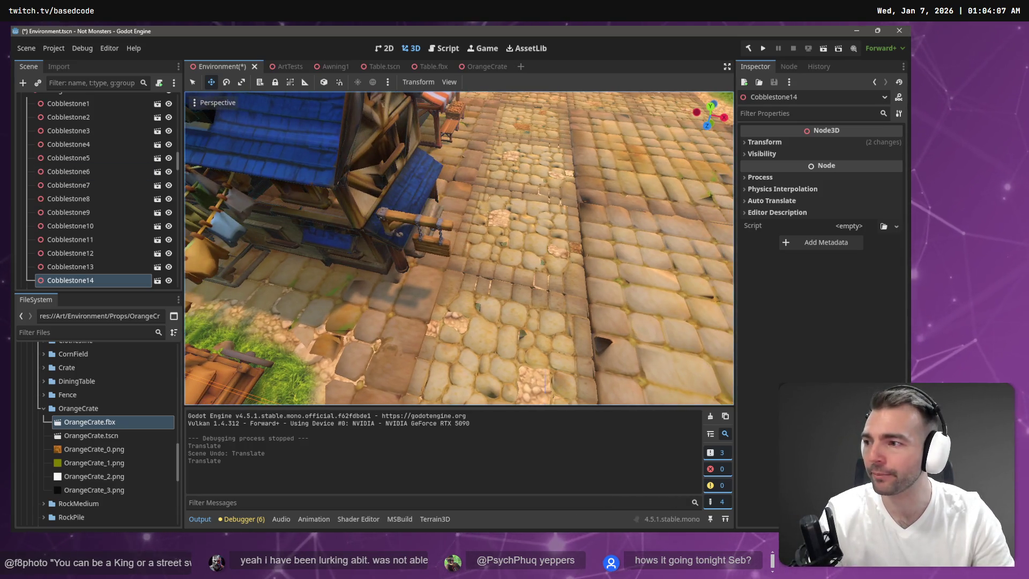
click(422, 226)
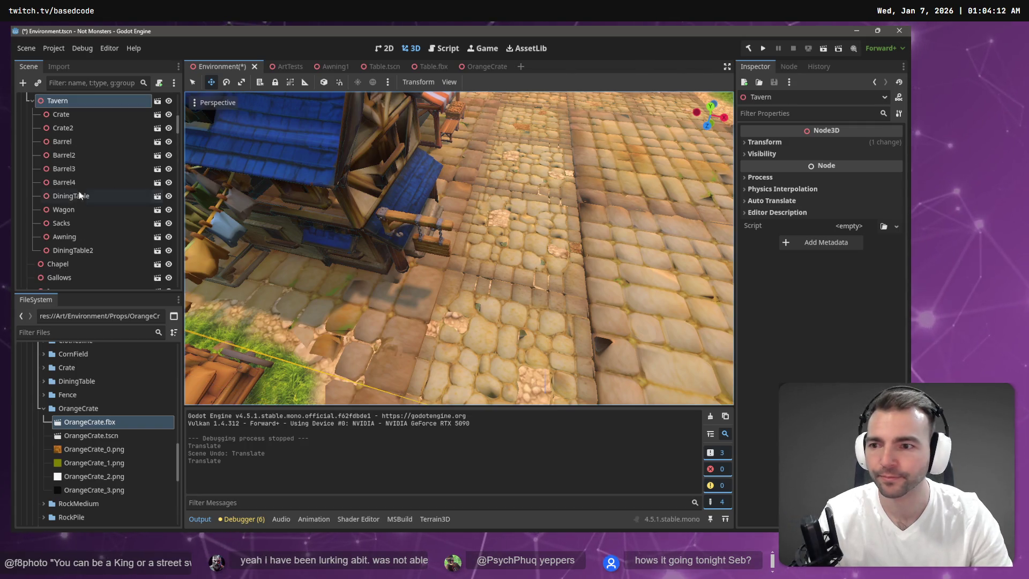
scroll(91, 214, down, 5)
scroll(334, 263, down, 10)
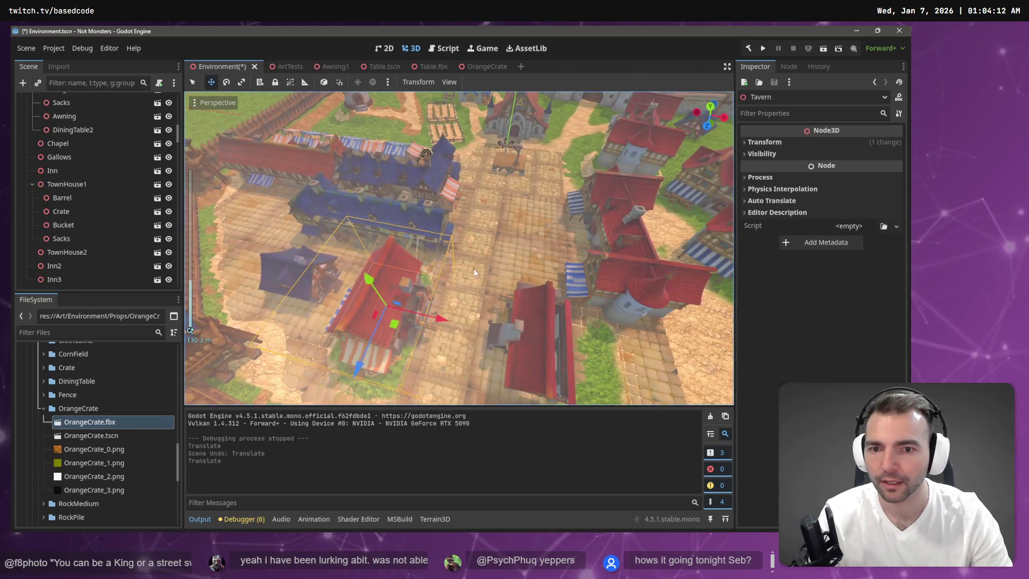
key(f)
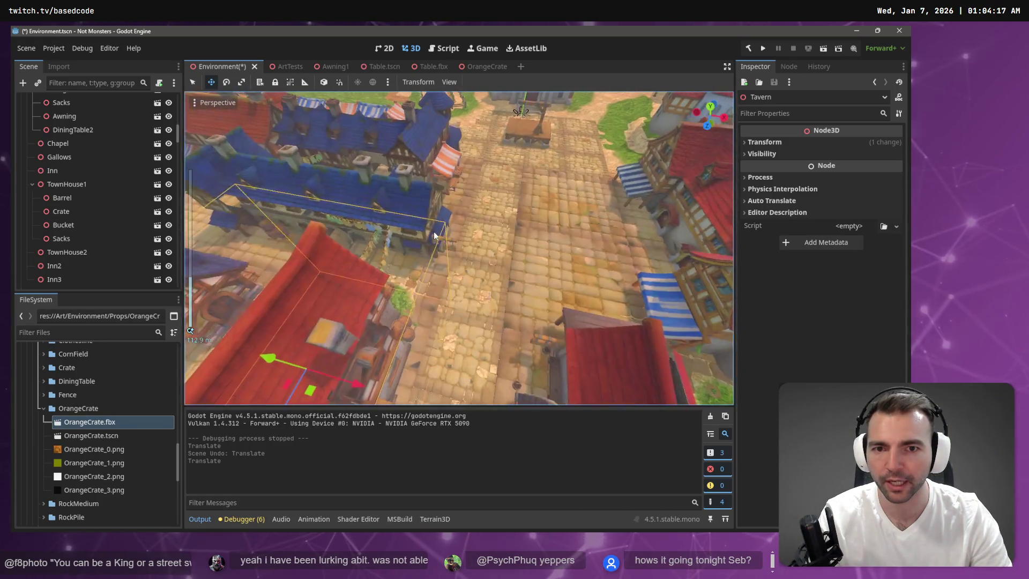
click(122, 84)
text(Sign)
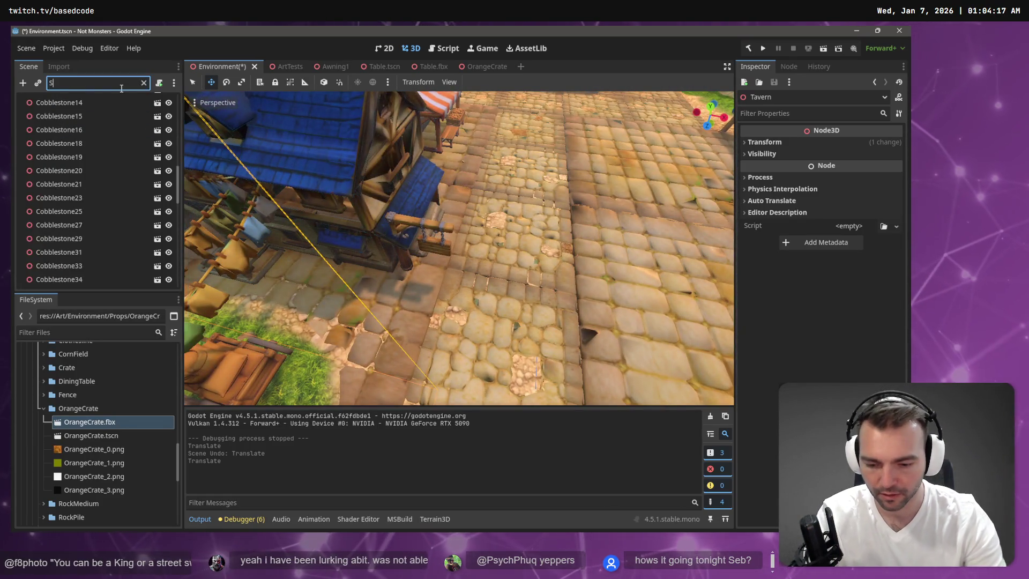
key(BackSpace)
key(BackSpace)
key(BackSpace)
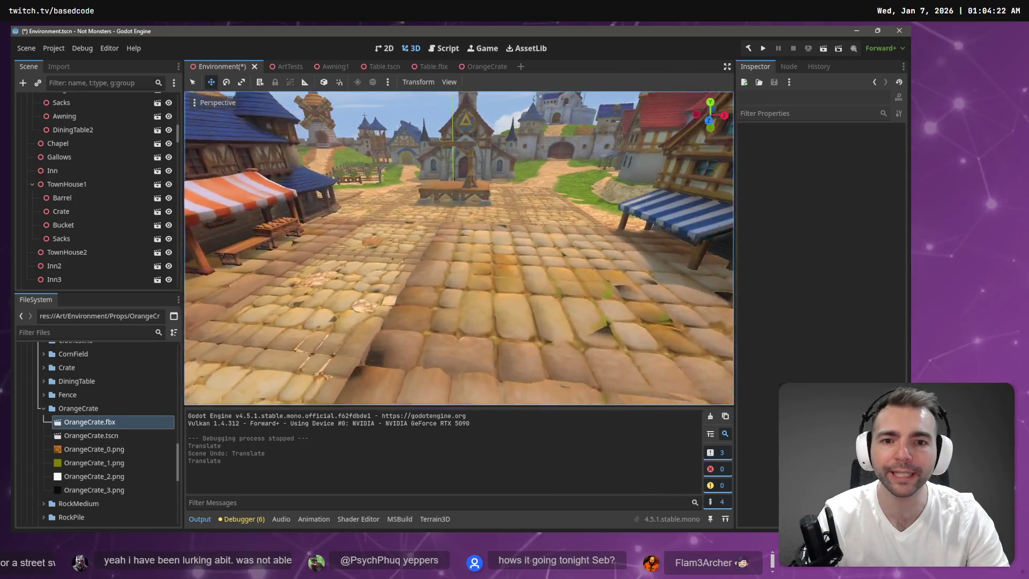
key(w)
- Open the ArtTests scene and fly the view to the signpost beside the bench
click(286, 68)
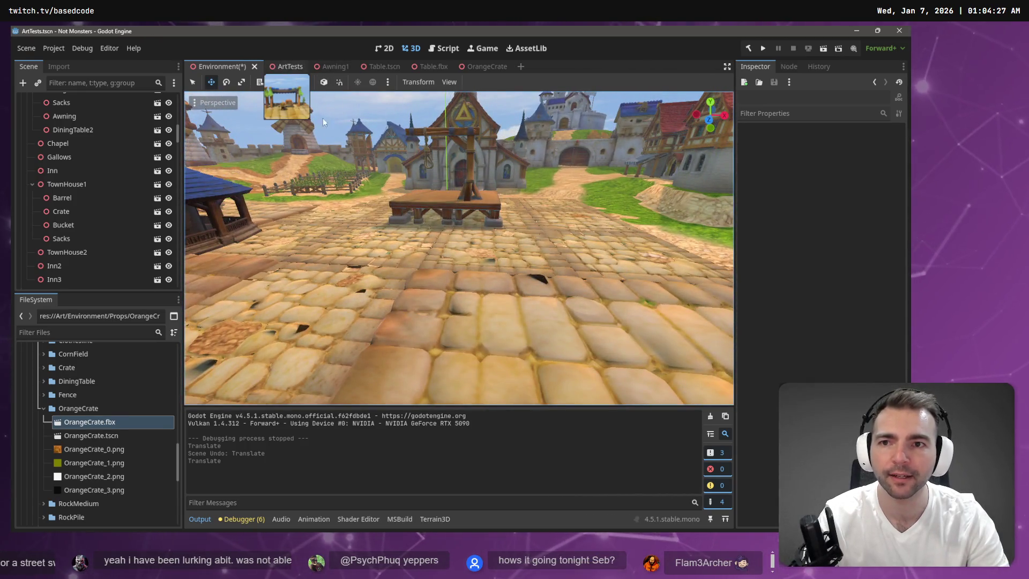
key(w)
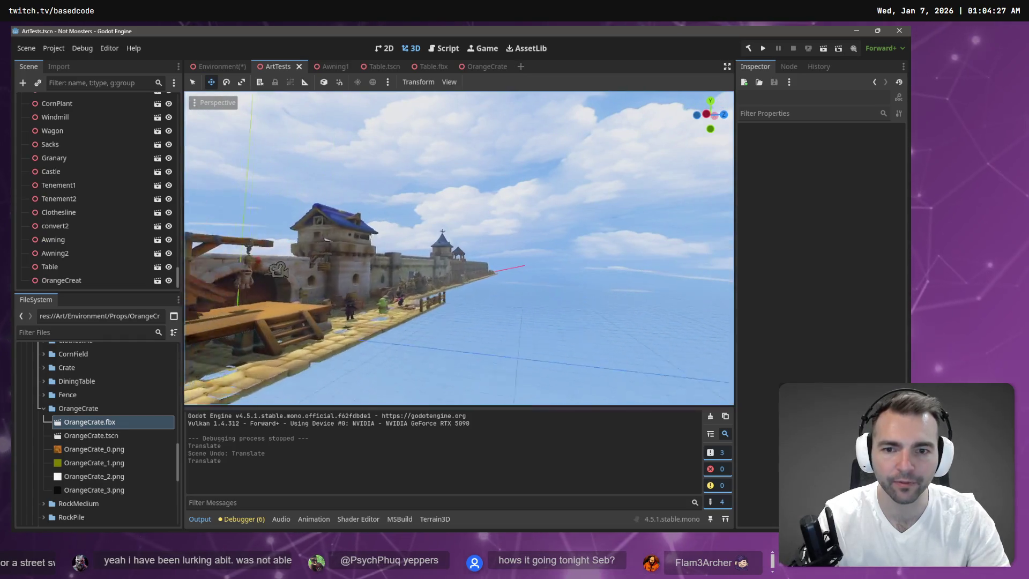
key(w)
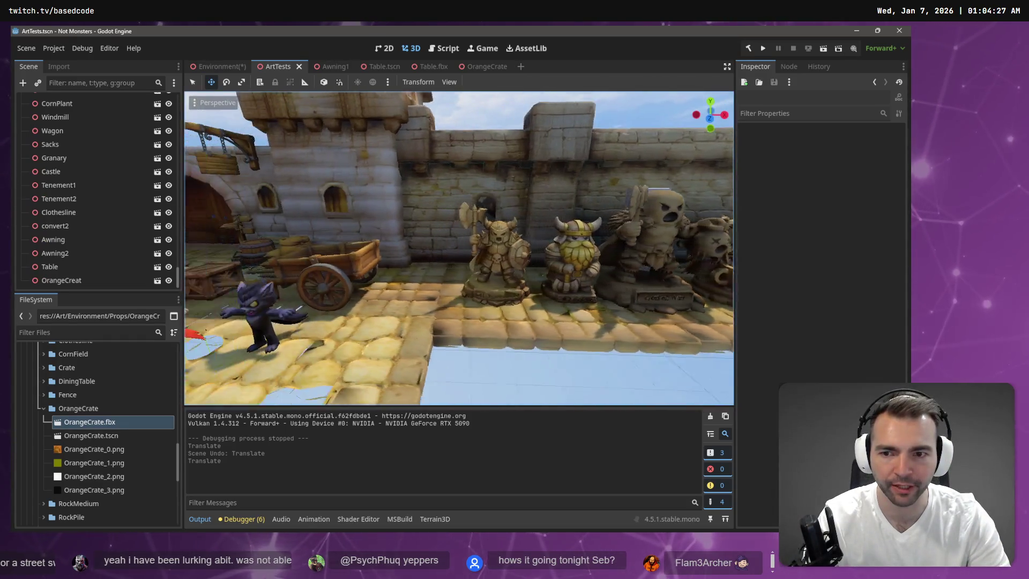
key(w)
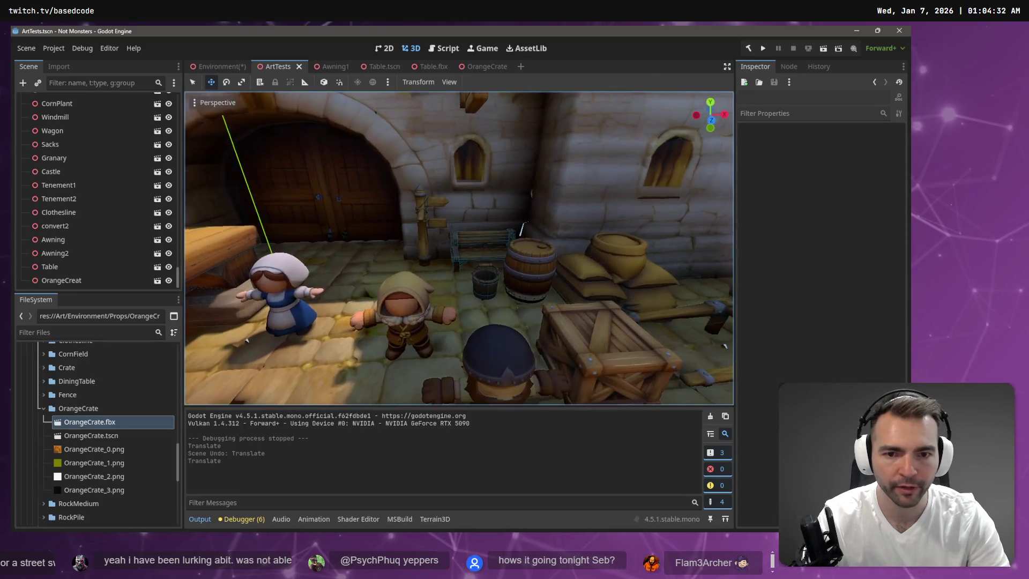
click(421, 222)
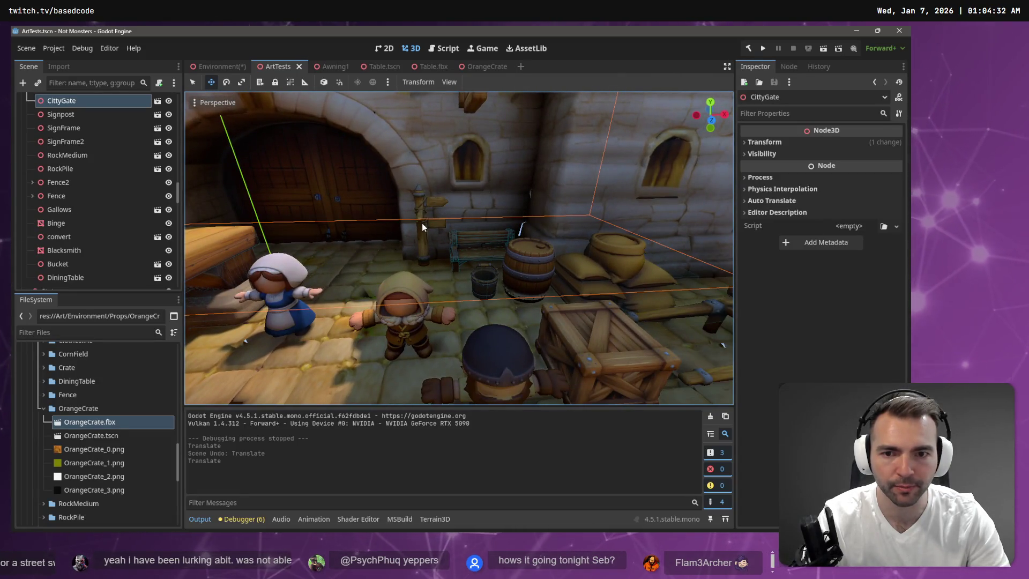
key(w)
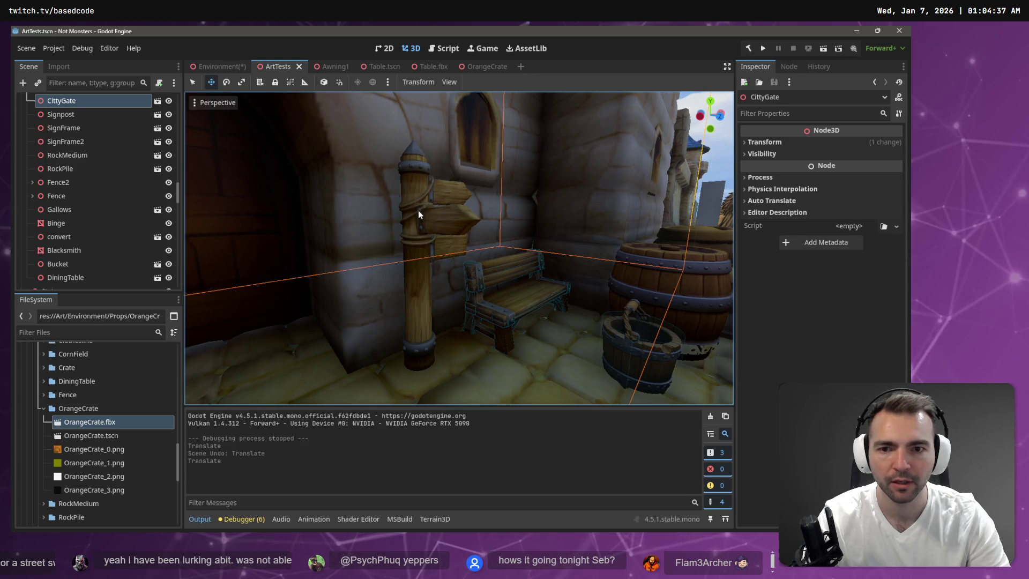
- Undo an accidental CittyGate move, box-select the signpost, and cancel opening its imported scene
click(413, 234)
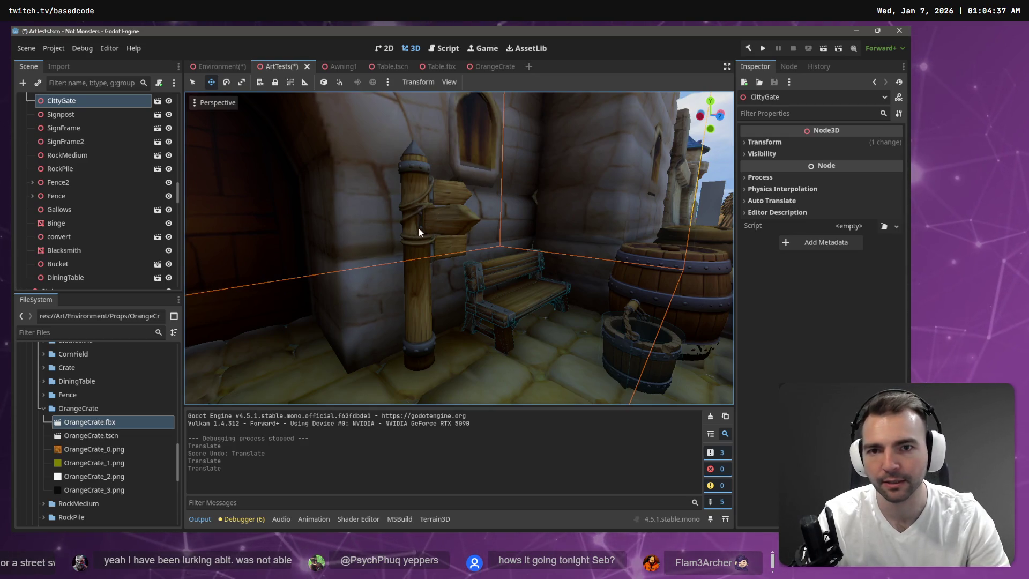
drag(419, 227, 483, 386)
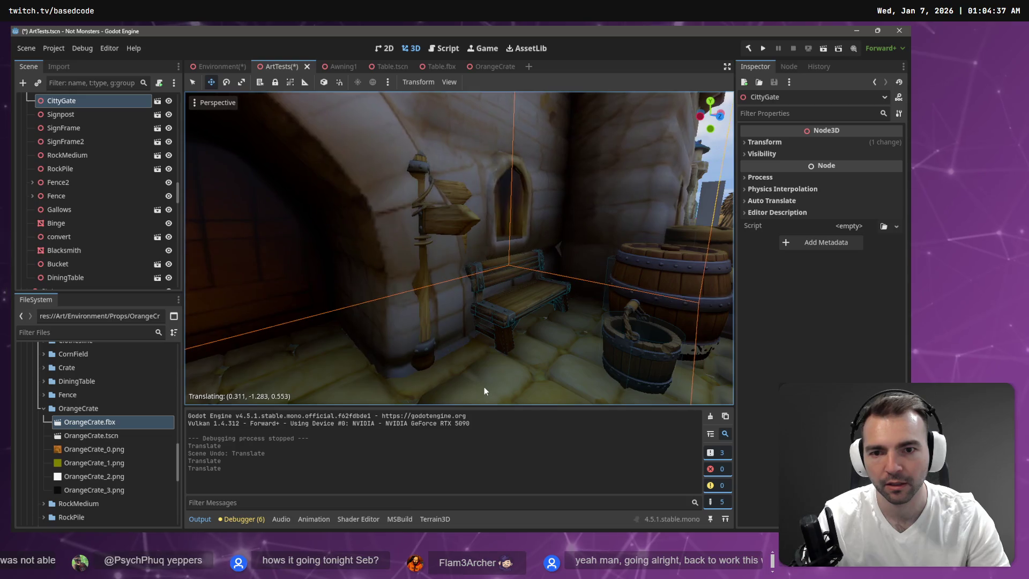
key(ctrl+z)
click(583, 225)
mouse_move(509, 149)
mouse_down()
mouse_move(351, 401)
mouse_move(429, 318)
mouse_up()
drag(336, 414, 322, 450)
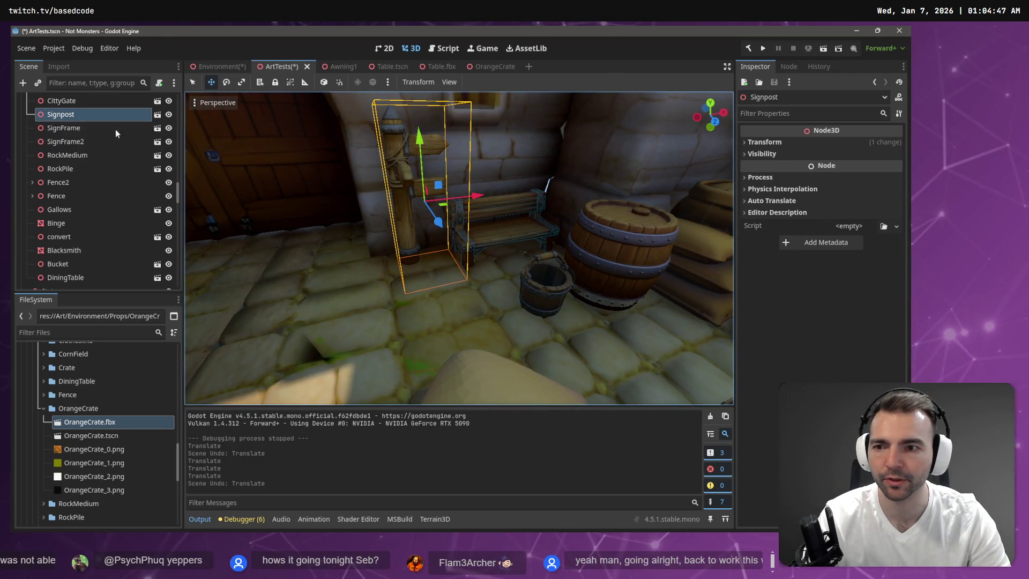
click(157, 116)
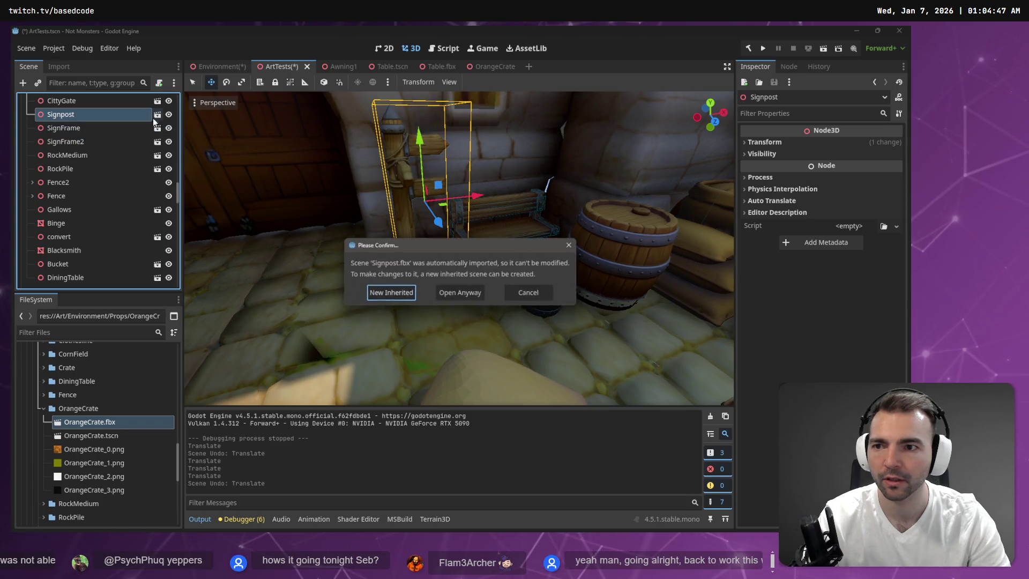
click(529, 292)
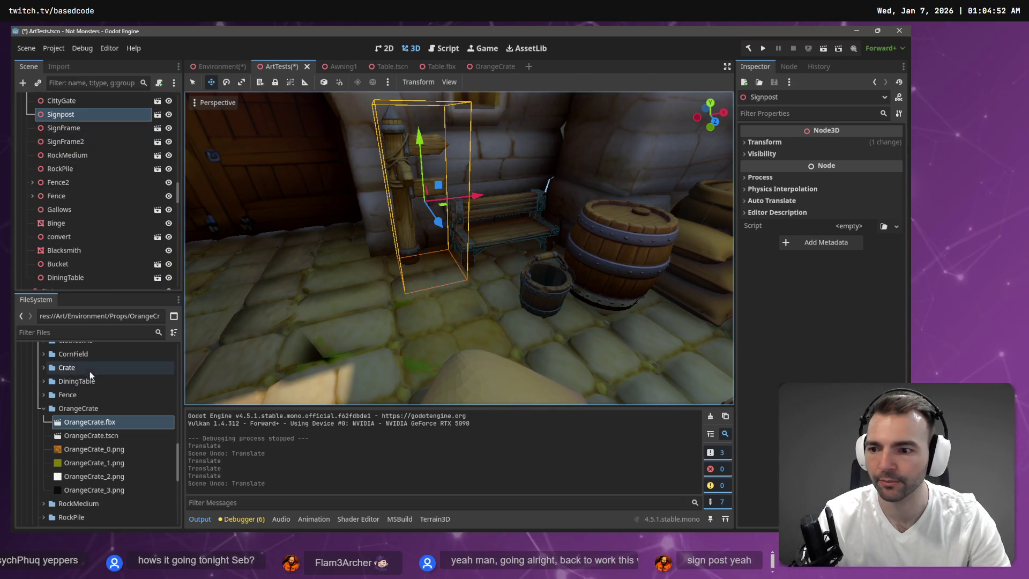
- Create a new scene named 'Signpost' in the signpost model's folder
right_click(70, 116)
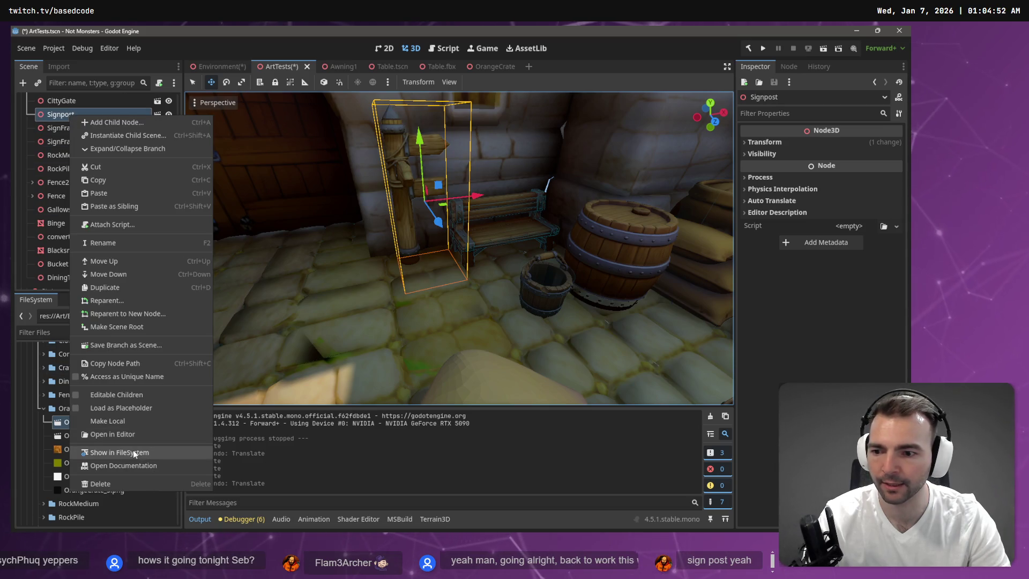
click(148, 453)
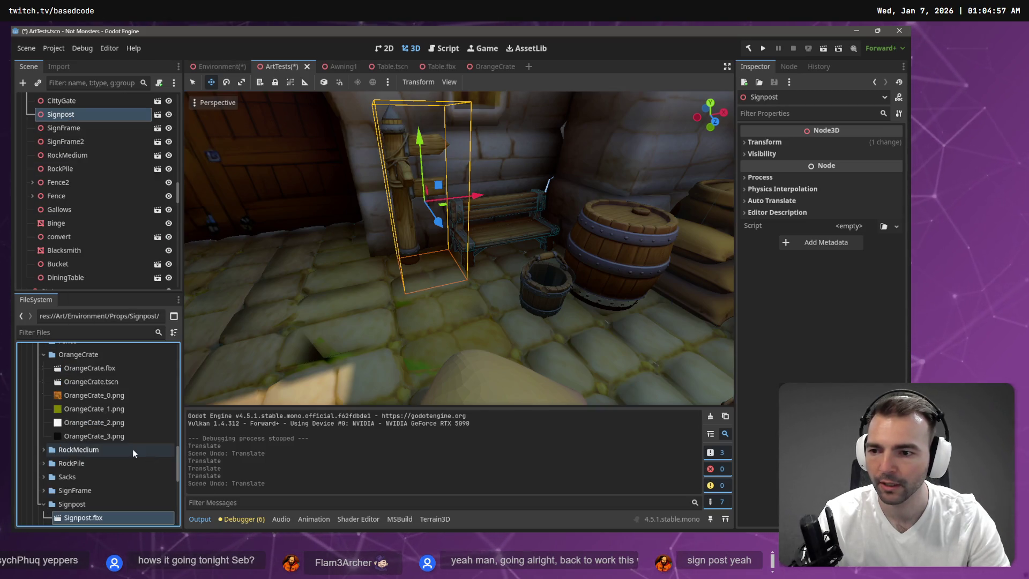
right_click(86, 436)
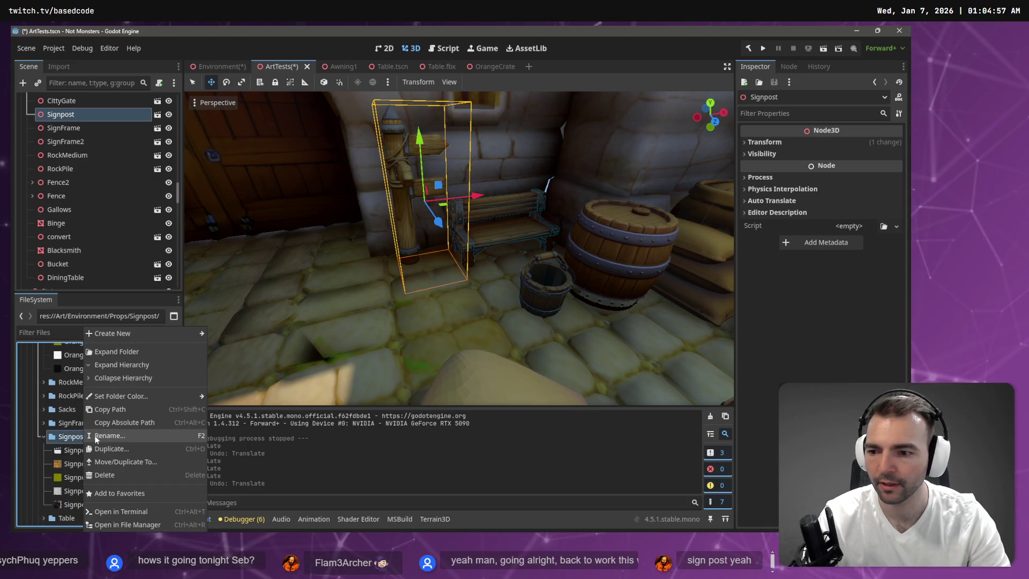
mouse_move(139, 333)
click(230, 346)
text(Signp)
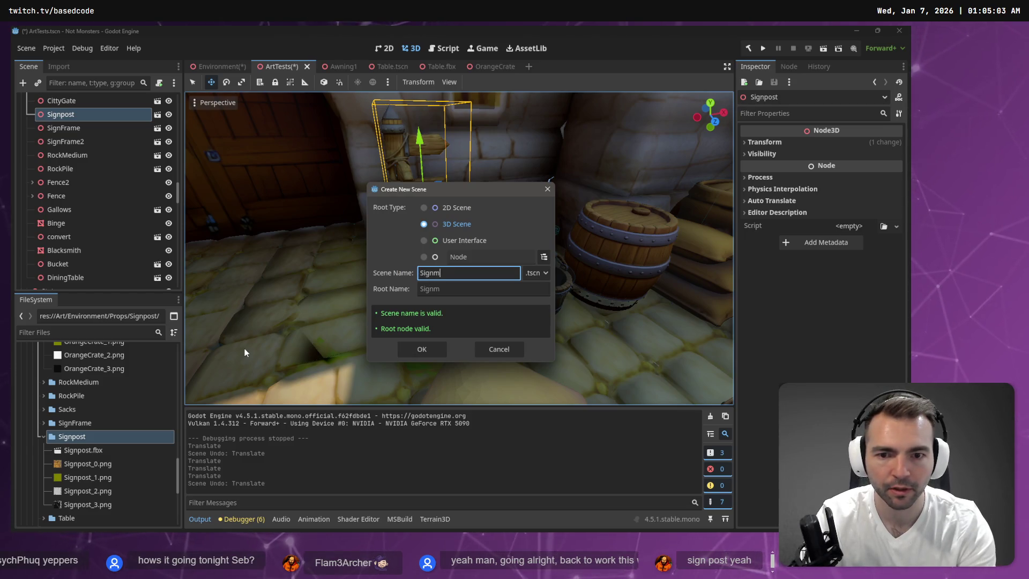
text(ost)
key(Return)
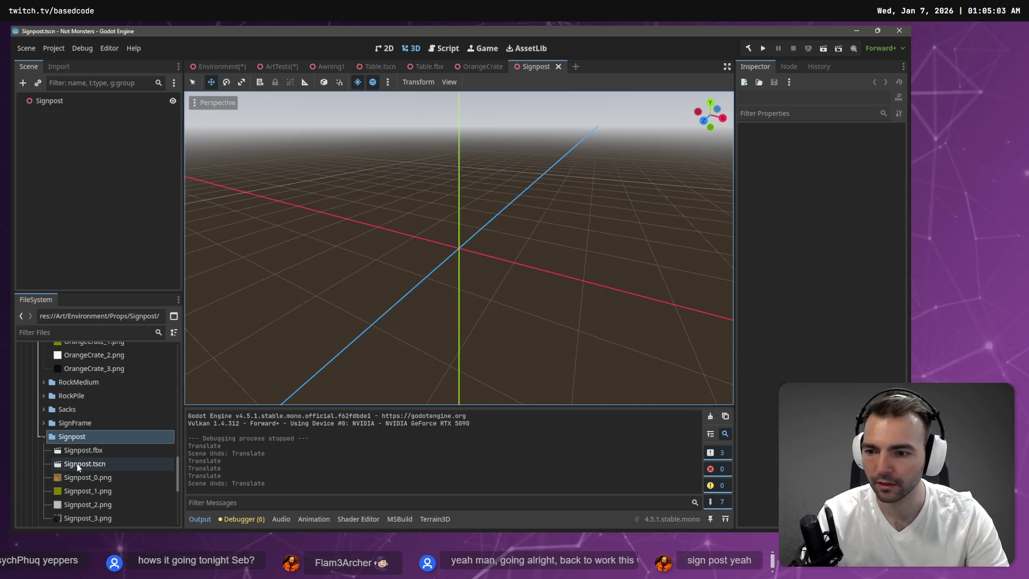
- Place the Signpost.fbx model in the new scene, raising it and shifting it along X and Z
mouse_move(84, 451)
mouse_down()
mouse_move(373, 266)
mouse_move(472, 262)
mouse_move(161, 156)
mouse_move(294, 163)
mouse_move(460, 234)
mouse_up()
key(ctrl+z)
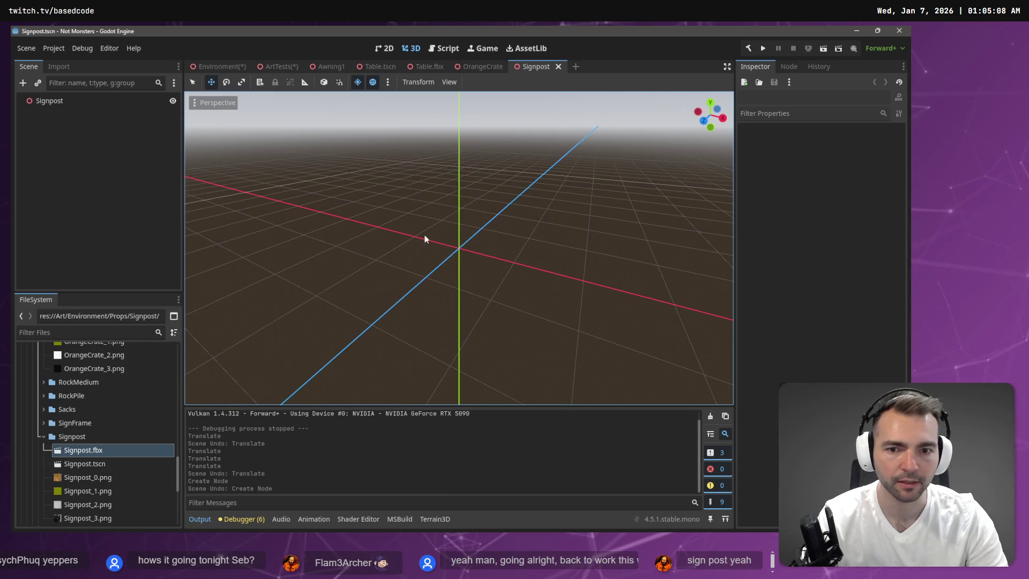
mouse_move(95, 456)
mouse_down()
mouse_move(461, 249)
mouse_move(485, 222)
mouse_move(460, 236)
mouse_move(462, 252)
mouse_up()
scroll(450, 236, up, 5)
scroll(439, 219, down, 5)
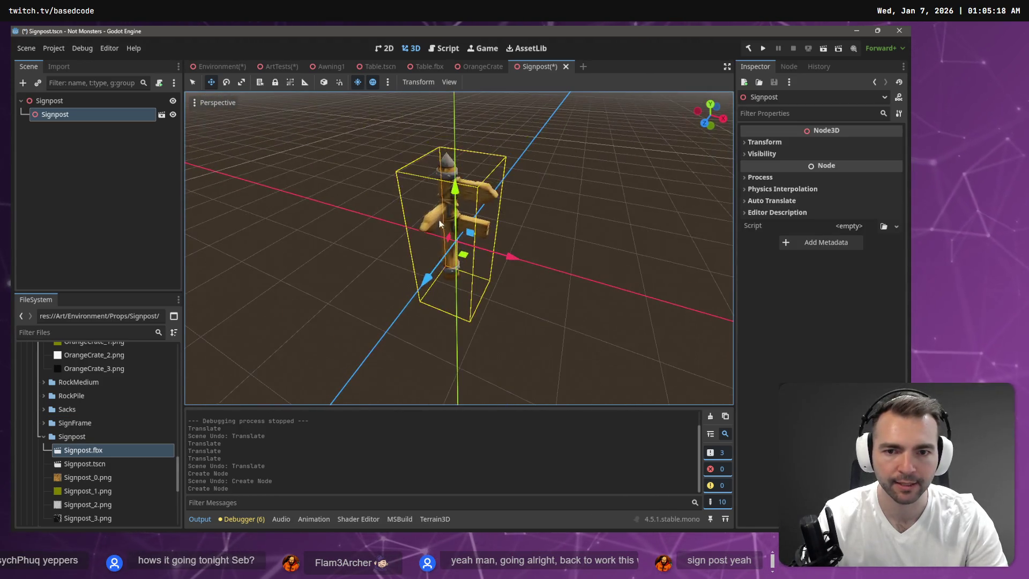
drag(455, 191, 452, 80)
scroll(453, 161, up, 5)
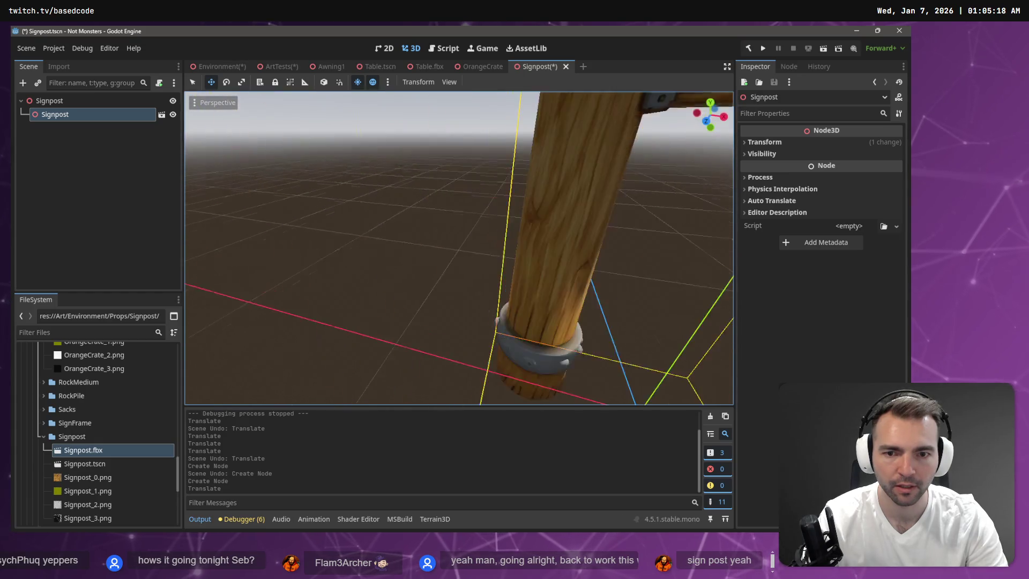
scroll(495, 313, down, 5)
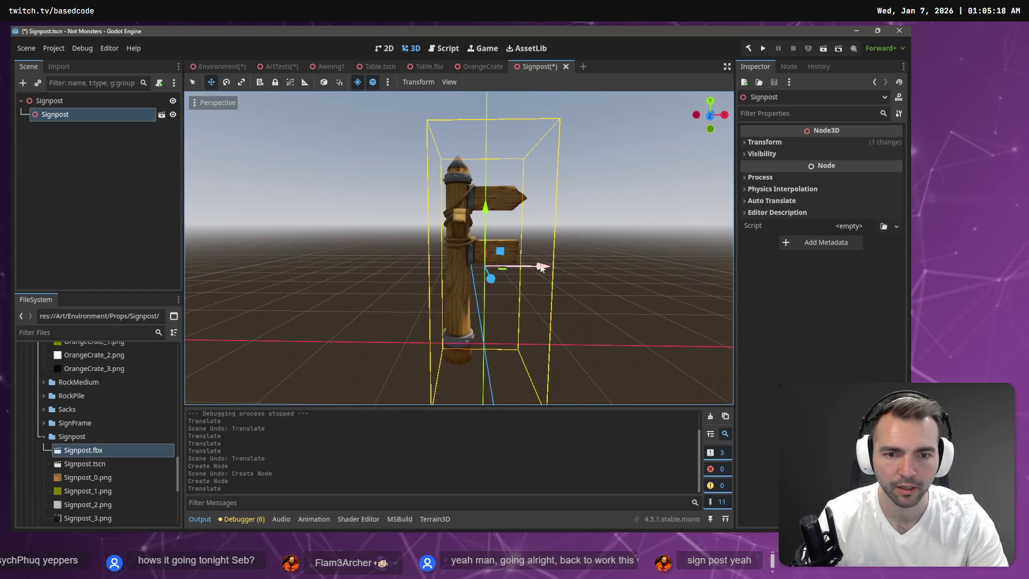
drag(541, 268, 567, 271)
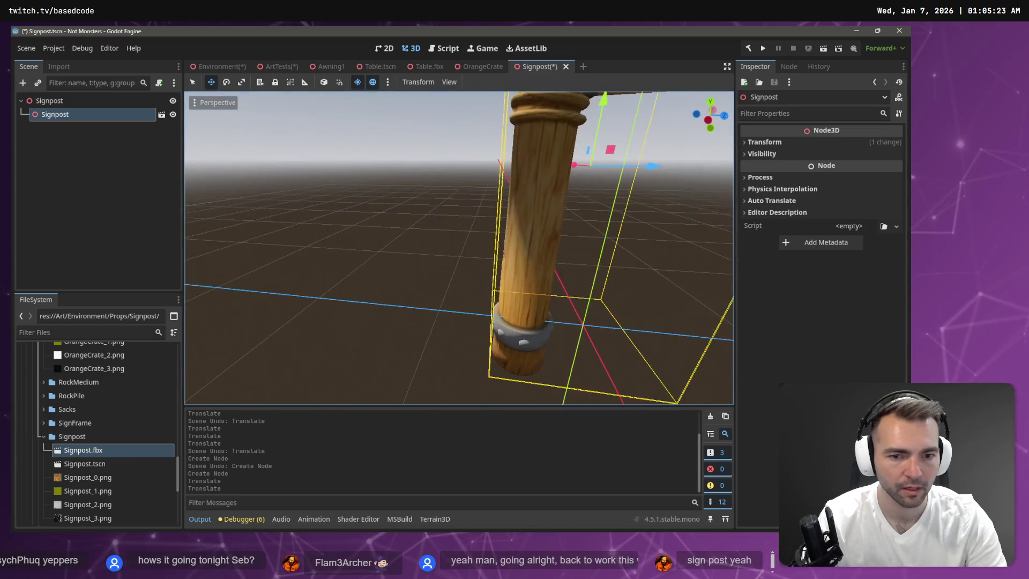
drag(698, 166, 776, 189)
- Fine-tune the signpost's height and Z position, then save Signpost.tscn
key(f)
mouse_move(487, 177)
mouse_down()
mouse_move(486, 142)
mouse_move(486, 159)
mouse_up()
drag(542, 214, 539, 224)
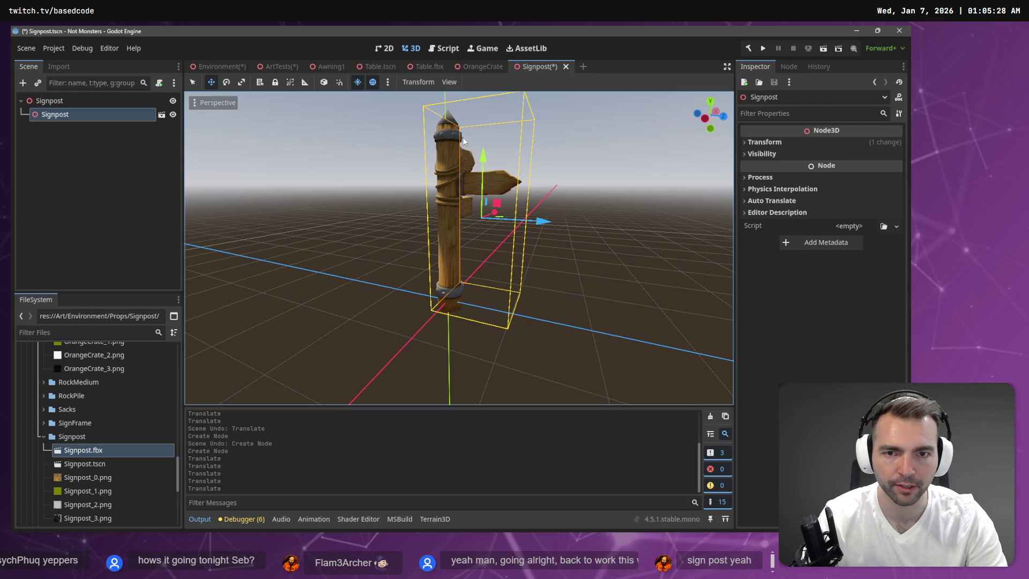
drag(483, 161, 486, 166)
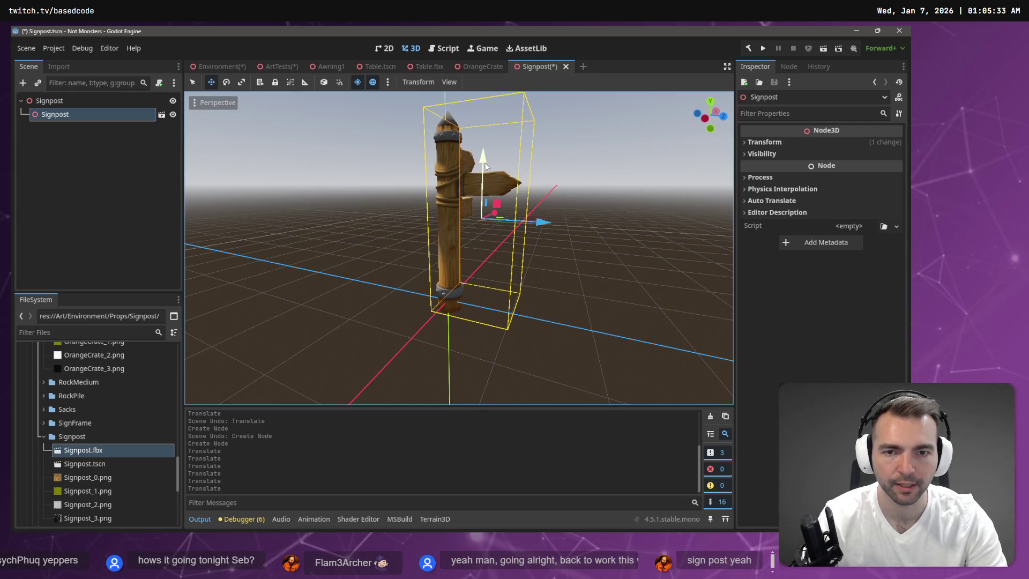
key(ctrl+s)
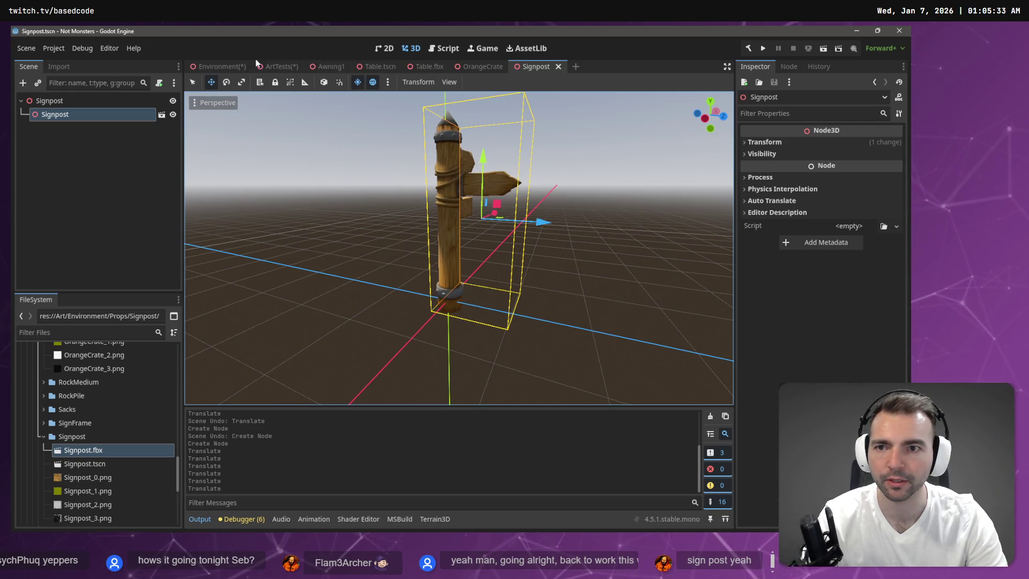
- Instance the saved Signpost scene in ArtTests and move it beside the bench
click(278, 67)
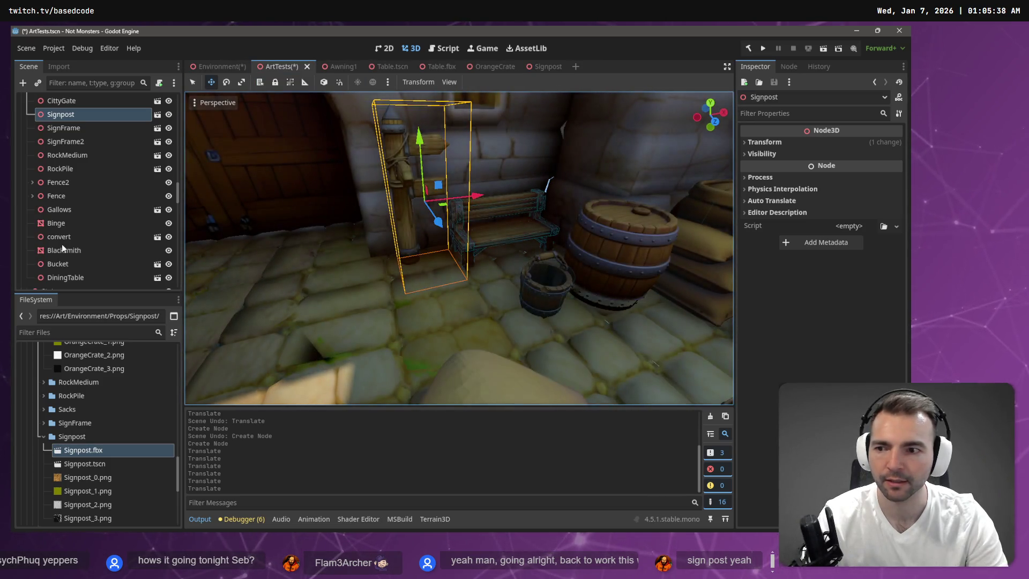
mouse_move(81, 464)
mouse_down()
mouse_move(81, 155)
mouse_move(59, 147)
mouse_up()
drag(420, 140, 424, 236)
drag(450, 273, 423, 262)
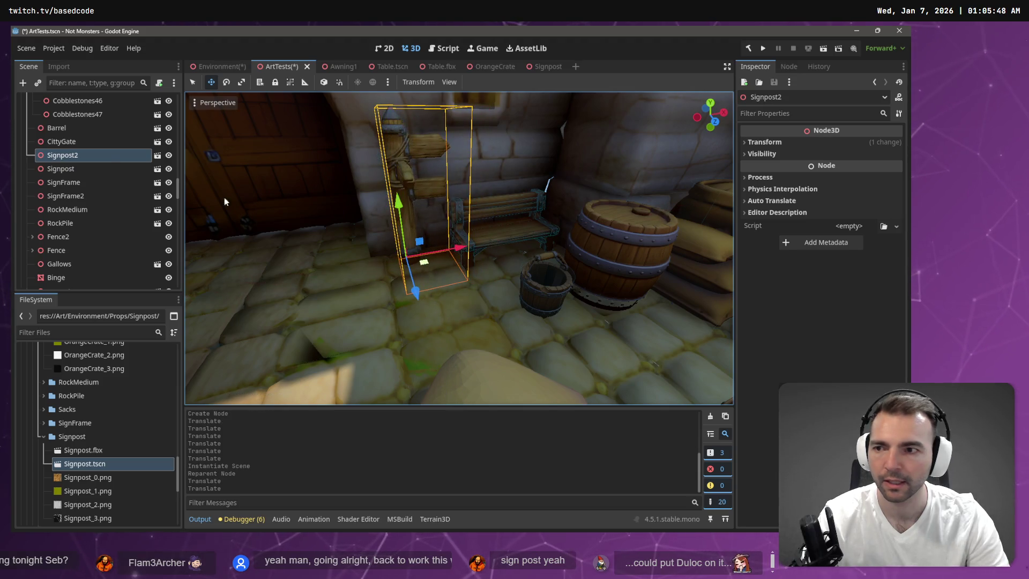
- Delete the old imported Signpost node, leaving Signpost2 selected
click(90, 166)
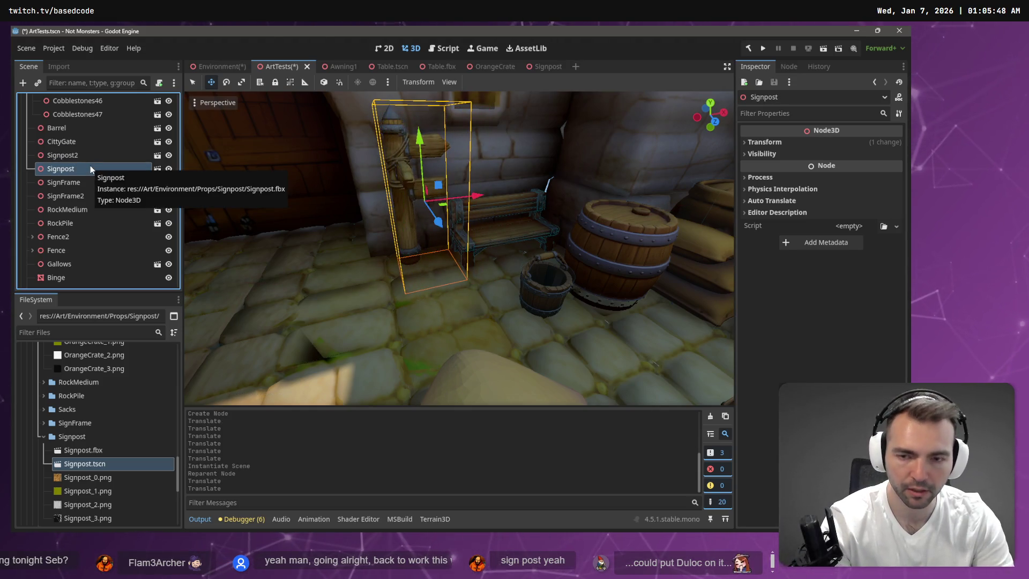
key(Delete)
click(435, 288)
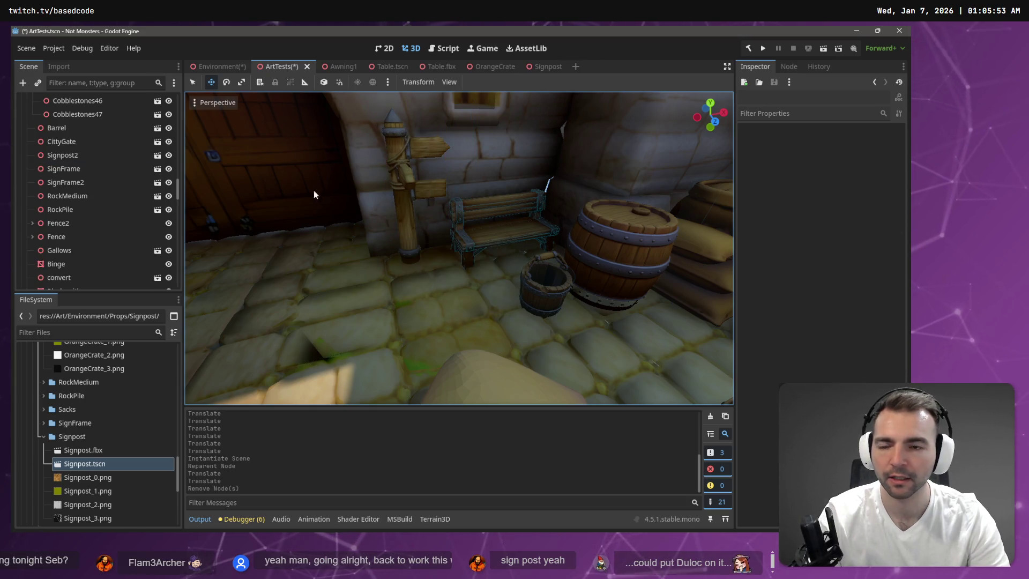
click(87, 156)
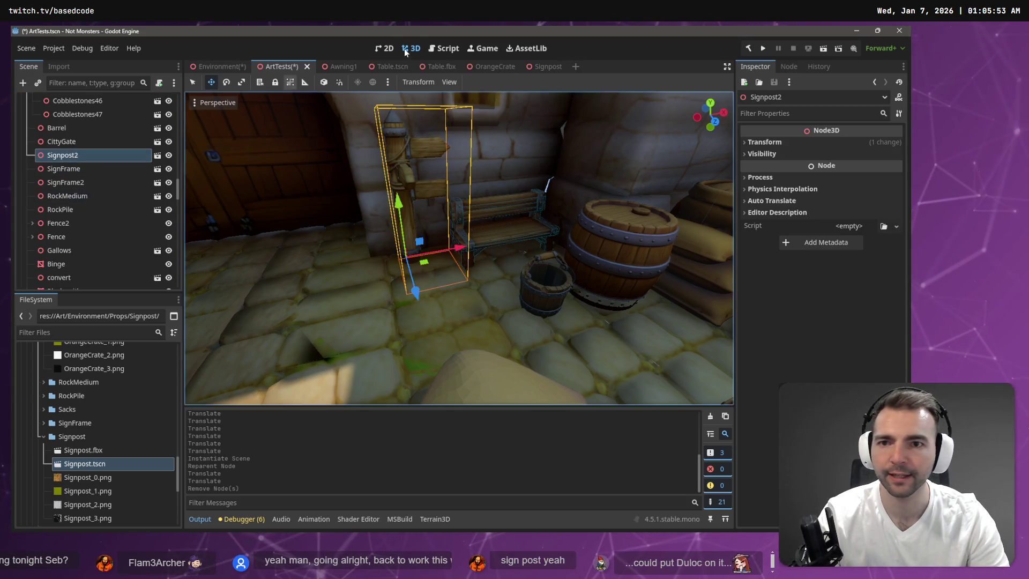
click(219, 66)
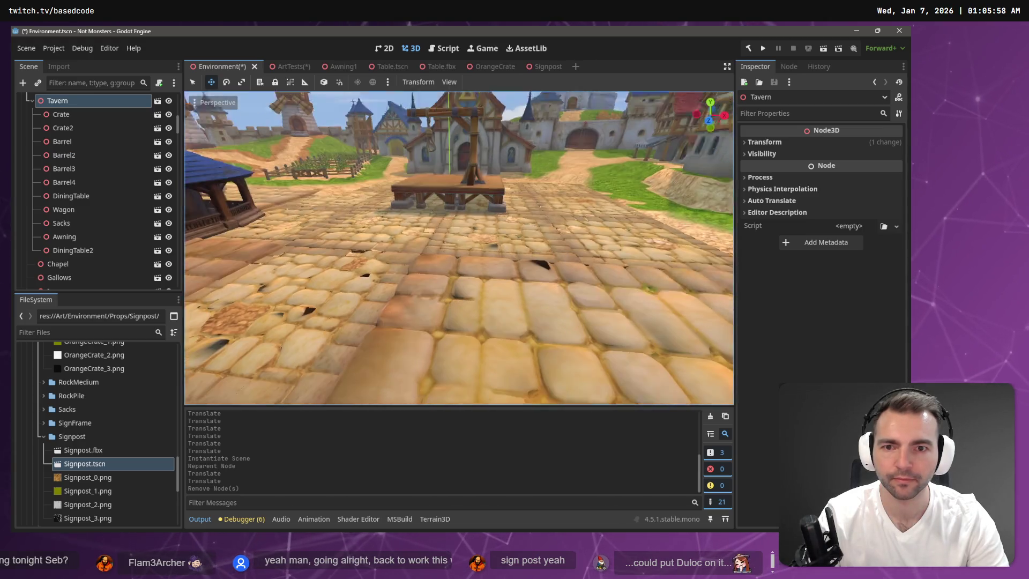
- Paste Signpost2 under the Environment root, position it along the street, and save
key(ctrl+v)
key(ctrl+z)
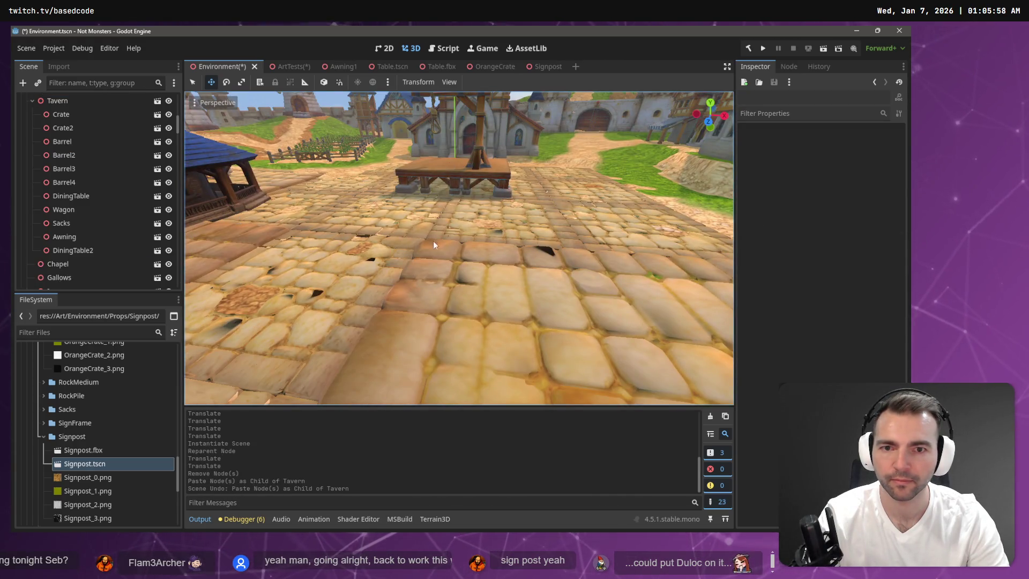
drag(475, 158, 473, 182)
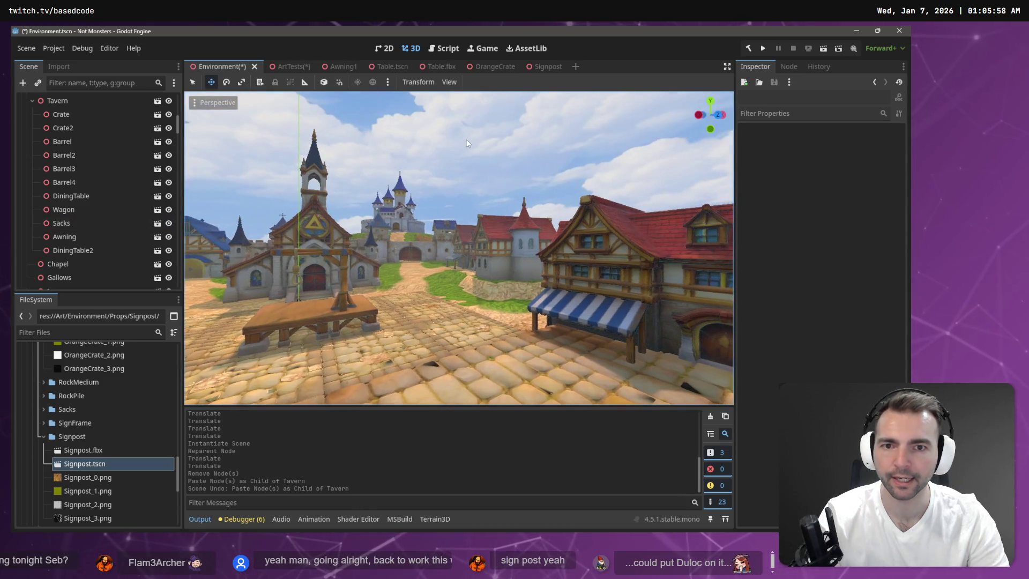
key(ctrl+v)
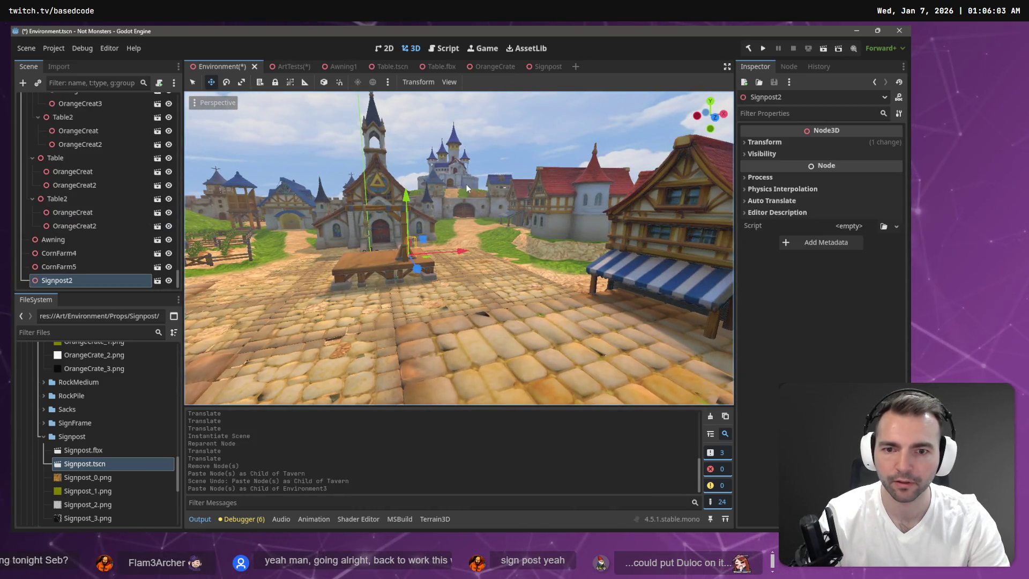
mouse_move(424, 250)
mouse_down()
mouse_move(426, 311)
mouse_move(452, 400)
mouse_move(517, 464)
mouse_up()
mouse_move(501, 311)
mouse_down()
mouse_move(457, 321)
mouse_move(478, 319)
mouse_move(465, 304)
mouse_up()
key(ctrl+s)
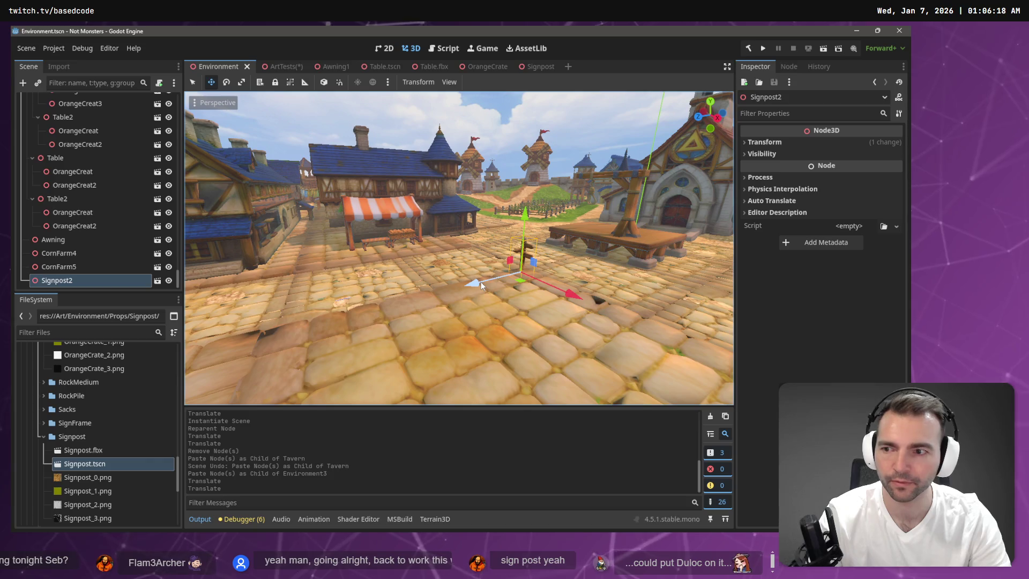
- Add Signpost3 near the striped market stall, rotated 90 degrees
key(ctrl+v)
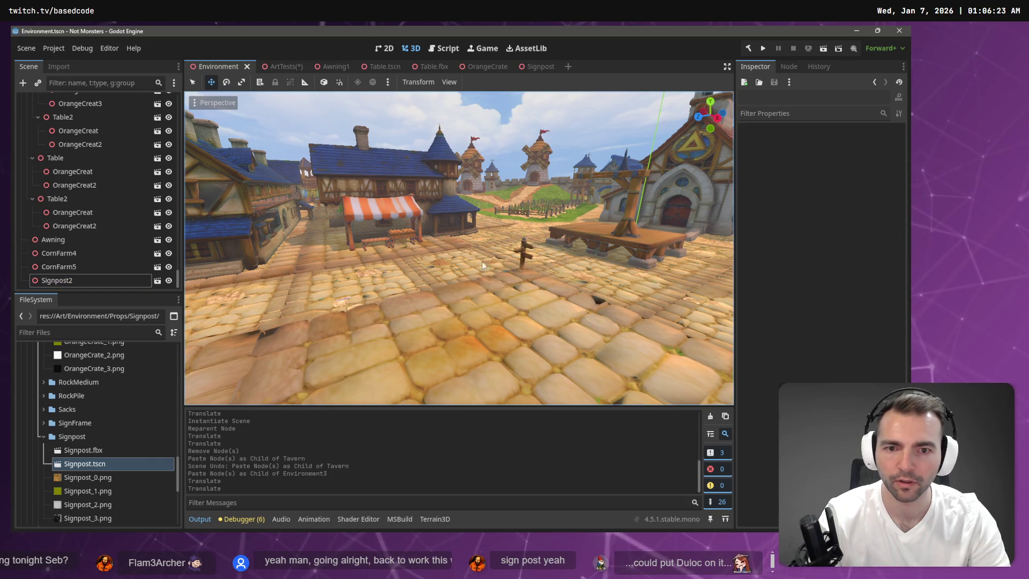
mouse_move(480, 280)
mouse_down()
mouse_move(230, 307)
mouse_move(303, 352)
mouse_move(322, 301)
mouse_up()
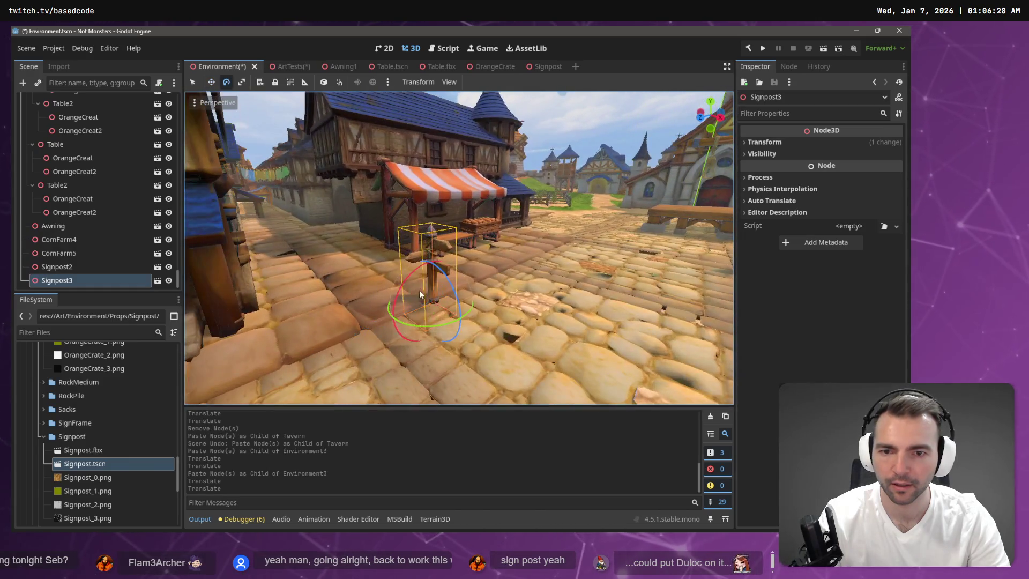
key(e)
drag(435, 324, 352, 313)
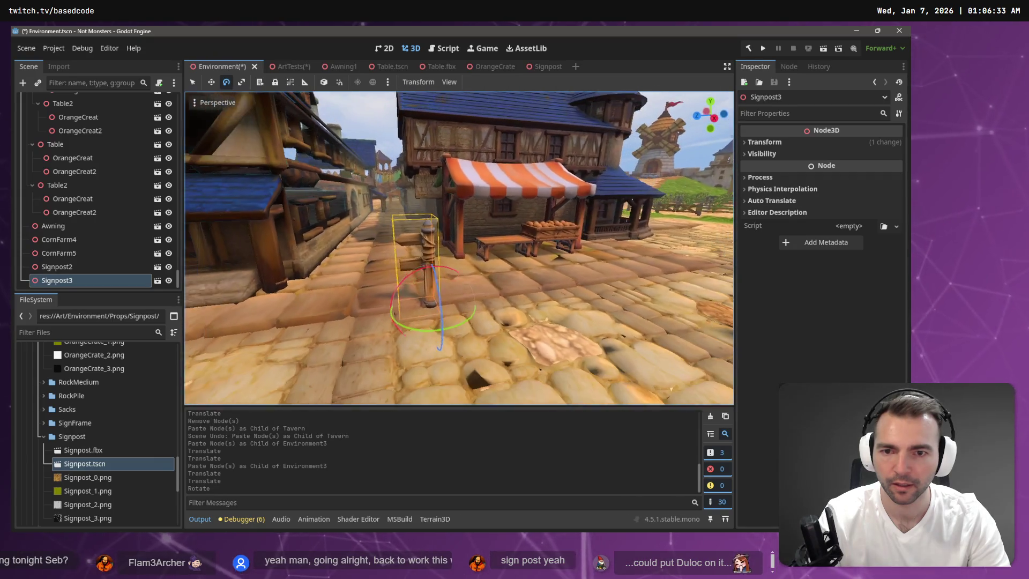
drag(367, 309, 414, 305)
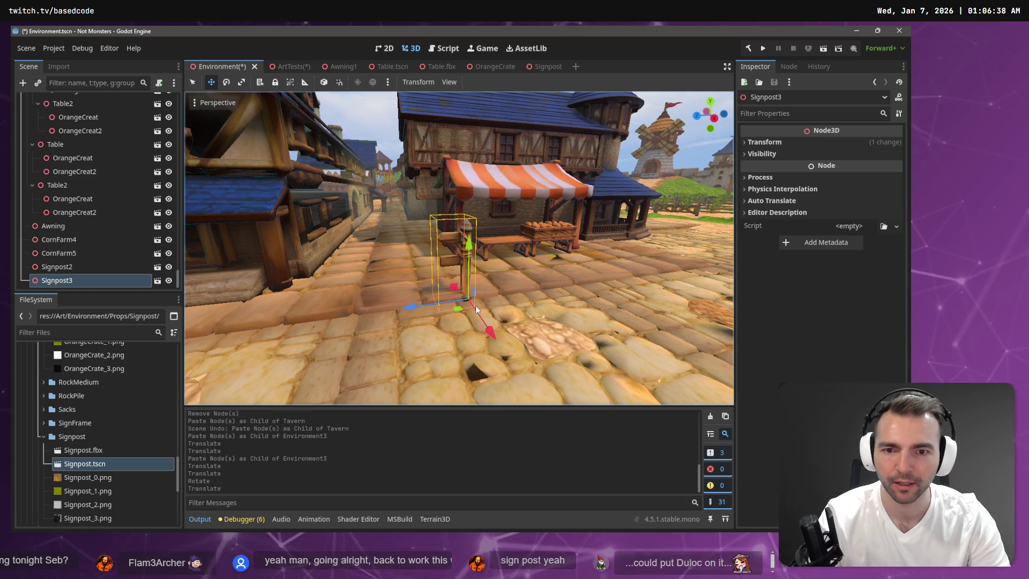
drag(491, 328, 488, 331)
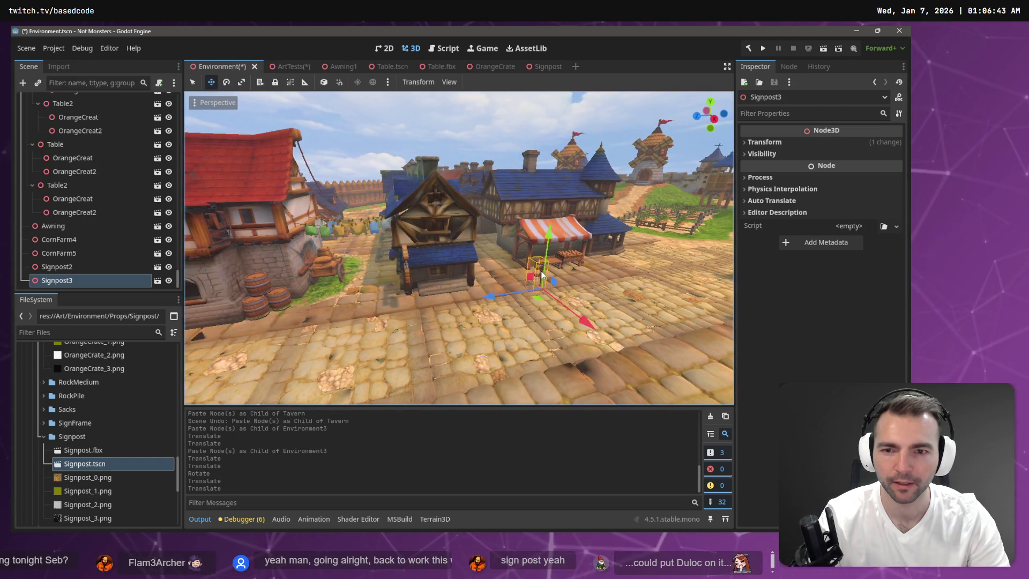
- Add Signpost4 further down the street, save the scene, and run the game
key(d)
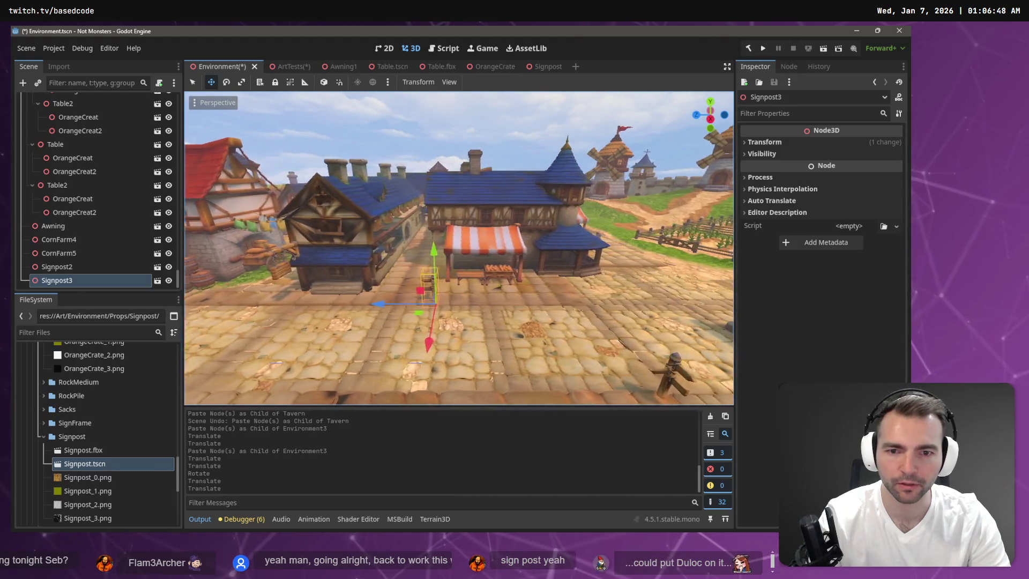
key(d)
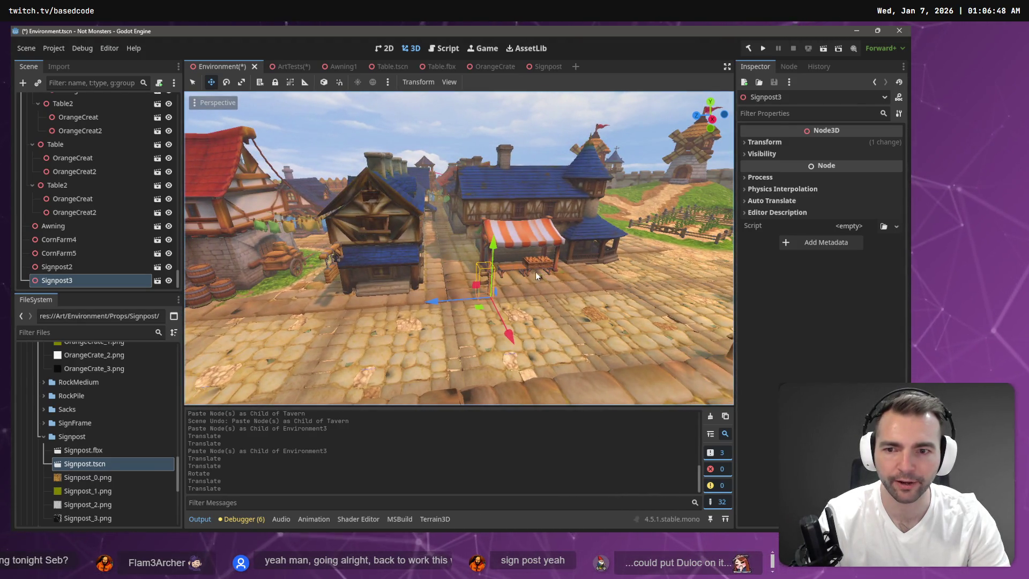
key(ctrl+v)
drag(432, 302, 247, 315)
key(a)
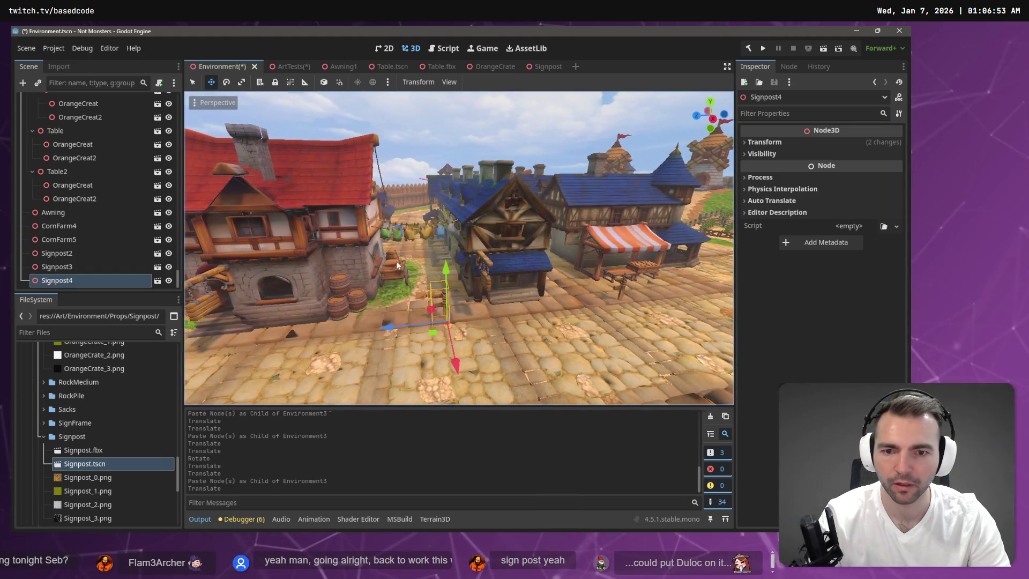
drag(378, 329, 411, 326)
key(ctrl+s)
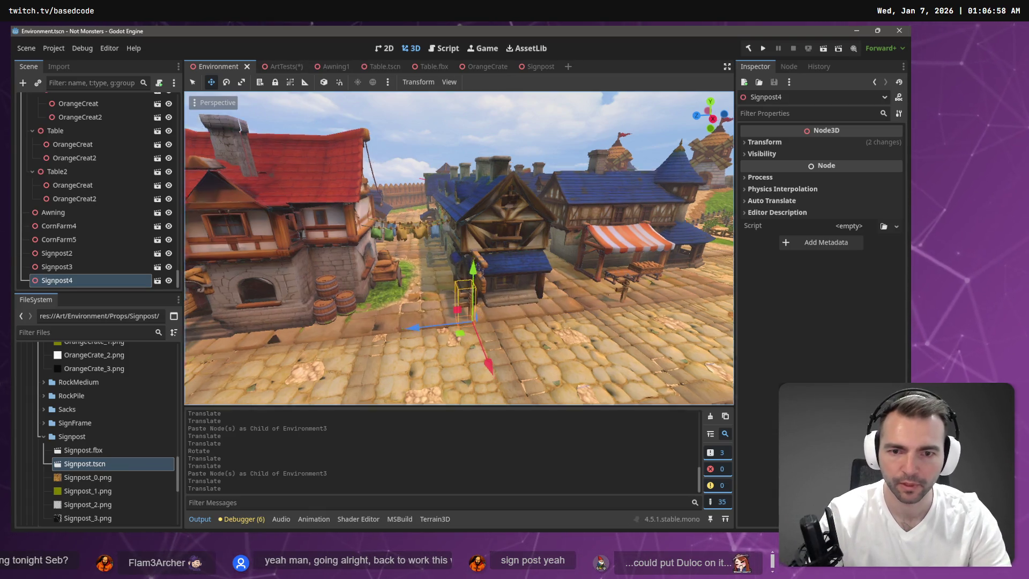
key(w)
key(w)
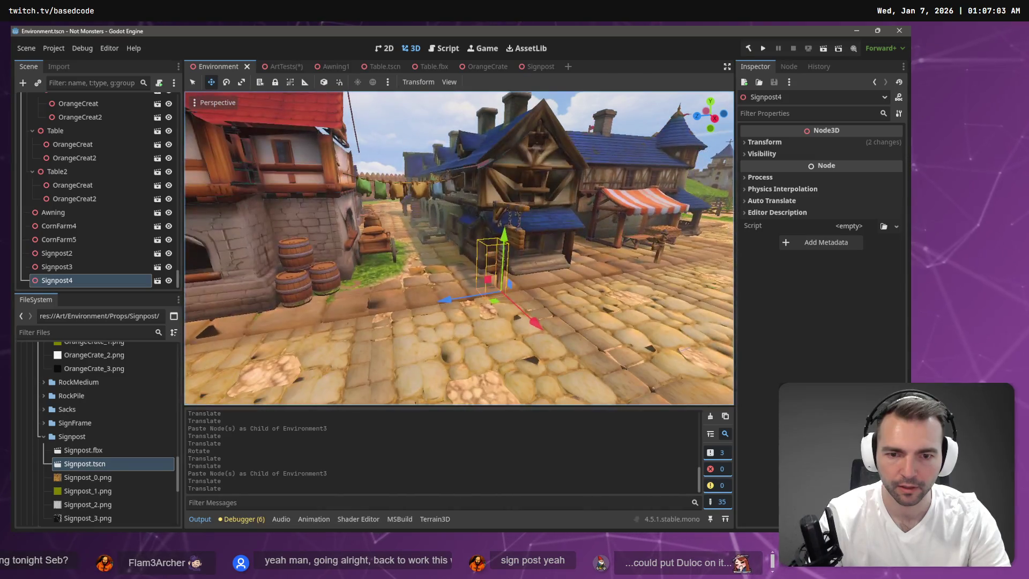
key(F5)
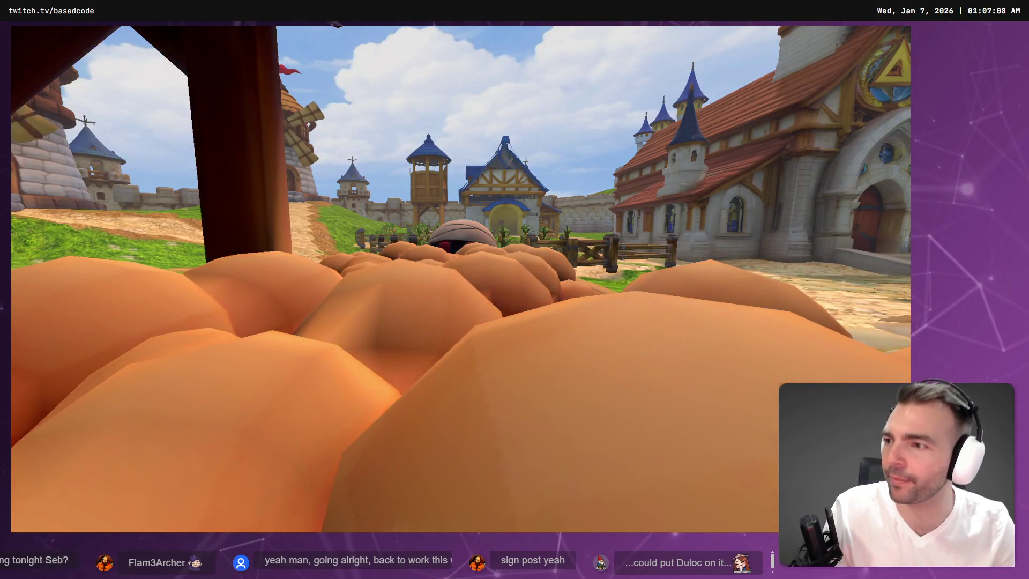
- Run the character along the cobblestone path and turn it toward the booth
key(s)
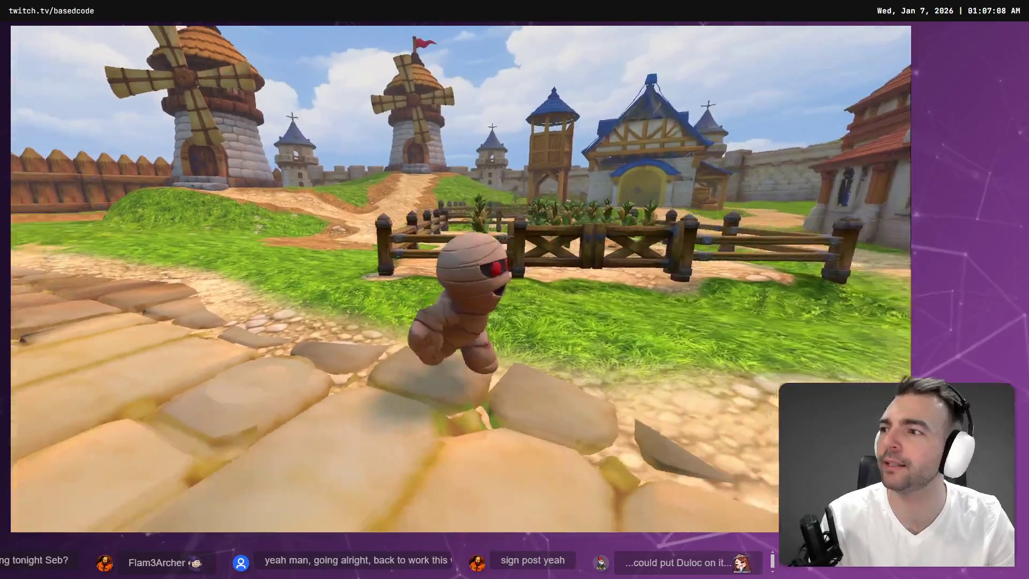
key(w)
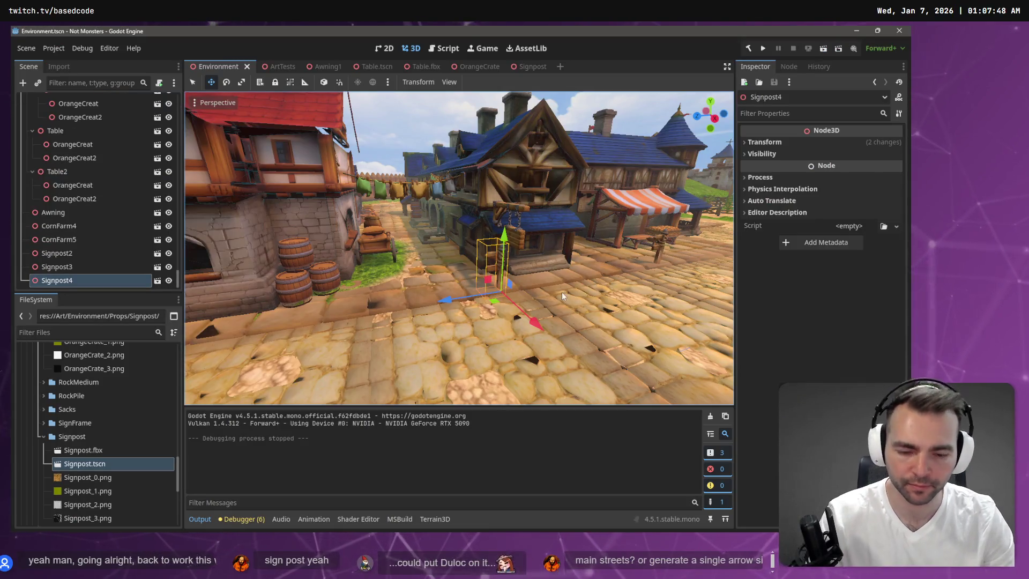
- Delete the Signpost4 copy from the village scene
key(Delete)
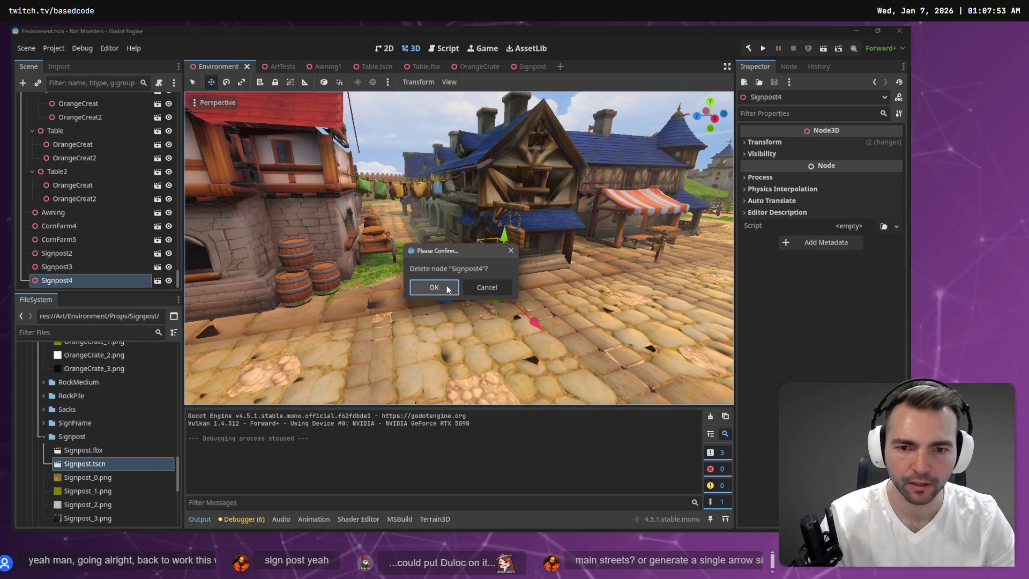
click(435, 287)
click(657, 241)
click(660, 276)
- Delete the Signpost3 copy beside the striped stall, then go back to ArtTests
key(w)
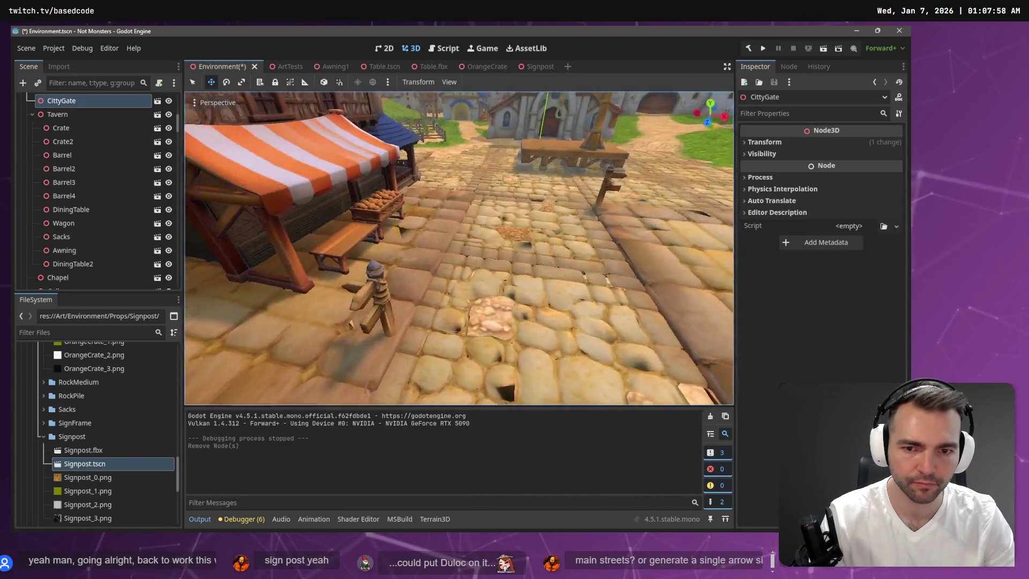
drag(471, 224, 391, 352)
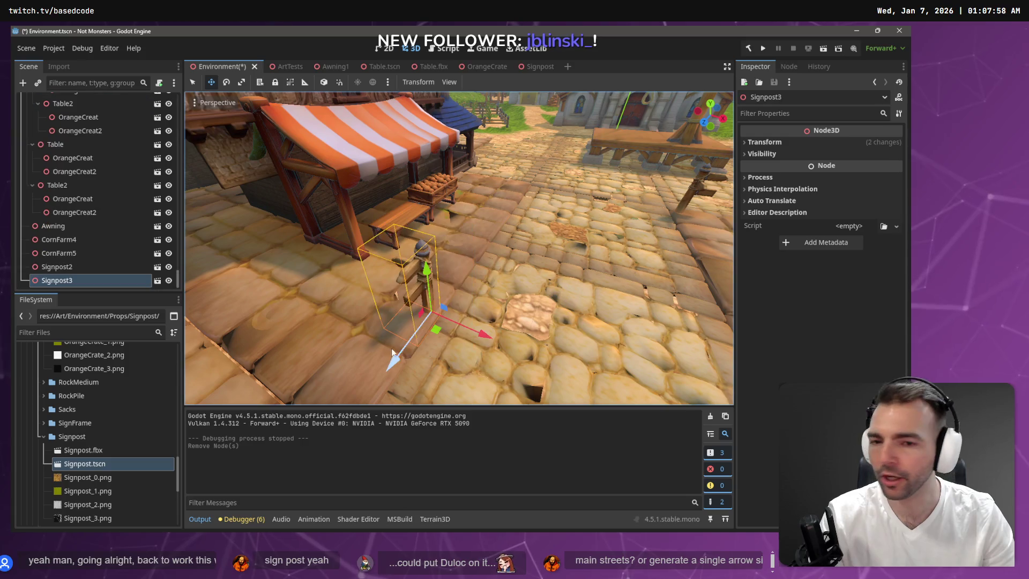
key(Delete)
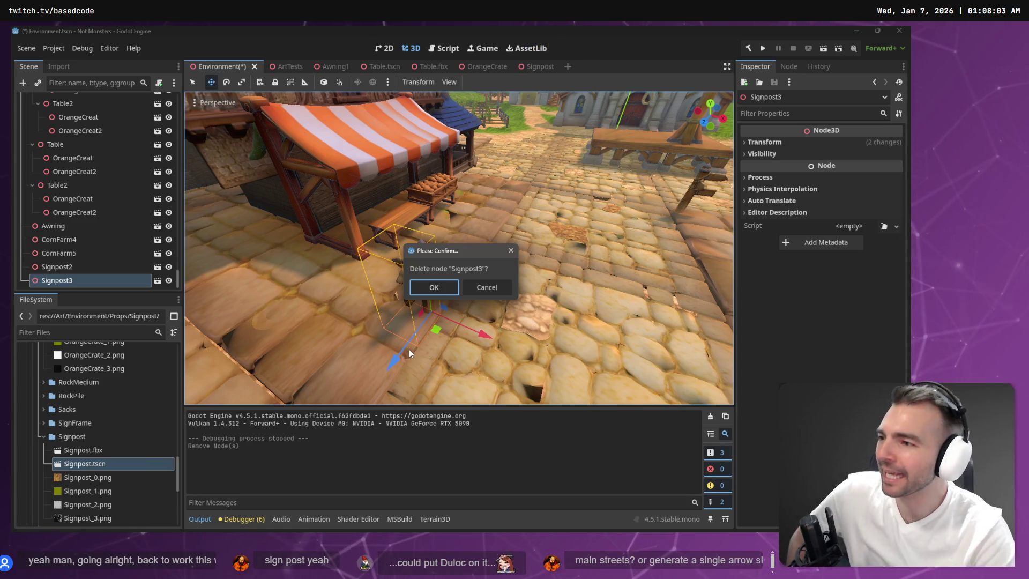
click(434, 287)
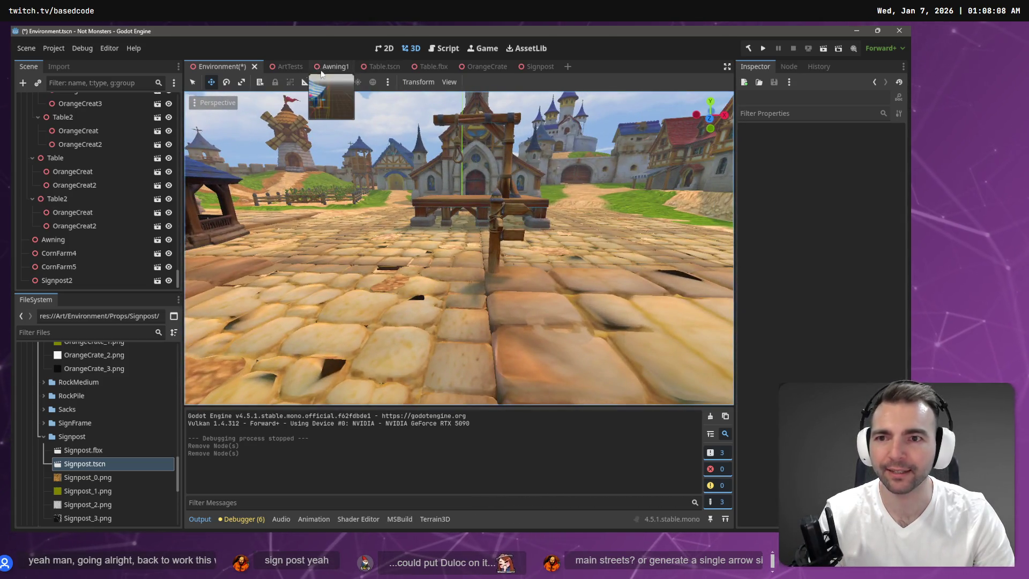
click(278, 66)
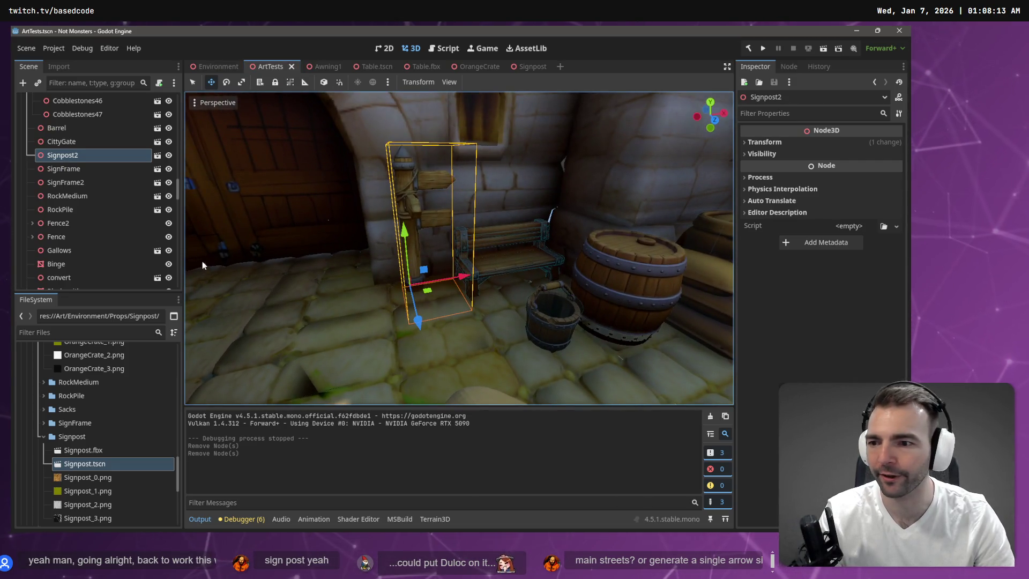
- Reimport Signpost.fbx with a Root Scale of 2.0
click(91, 448)
click(765, 142)
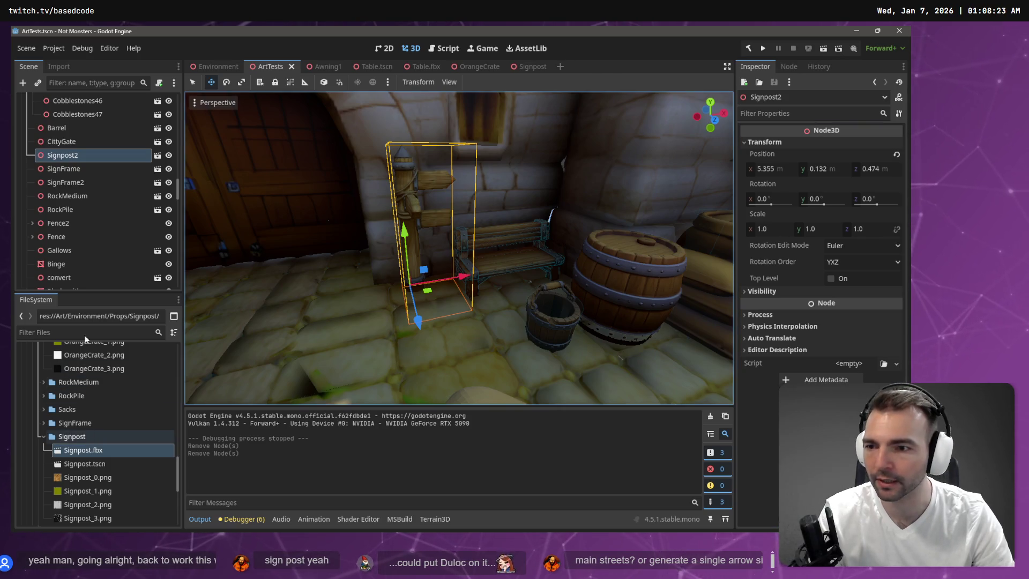
click(51, 66)
click(114, 209)
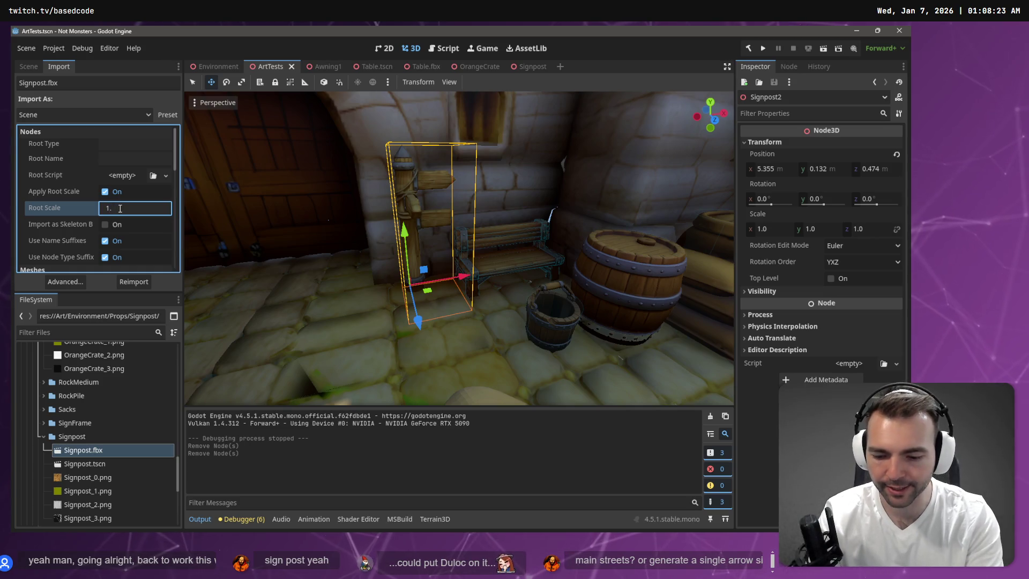
key(BackSpace)
key(BackSpace)
text(2)
key(Return)
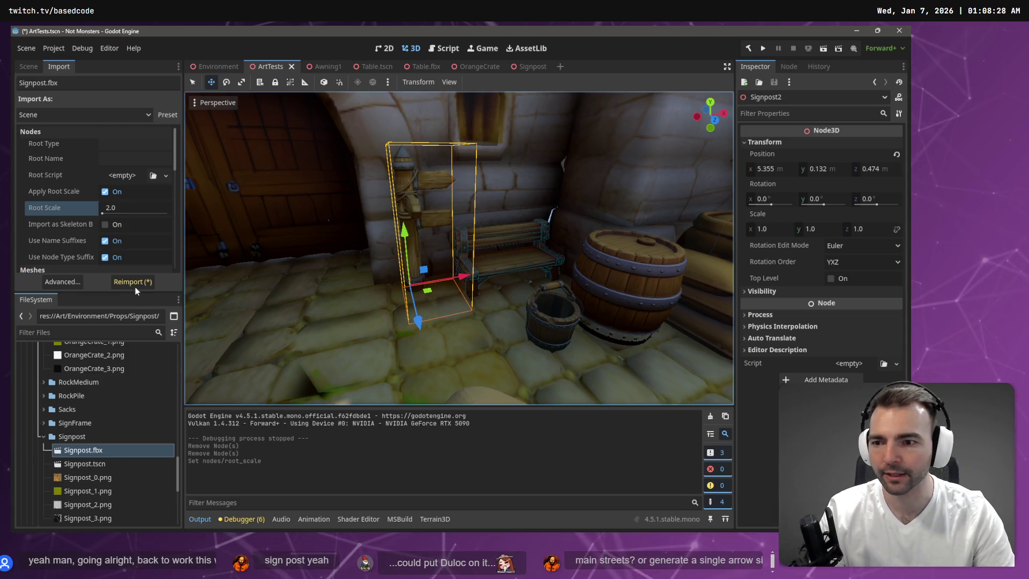
click(135, 284)
- Move Signpost2 along the Z axis beside the table and frame it
mouse_move(381, 269)
mouse_down()
mouse_move(461, 247)
mouse_move(481, 260)
mouse_up()
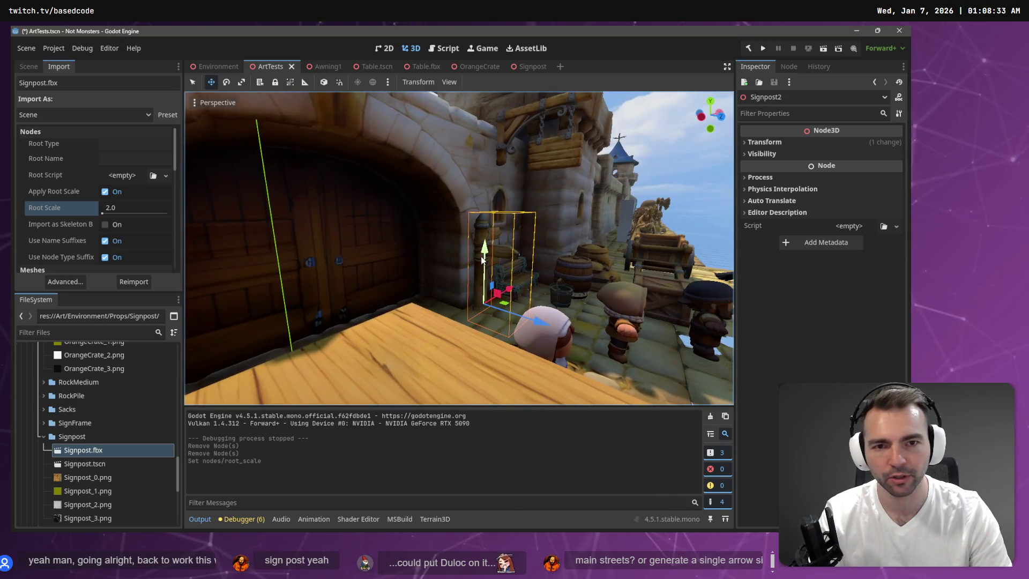
key(g)
key(z)
click(559, 305)
key(f)
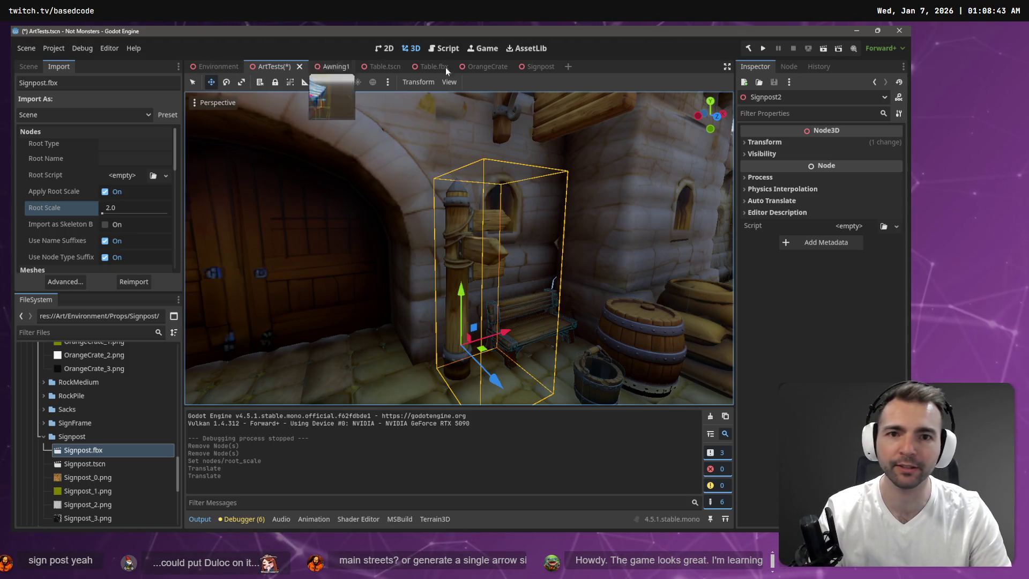
click(538, 66)
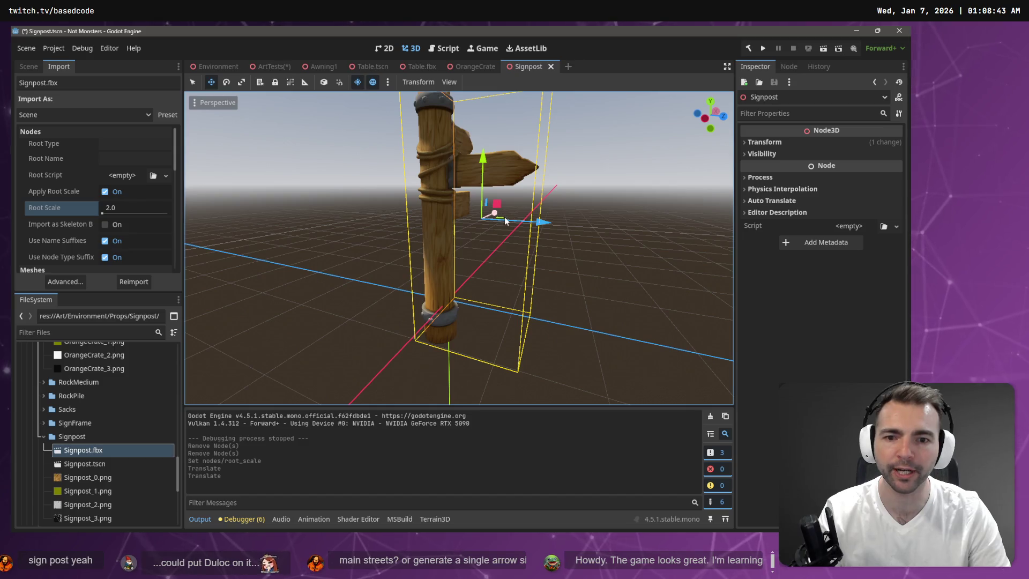
- Raise the signpost along Y, shift it slightly along X, and save the Signpost scene
drag(489, 191, 503, 150)
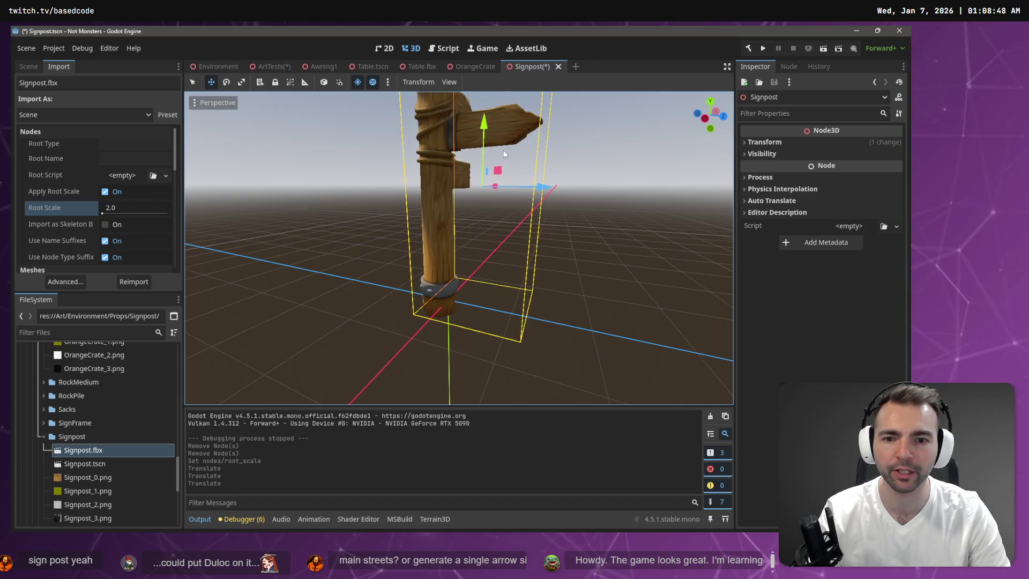
drag(529, 187, 605, 153)
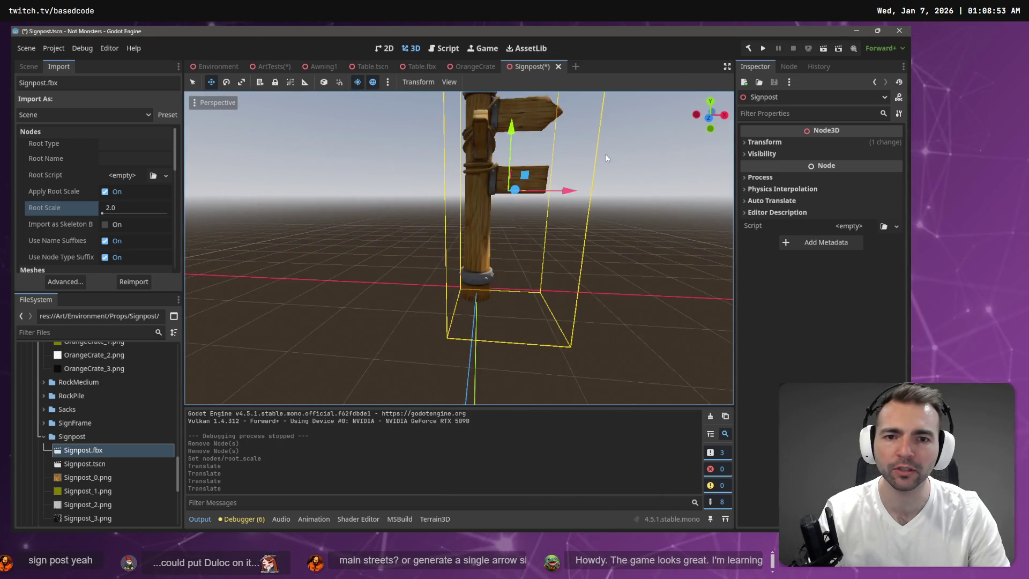
key(ctrl+s)
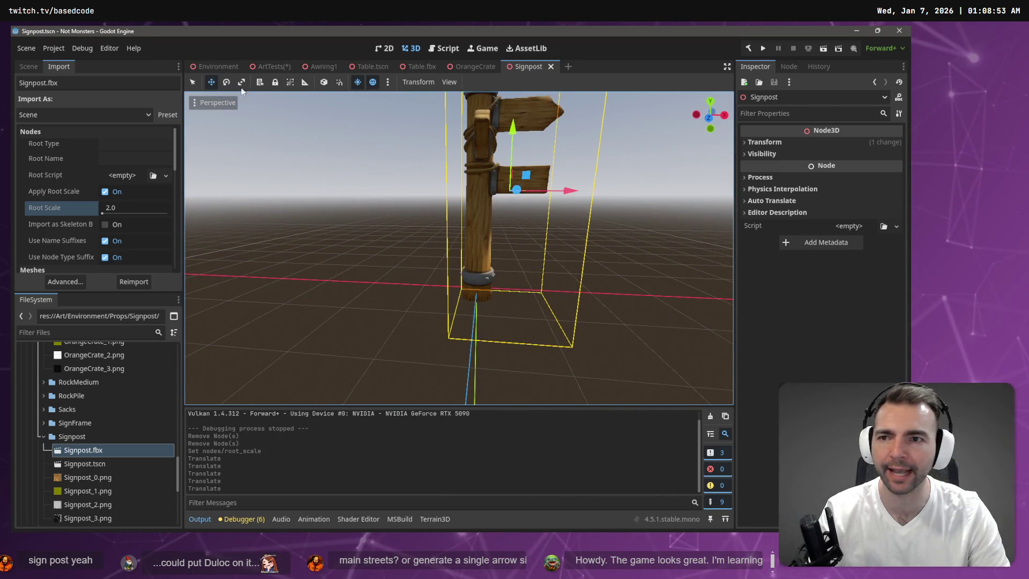
- Inspect the updated Signpost2 in ArtTests, then fly out over the town square
click(266, 66)
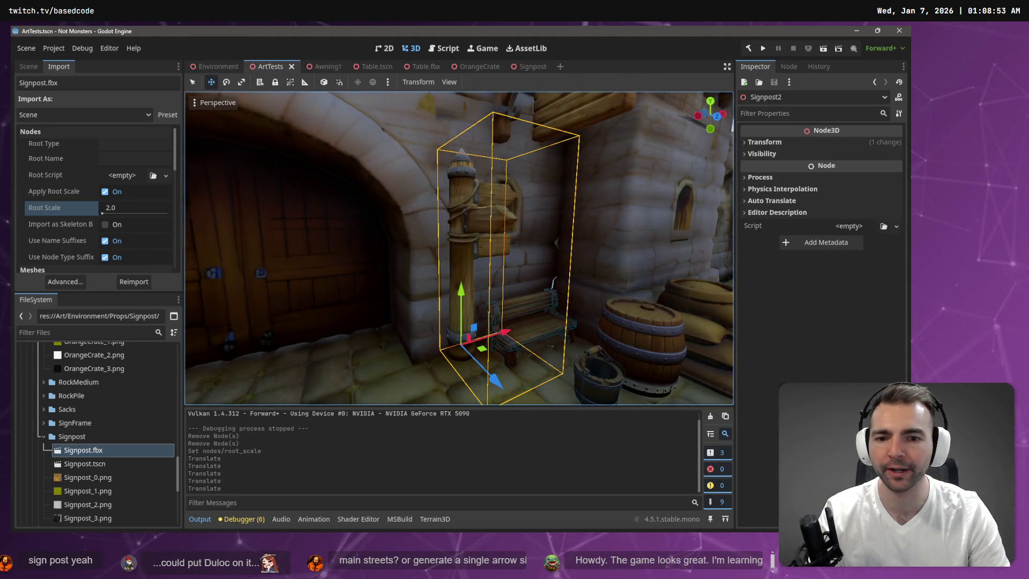
mouse_move(385, 259)
mouse_down()
mouse_move(474, 289)
mouse_move(476, 303)
mouse_up()
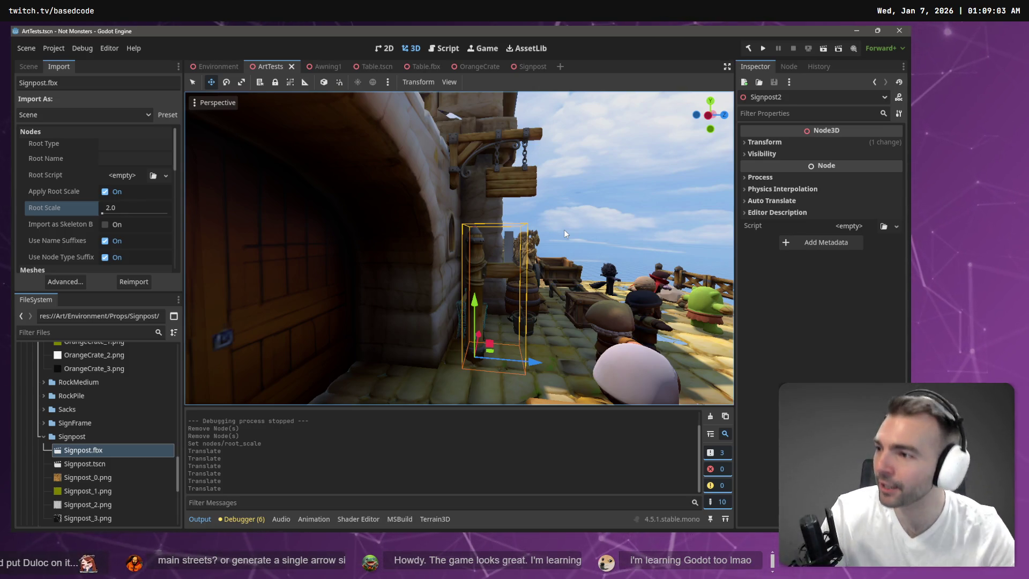
mouse_move(633, 214)
mouse_down()
mouse_move(509, 225)
mouse_move(620, 197)
mouse_up()
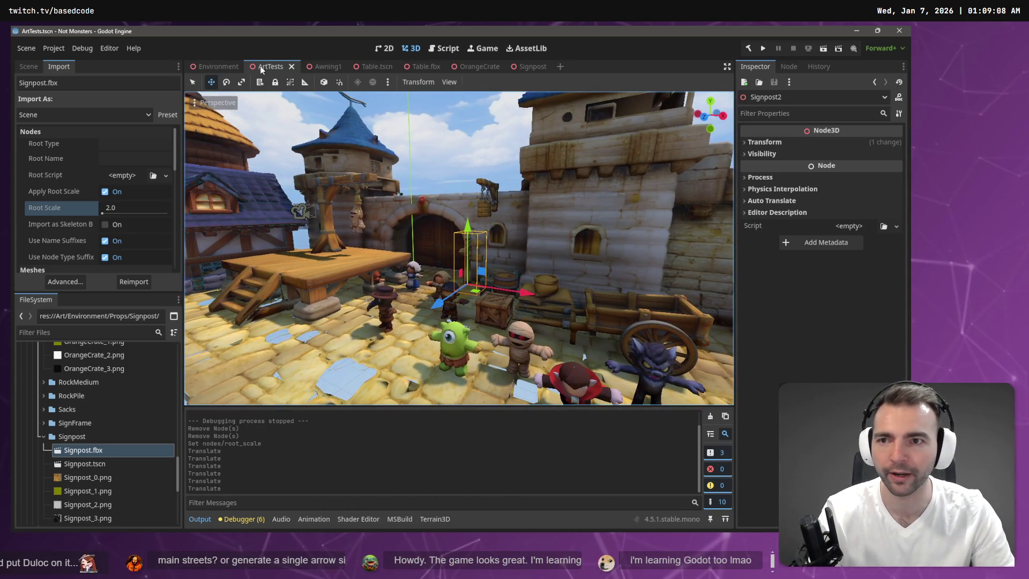
click(213, 67)
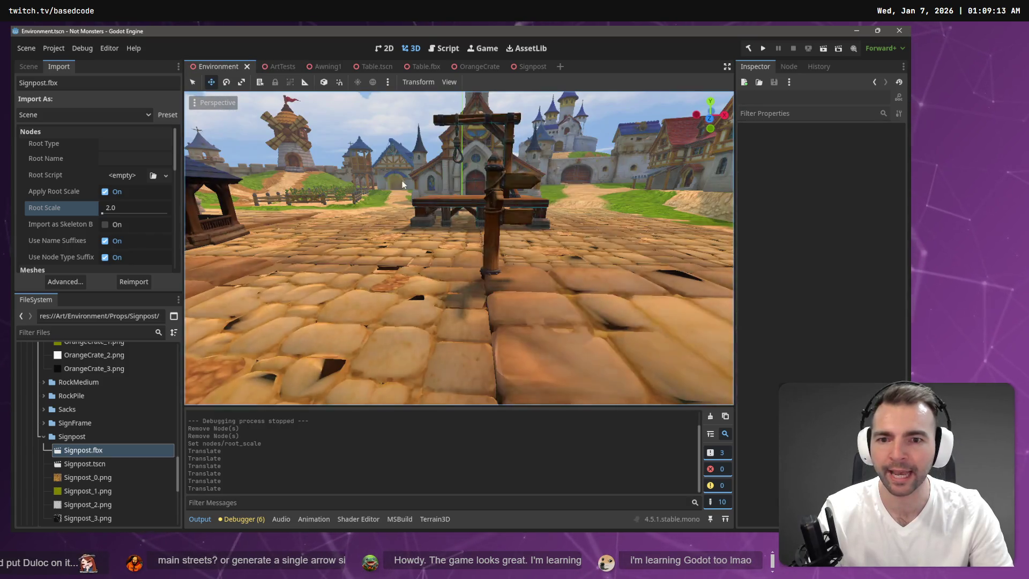
- Select Signpost2 in the village scene's node tree
drag(455, 225, 436, 195)
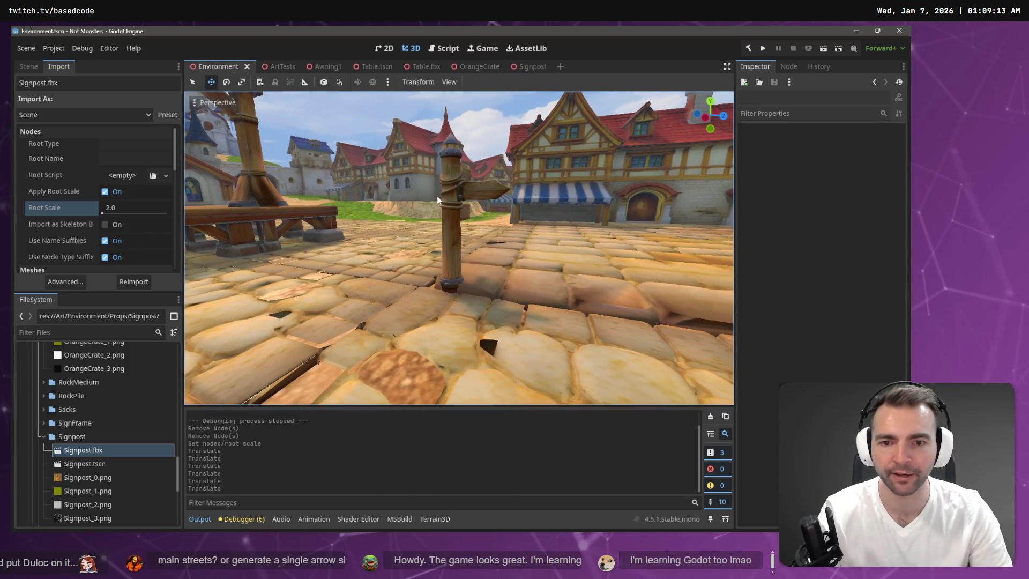
click(455, 220)
click(446, 231)
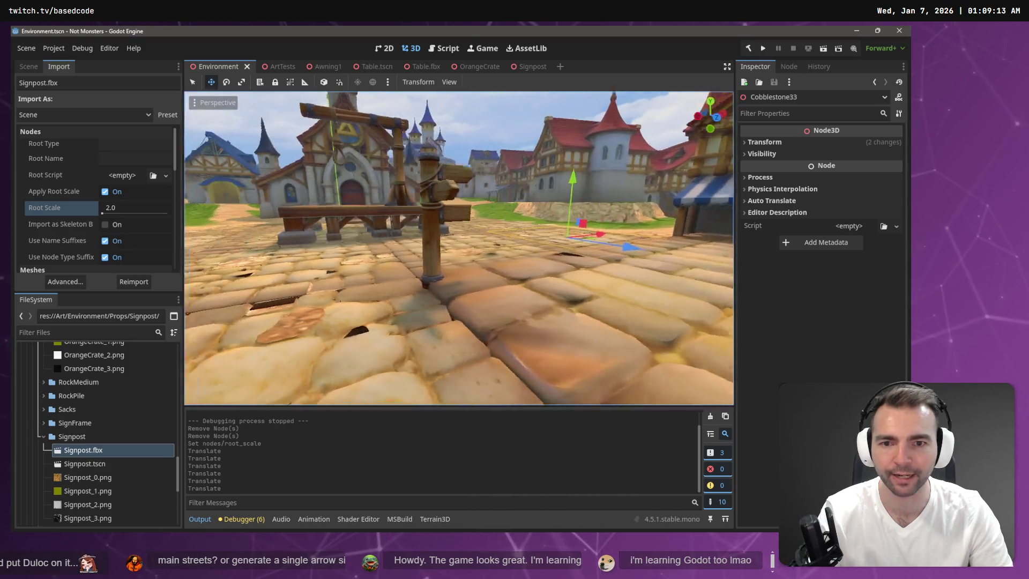
click(24, 66)
scroll(98, 241, down, 10)
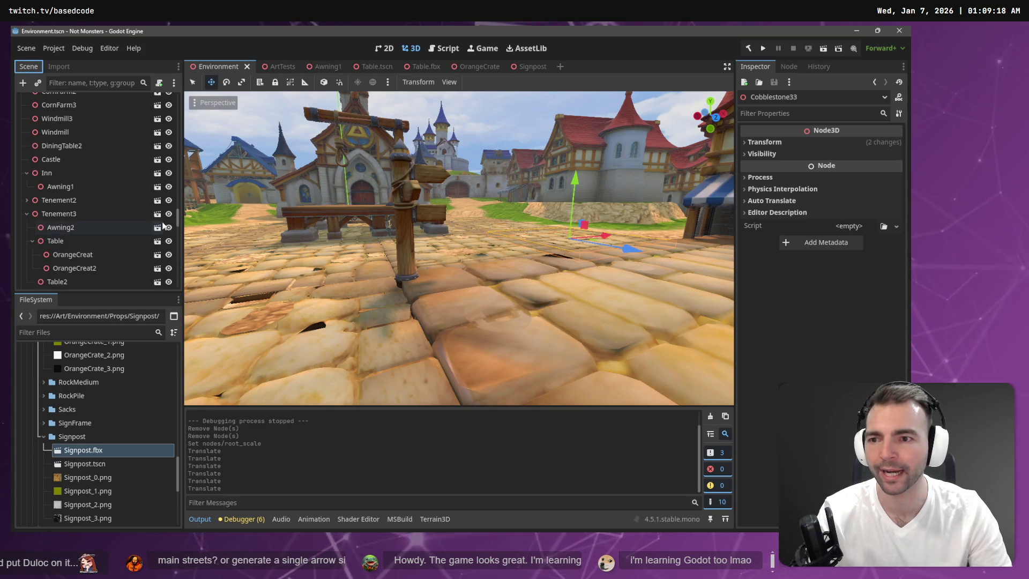
drag(179, 223, 177, 294)
click(76, 278)
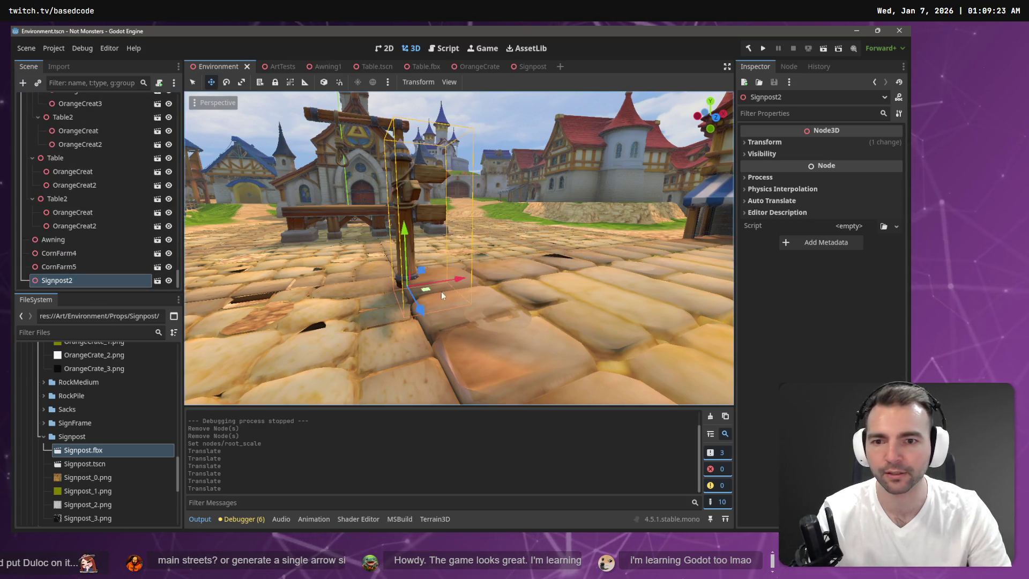
- Move Signpost2 back beside the forge on the cobbles and save the scene
drag(426, 291, 438, 292)
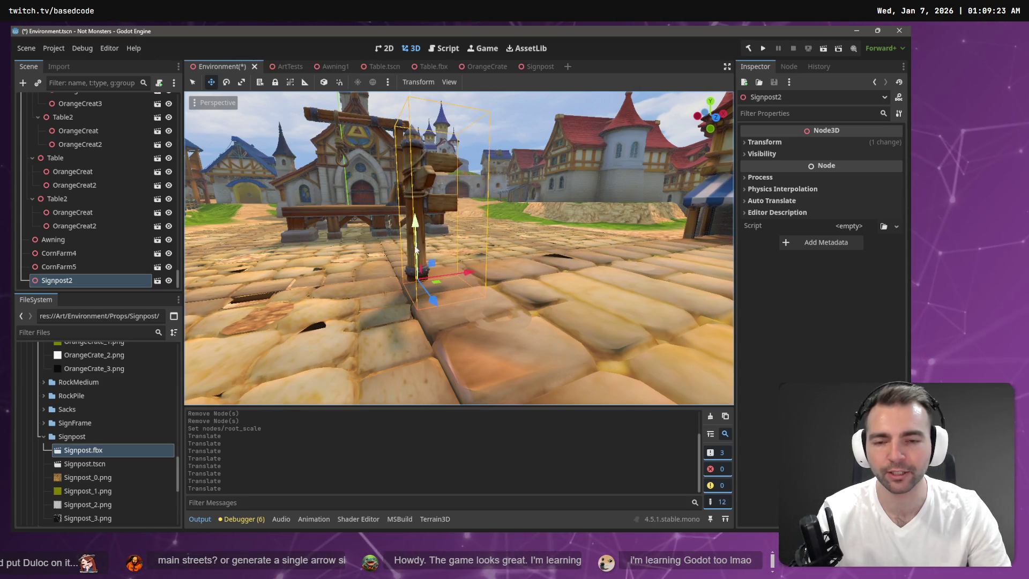
drag(435, 290, 458, 279)
key(ctrl+s)
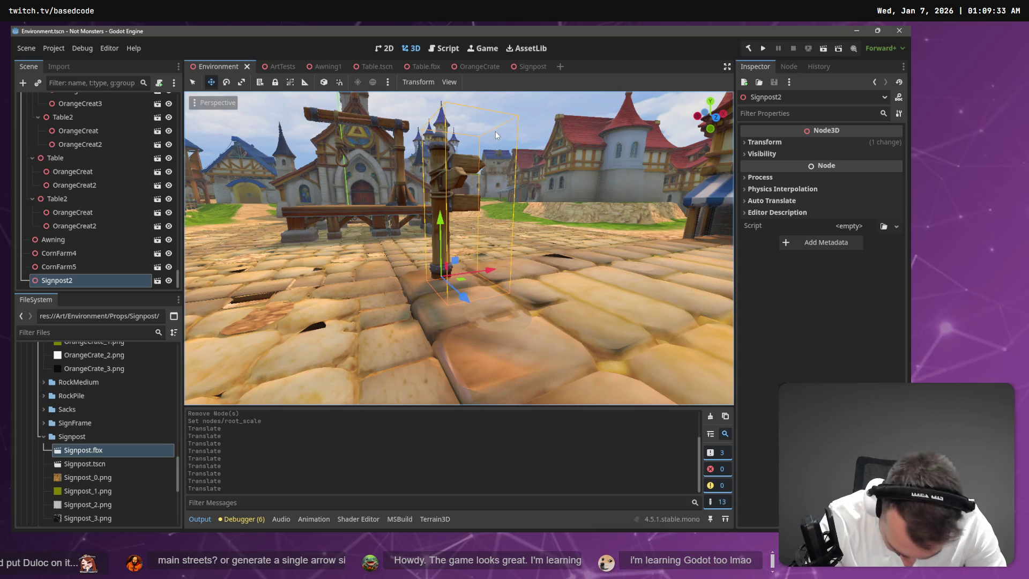
mouse_move(458, 246)
mouse_down()
mouse_move(375, 247)
mouse_move(490, 290)
mouse_move(450, 290)
mouse_move(490, 290)
mouse_up()
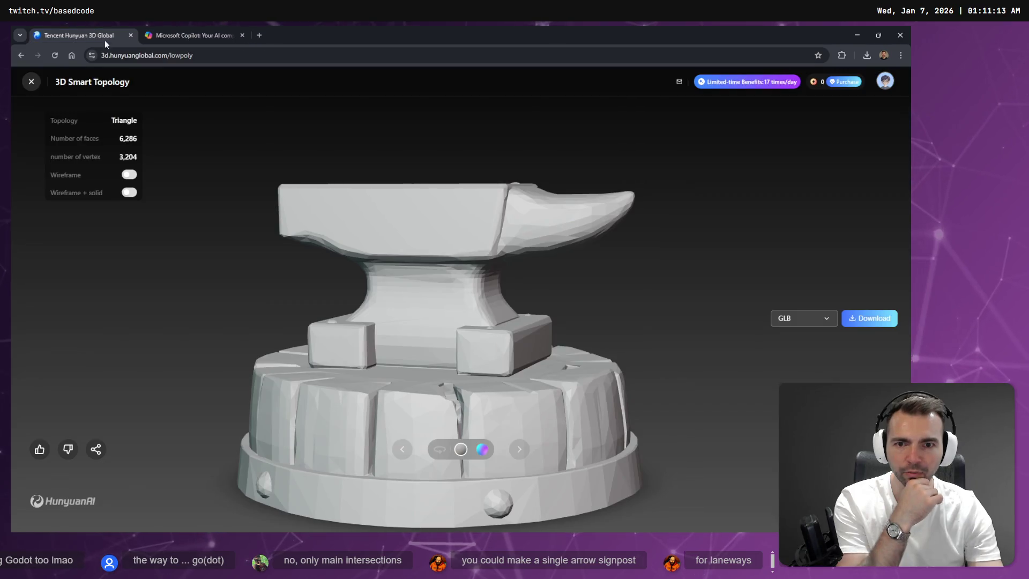
- Bring up the Copilot-generated anvil model and orbit it to view from above
click(214, 35)
mouse_move(461, 246)
mouse_down()
mouse_move(477, 268)
mouse_move(498, 252)
mouse_move(475, 223)
mouse_up()
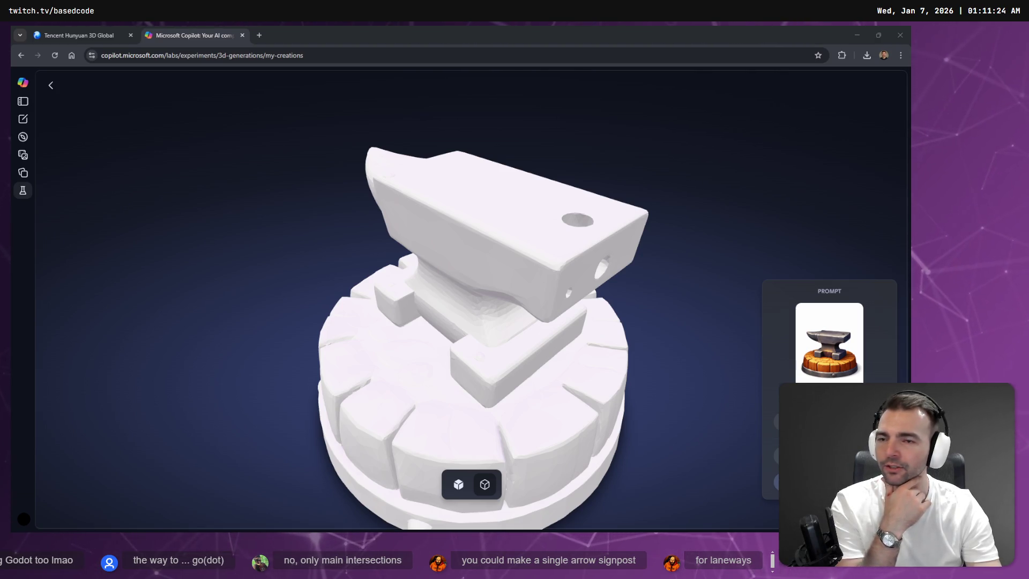
- Compare the anvil's textured and untextured previews, then collapse Godot's Signpost folder
click(458, 484)
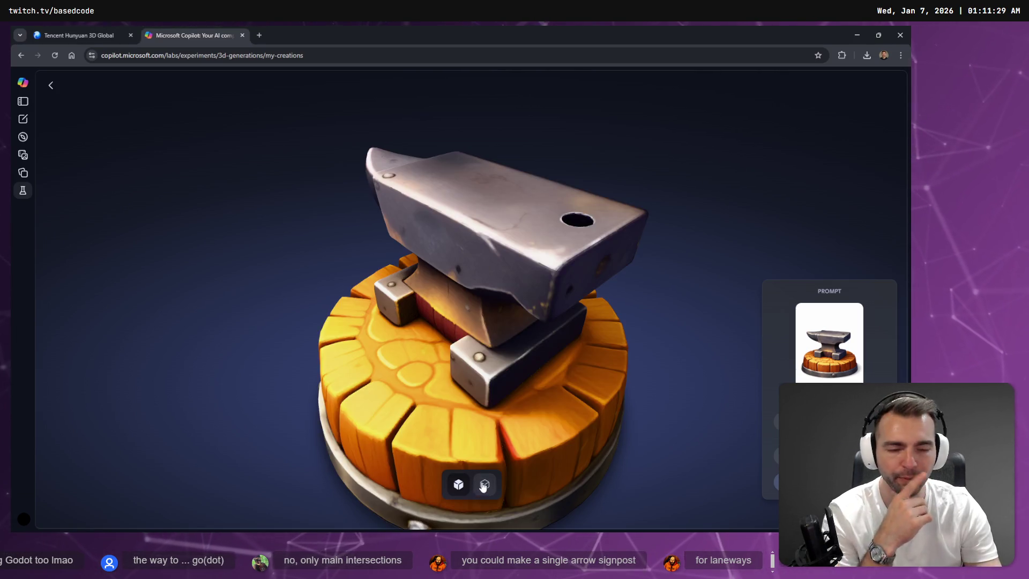
click(484, 484)
mouse_move(530, 301)
mouse_down()
mouse_move(615, 282)
mouse_move(638, 311)
mouse_up()
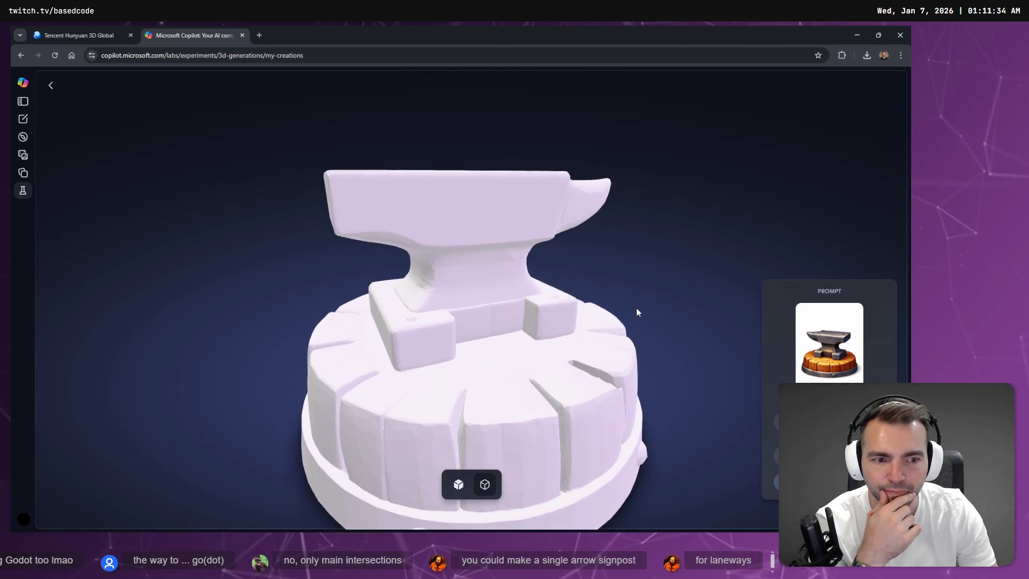
key(alt+Tab)
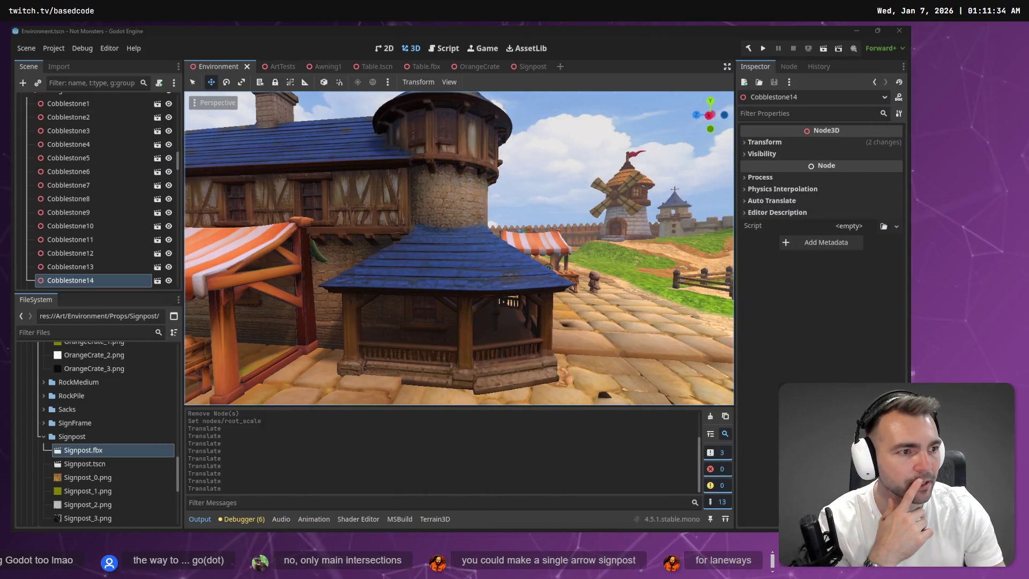
click(54, 437)
scroll(62, 432, up, 2)
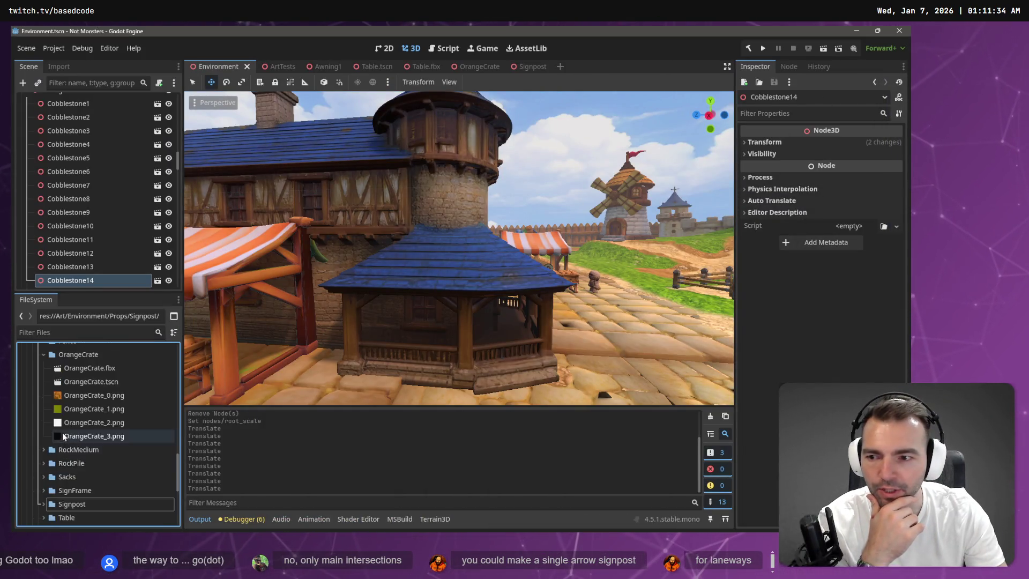
- Create a new folder named 'Anvil' inside the Props folder
click(45, 400)
scroll(46, 400, up, 5)
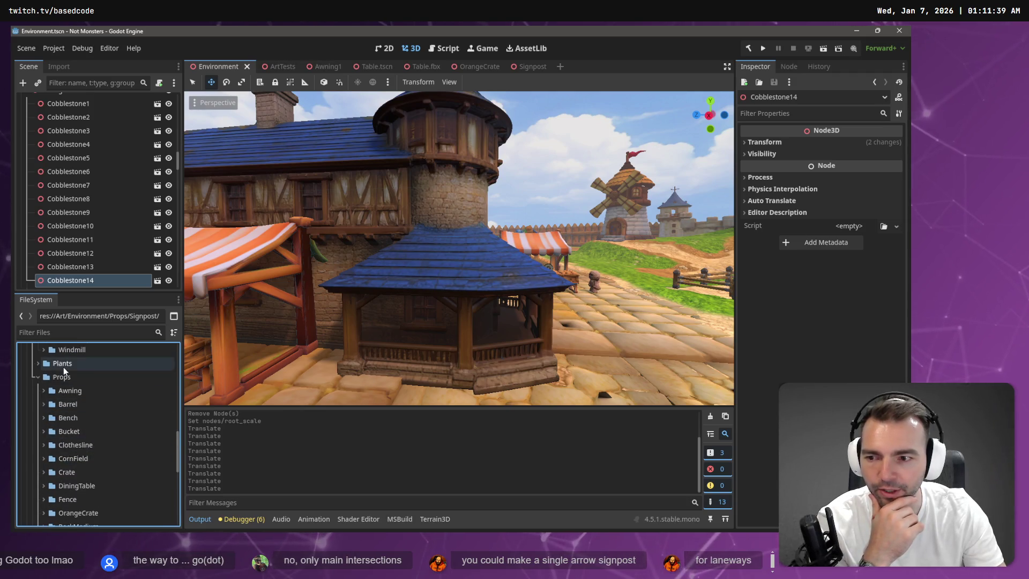
right_click(62, 373)
mouse_move(121, 342)
click(206, 334)
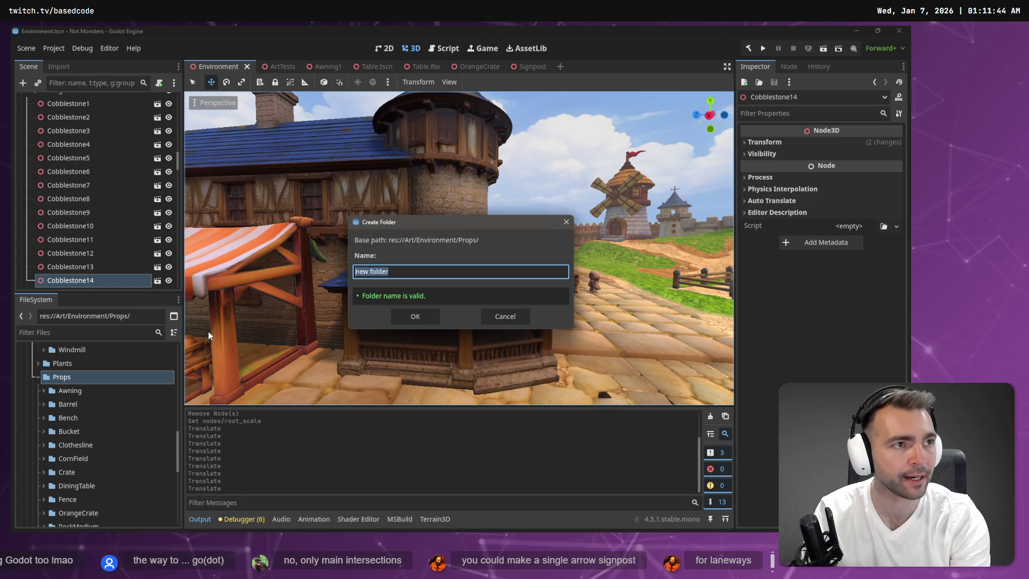
text(An)
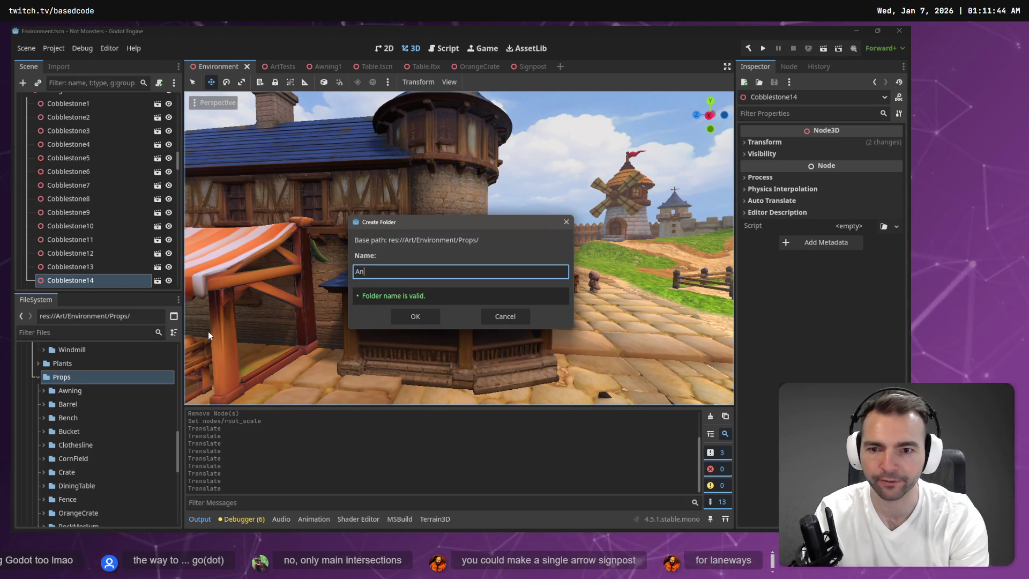
text(vil)
key(Return)
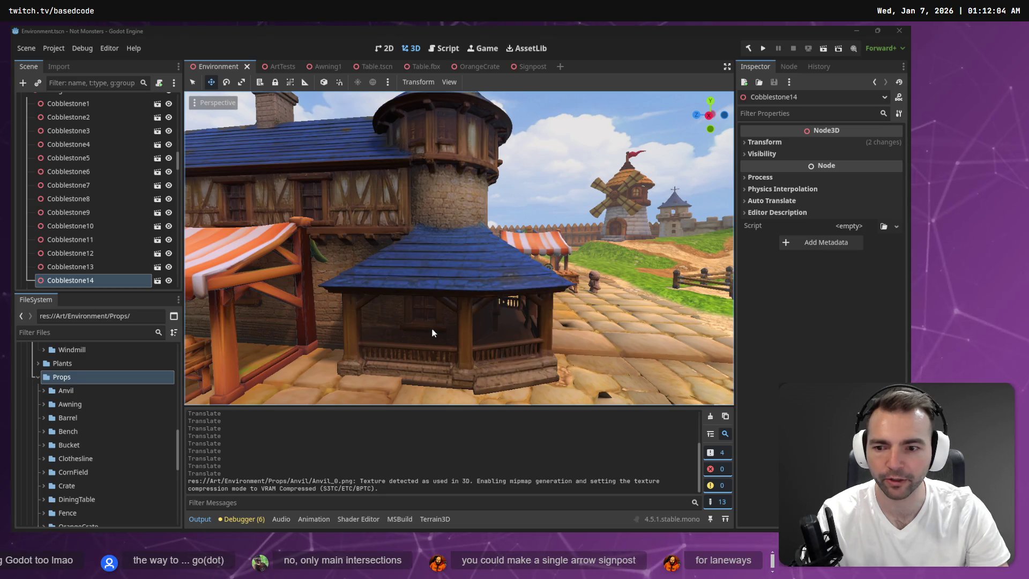
- Move the bucket by the forge stall aside along the X axis
click(44, 390)
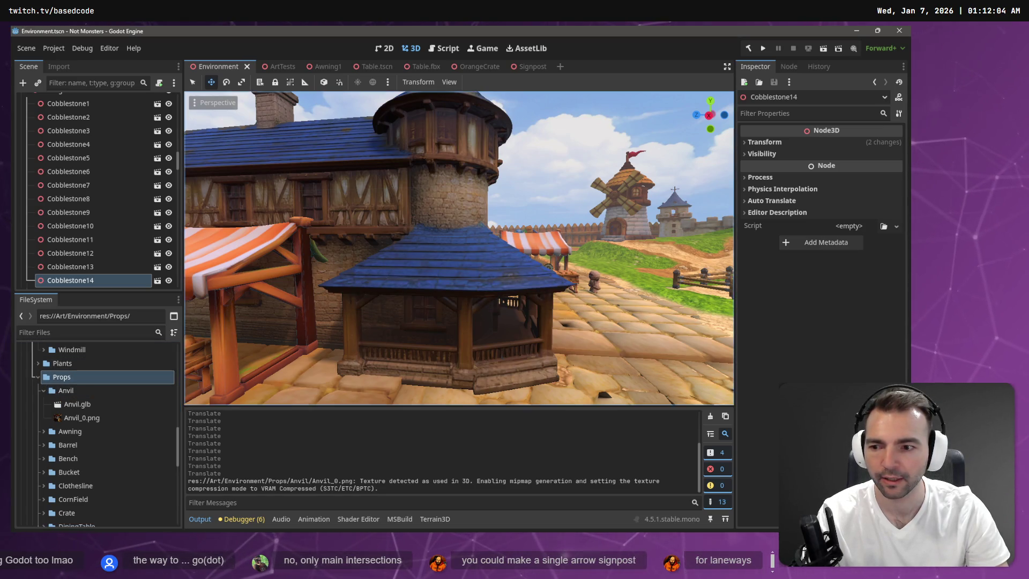
key(f)
key(w)
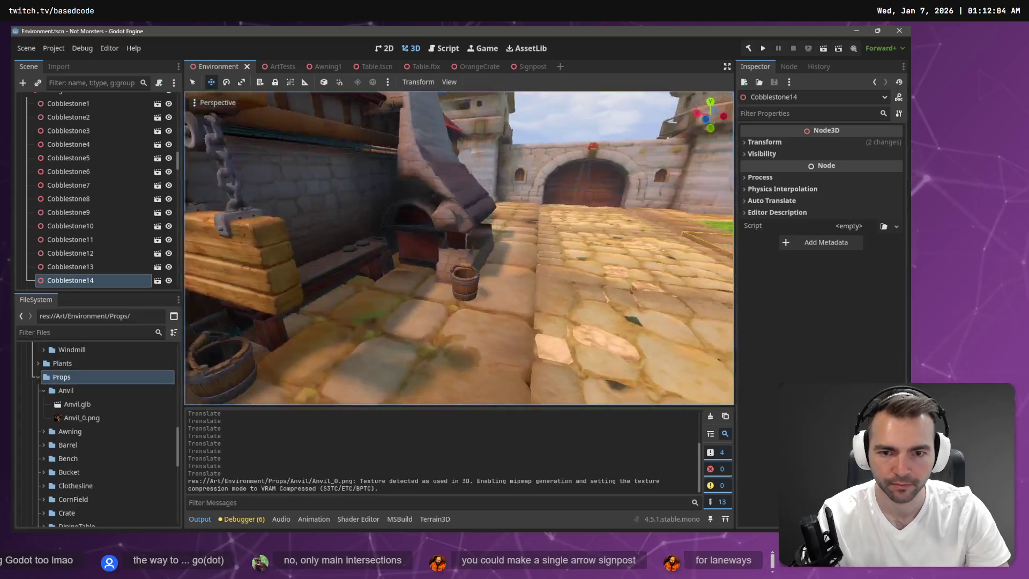
key(s)
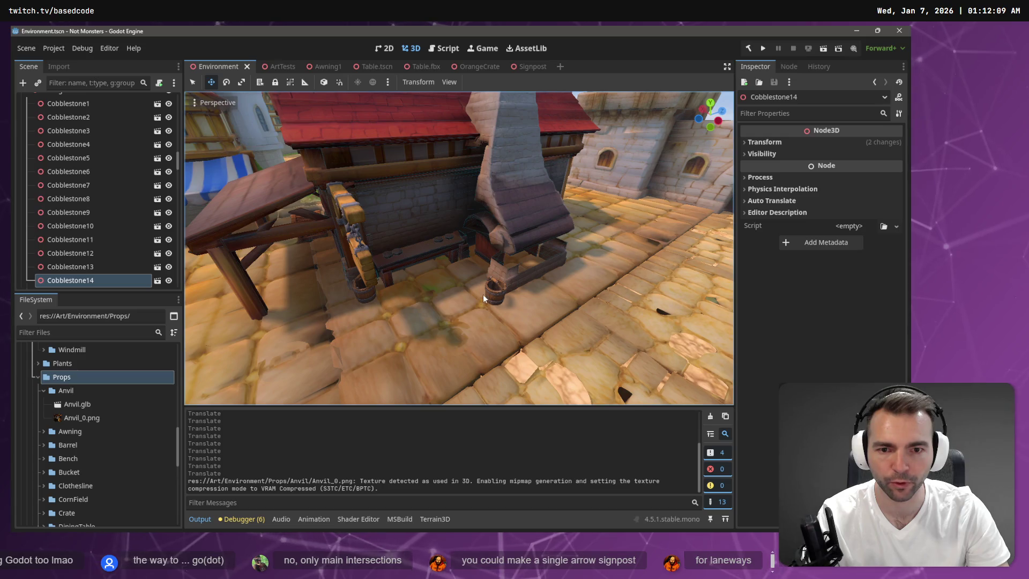
click(501, 294)
drag(508, 298, 488, 285)
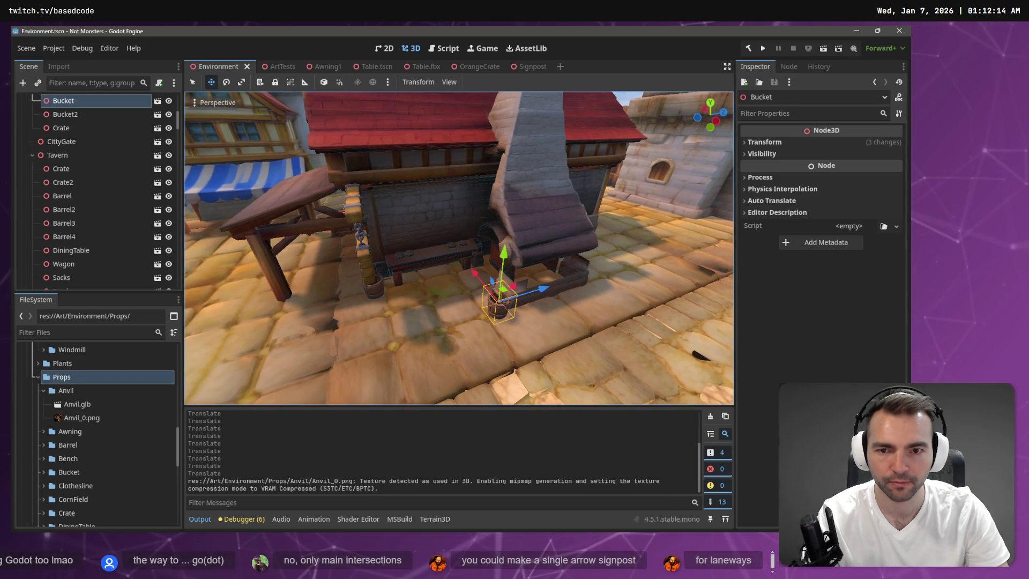
key(g)
key(x)
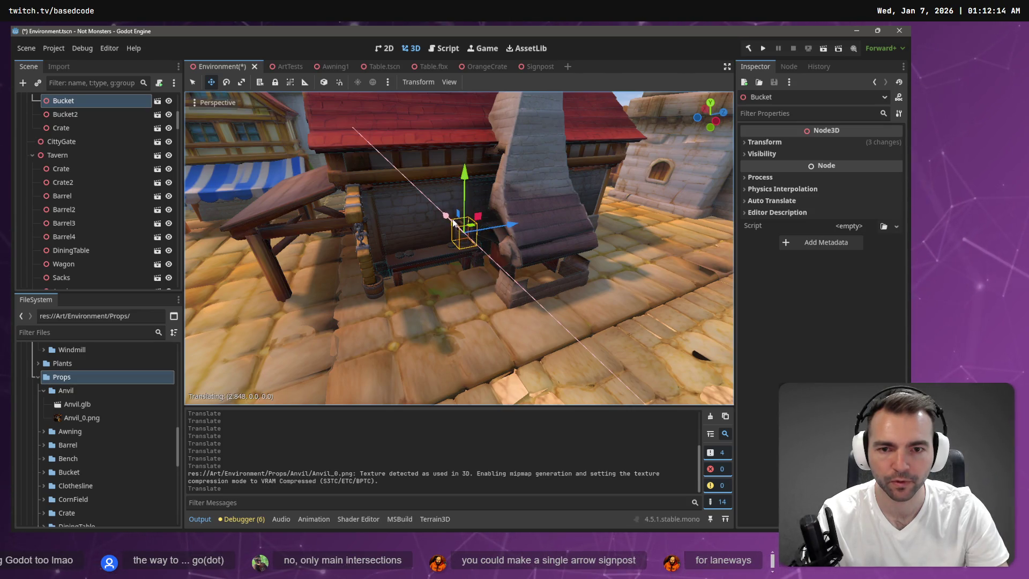
click(454, 222)
- Drop Anvil.glb beside the forge and raise it slightly on its vertical axis
scroll(454, 221, up, 4)
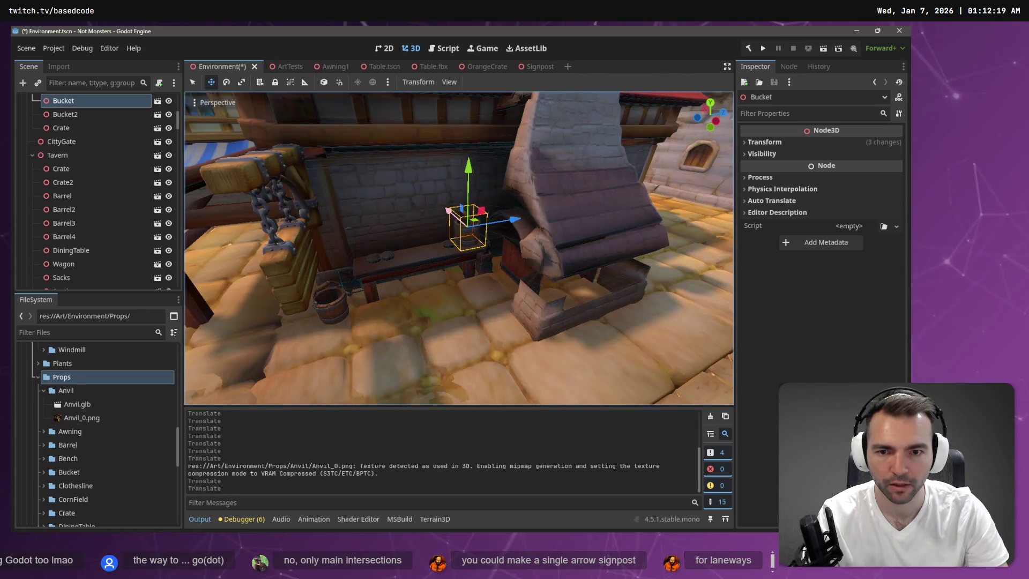
click(73, 403)
mouse_move(73, 403)
mouse_down()
mouse_move(406, 353)
mouse_move(412, 337)
mouse_up()
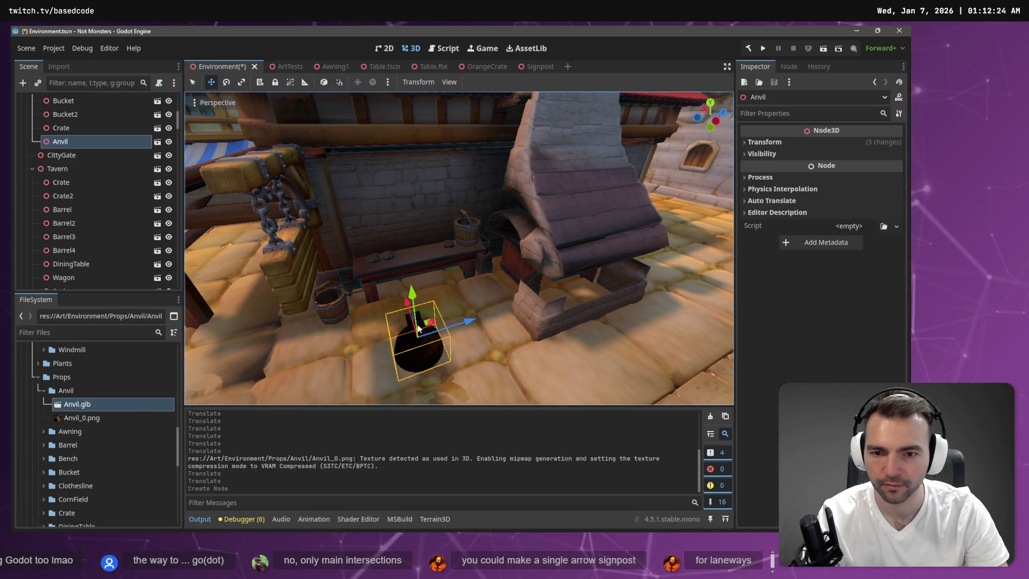
drag(412, 300, 412, 292)
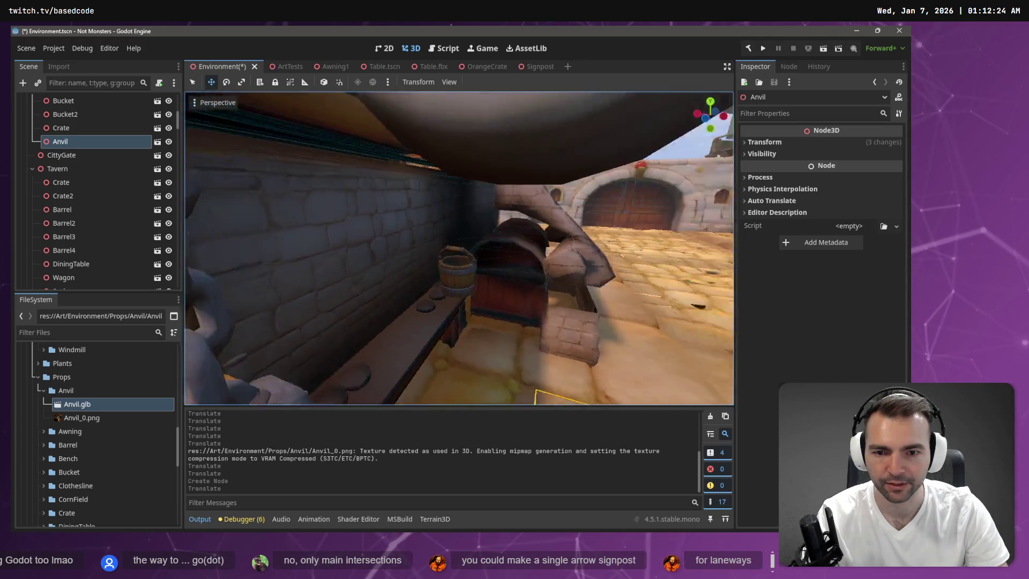
key(s)
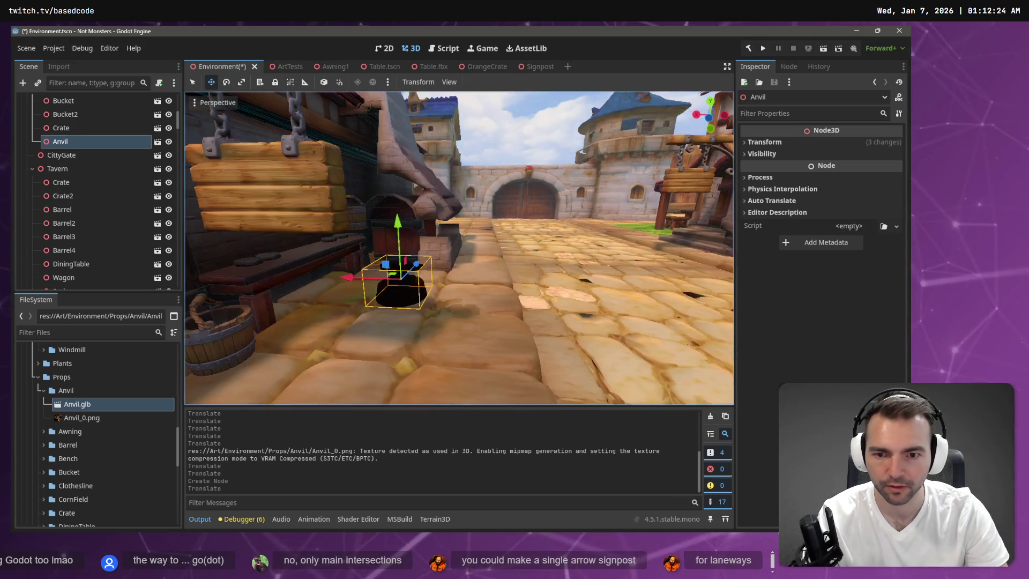
click(59, 66)
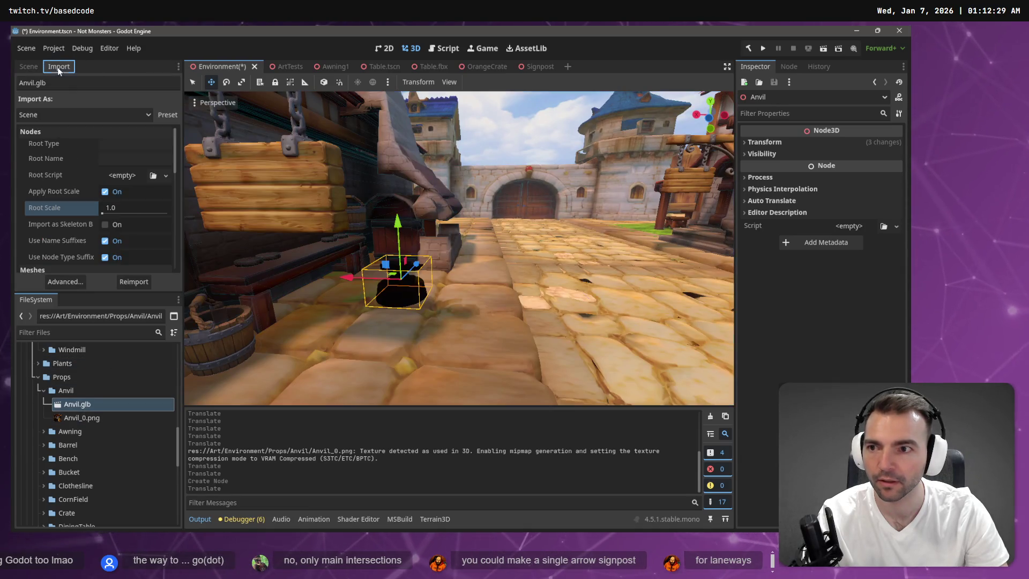
- Reimport the anvil at Root Scale 2, then undo it back to 1.0
click(131, 211)
text(2)
key(Return)
click(132, 281)
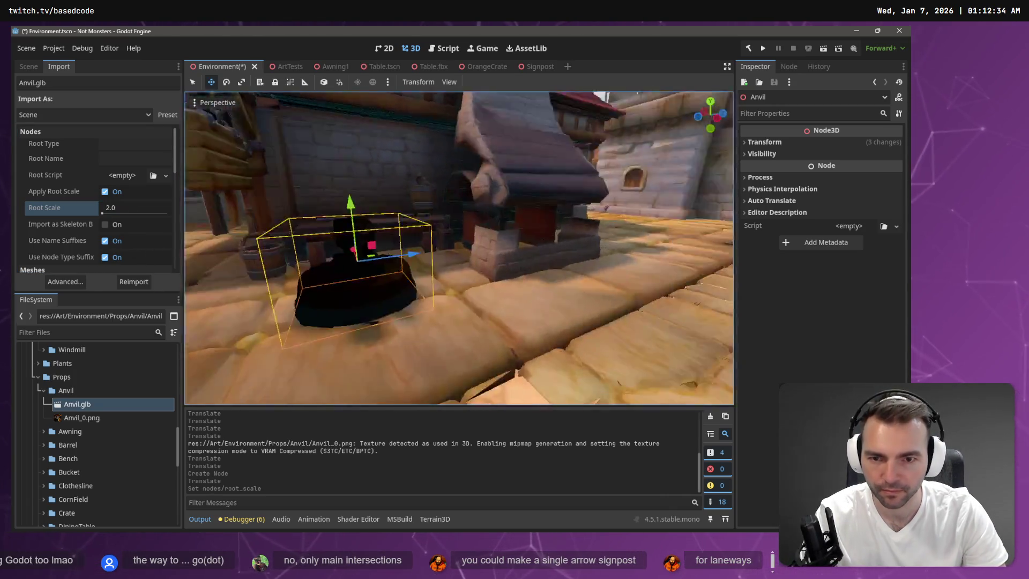
key(f)
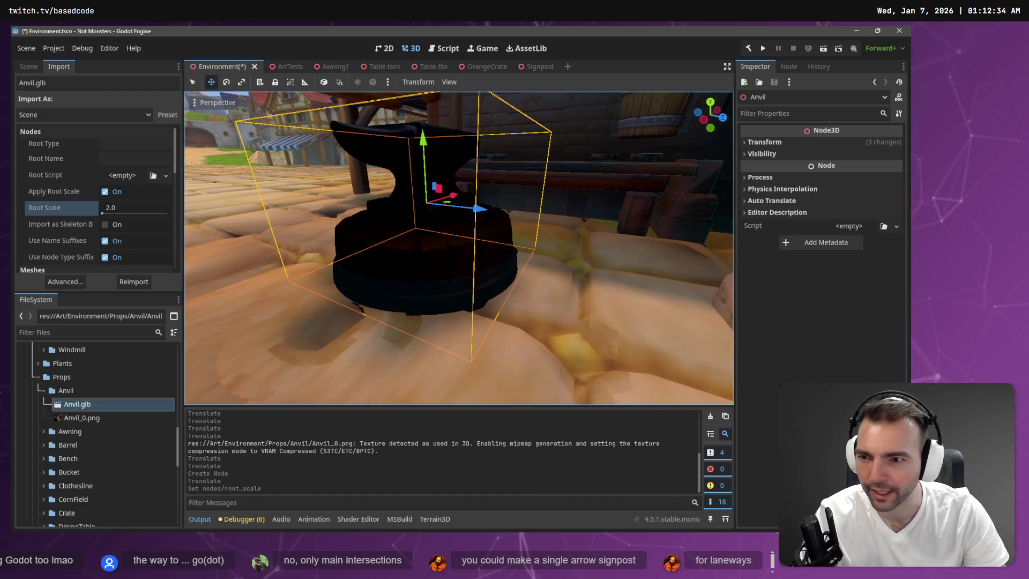
key(ctrl+z)
key(ctrl+z)
key(ctrl+z)
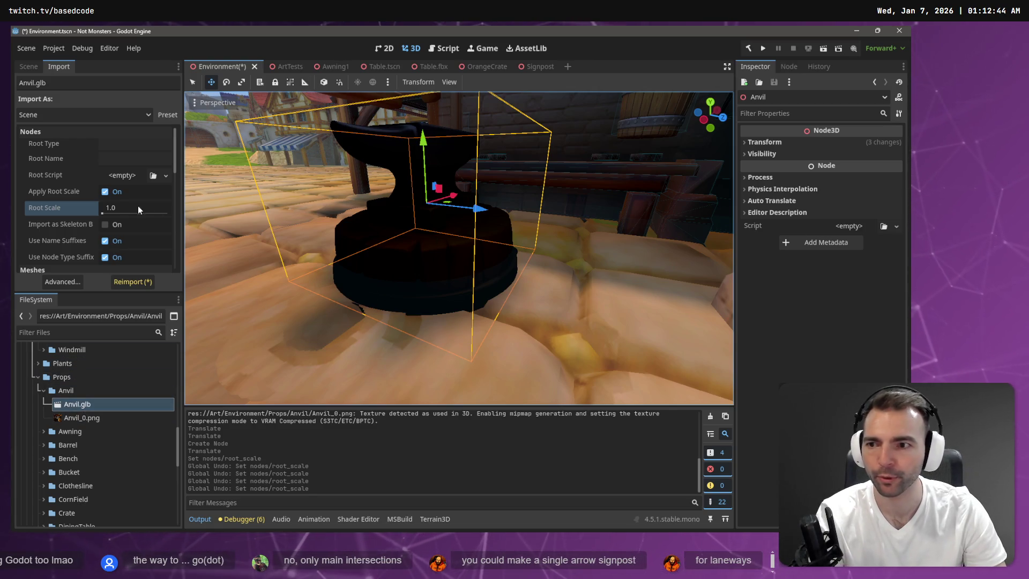
- Delete the Anvil node from the village scene and switch to ArtTests
click(25, 67)
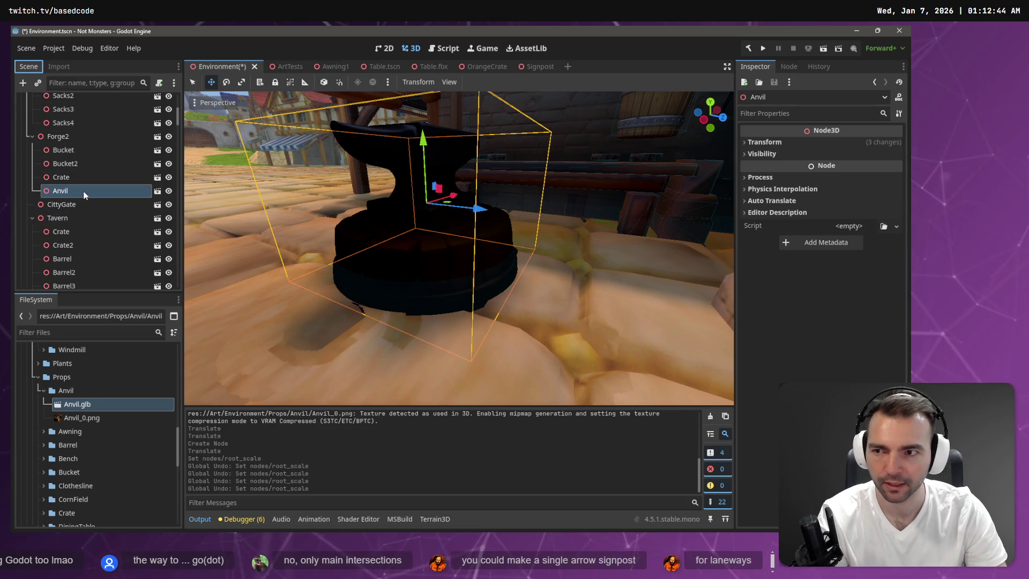
key(Delete)
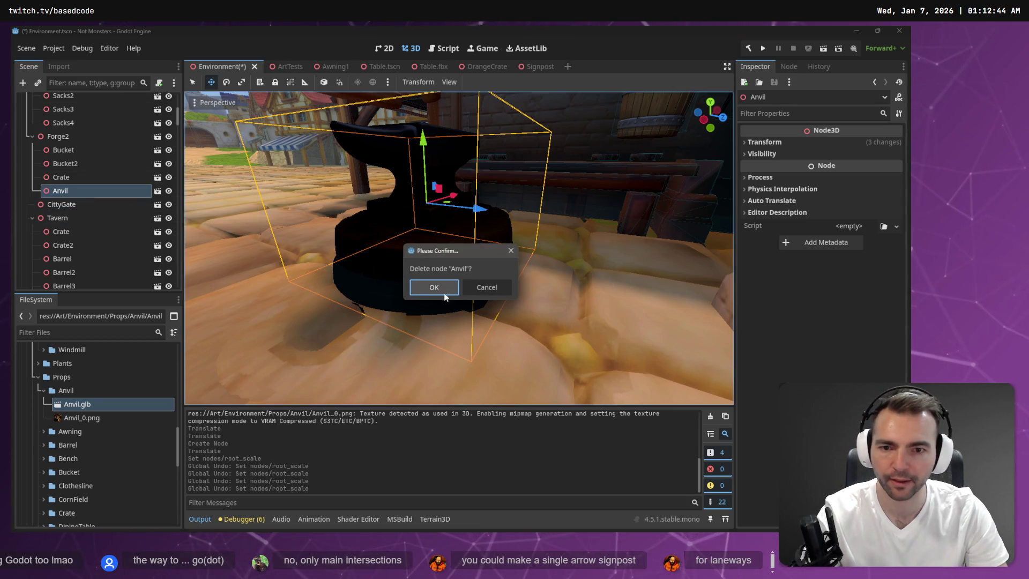
click(444, 293)
click(285, 65)
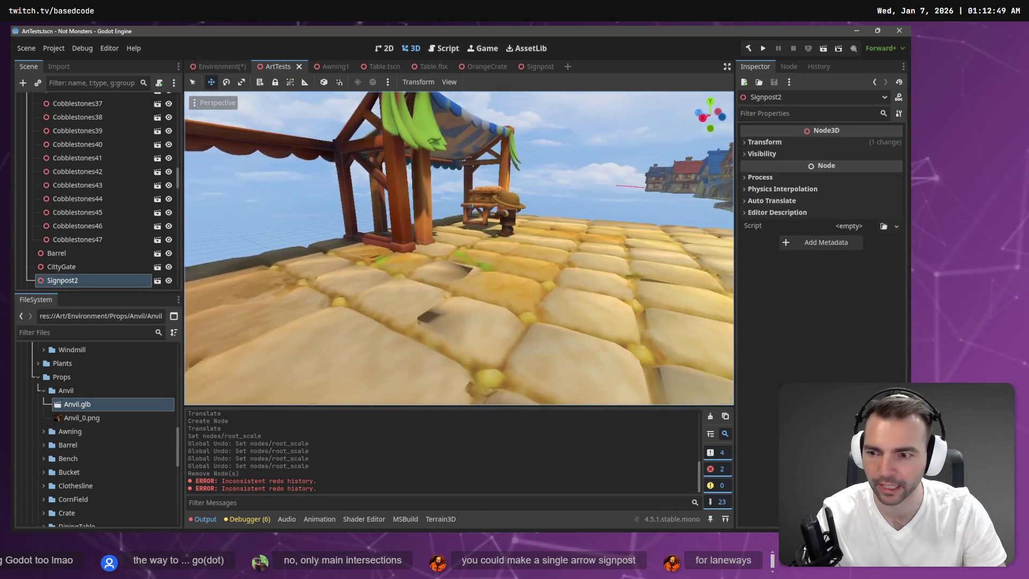
mouse_move(86, 408)
mouse_down()
mouse_move(459, 259)
mouse_move(471, 298)
mouse_move(513, 122)
mouse_move(471, 182)
mouse_up()
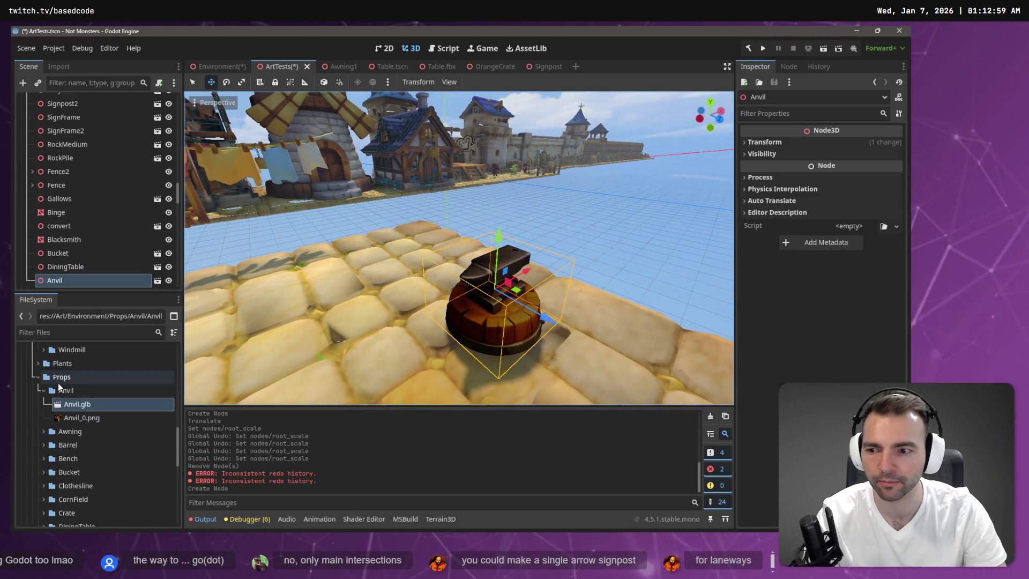
right_click(61, 390)
mouse_move(172, 335)
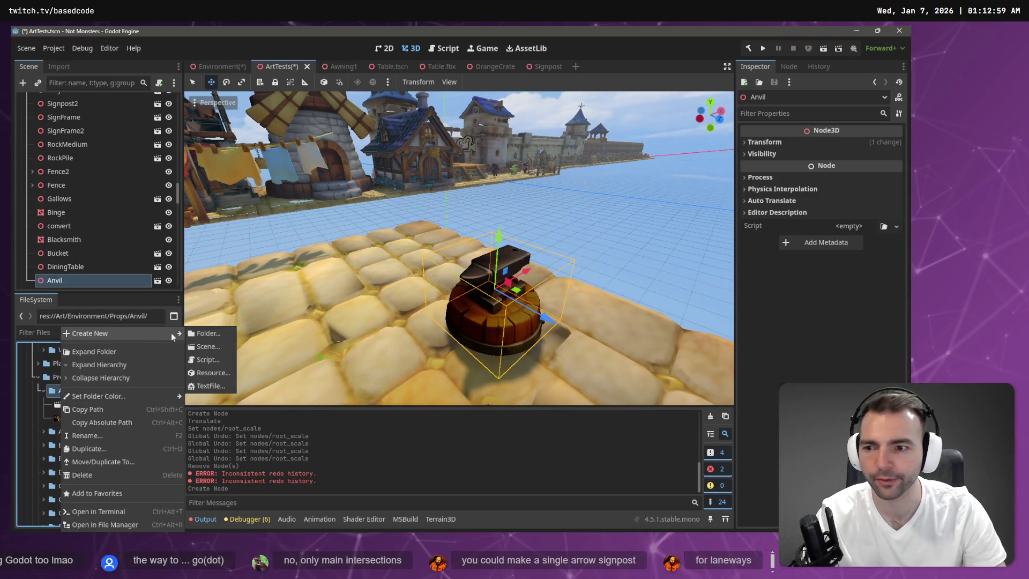
click(210, 334)
text(AS)
key(BackSpace)
key(BackSpace)
text(Anvil)
key(Return)
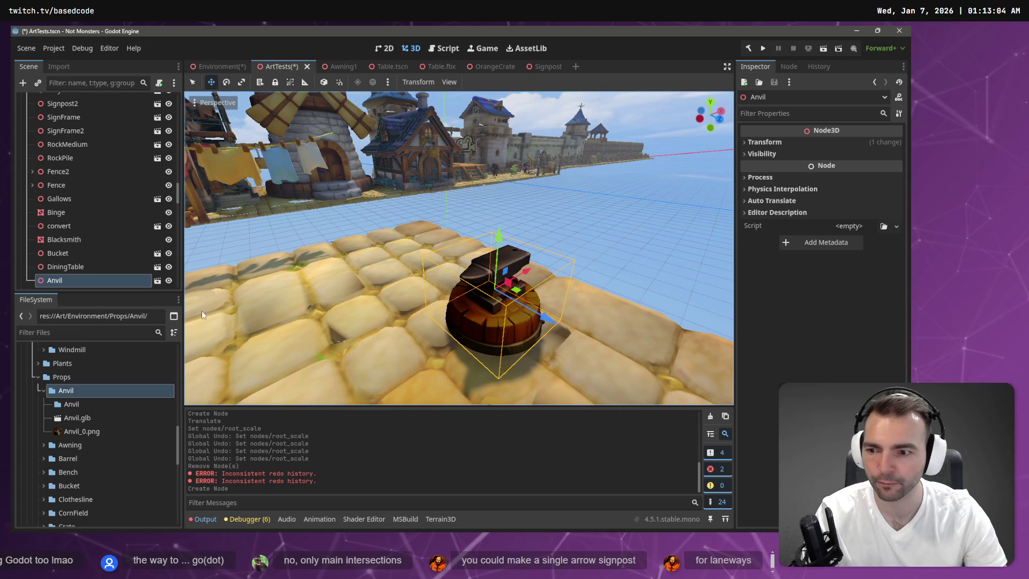
key(ctrl+z)
click(75, 403)
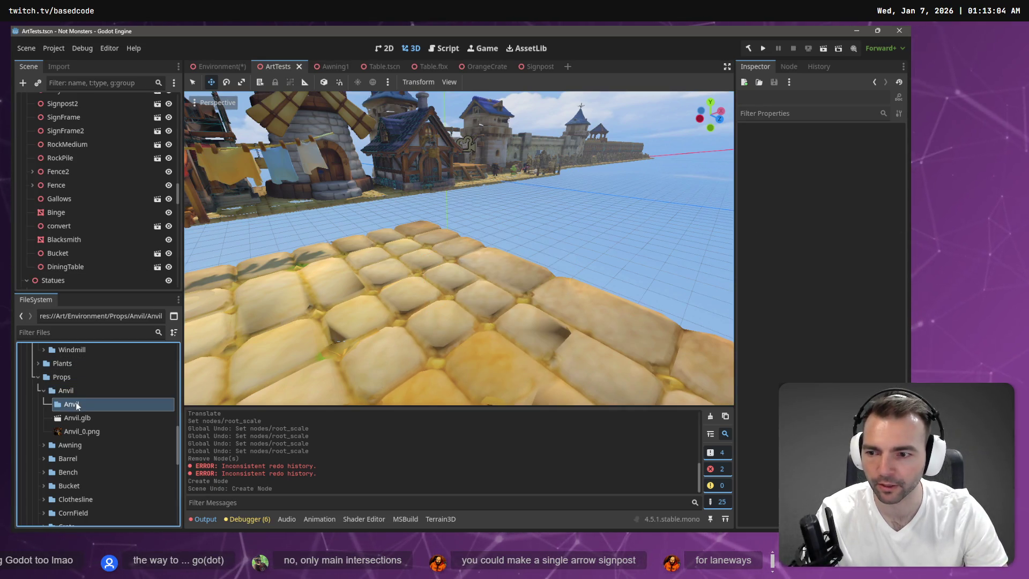
key(Delete)
key(Return)
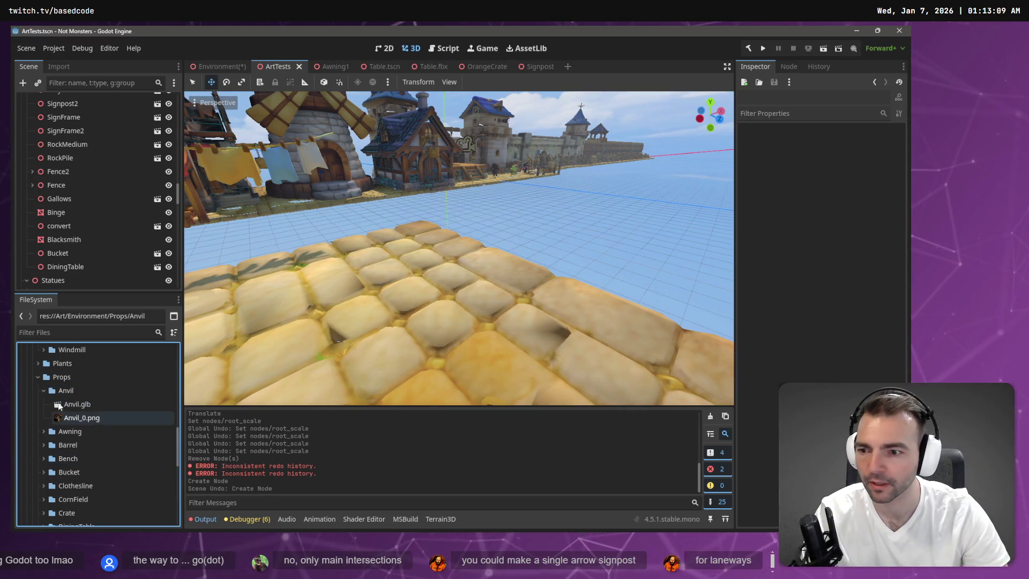
- Create a new 3D scene named Anvil.tscn in the Anvil folder
right_click(70, 390)
mouse_move(156, 333)
click(211, 346)
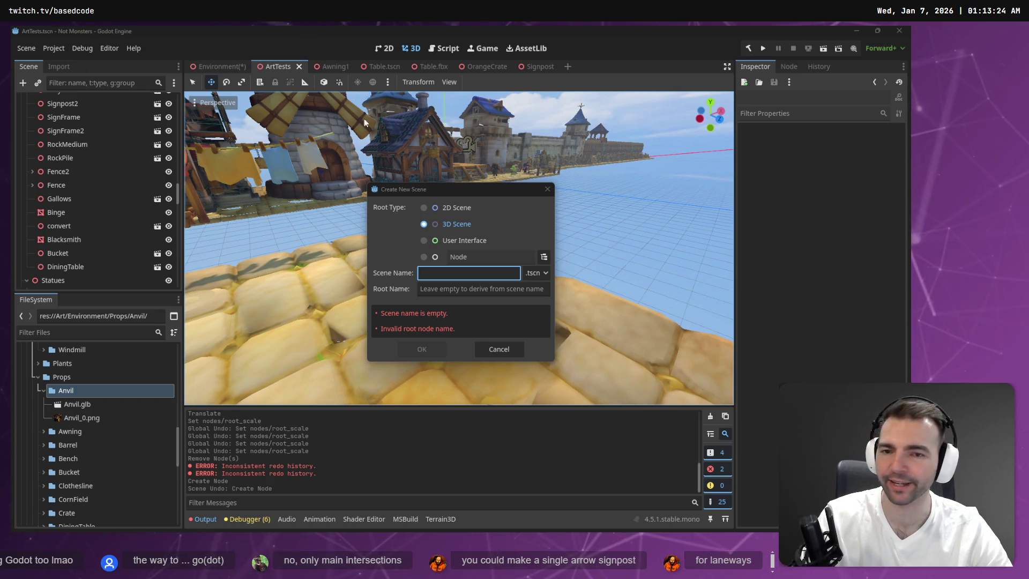
click(448, 275)
text(Anvil)
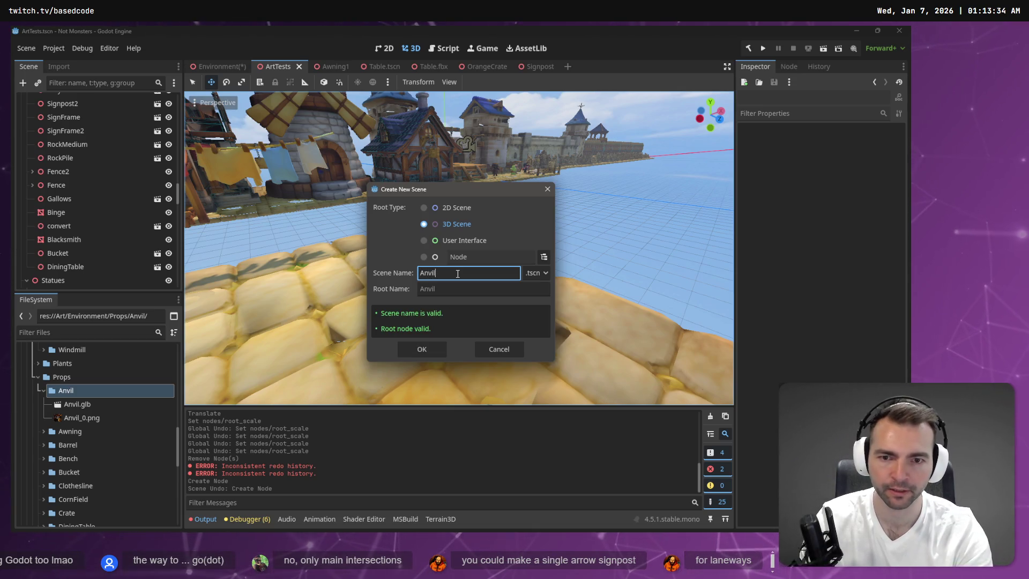
key(Return)
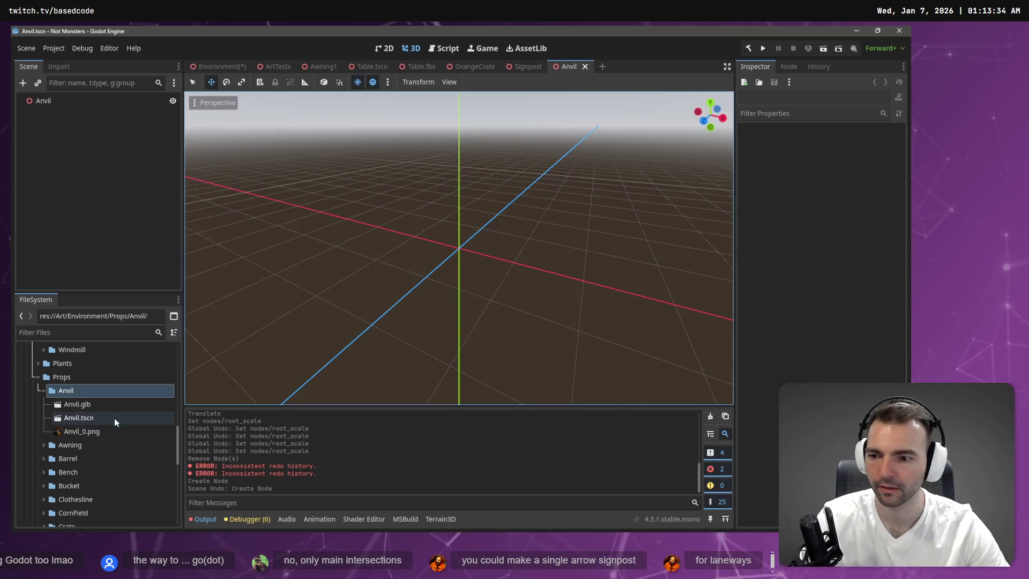
double_click(97, 404)
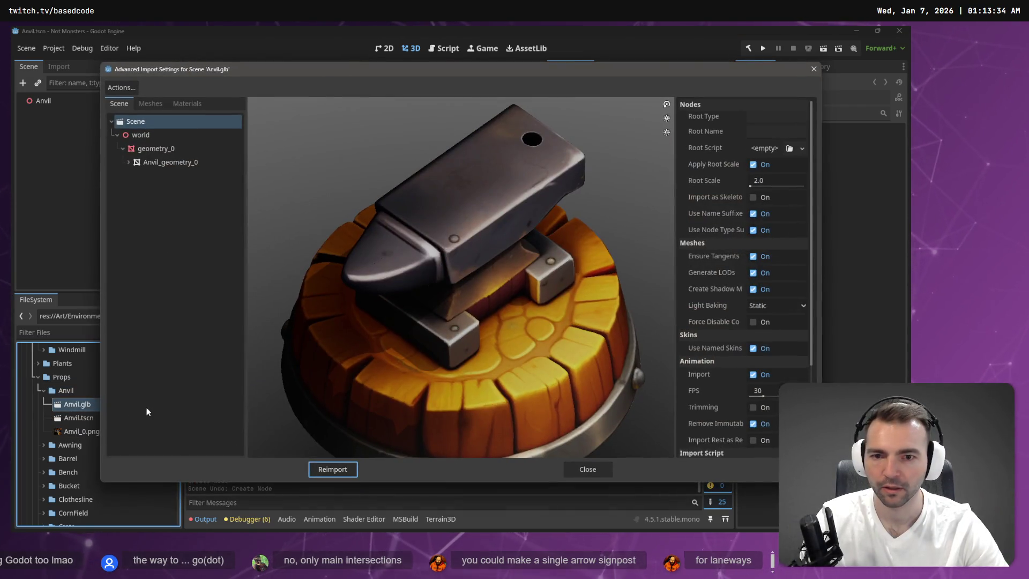
mouse_move(536, 375)
mouse_down()
mouse_move(555, 331)
mouse_move(532, 354)
mouse_move(635, 339)
mouse_move(601, 321)
mouse_move(393, 314)
mouse_move(486, 339)
mouse_move(495, 340)
mouse_move(488, 329)
mouse_move(570, 333)
mouse_move(529, 317)
mouse_move(587, 298)
mouse_move(641, 316)
mouse_move(638, 277)
mouse_move(624, 355)
mouse_move(638, 320)
mouse_move(639, 336)
mouse_up()
scroll(481, 342, down, 5)
scroll(482, 340, up, 3)
mouse_move(546, 318)
mouse_down()
mouse_move(441, 301)
mouse_move(468, 377)
mouse_up()
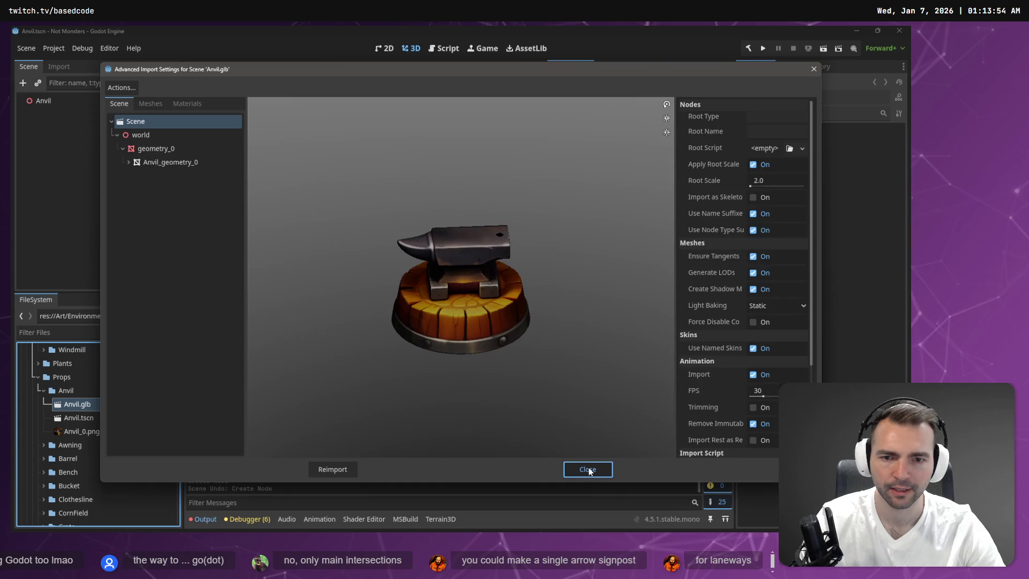
click(588, 470)
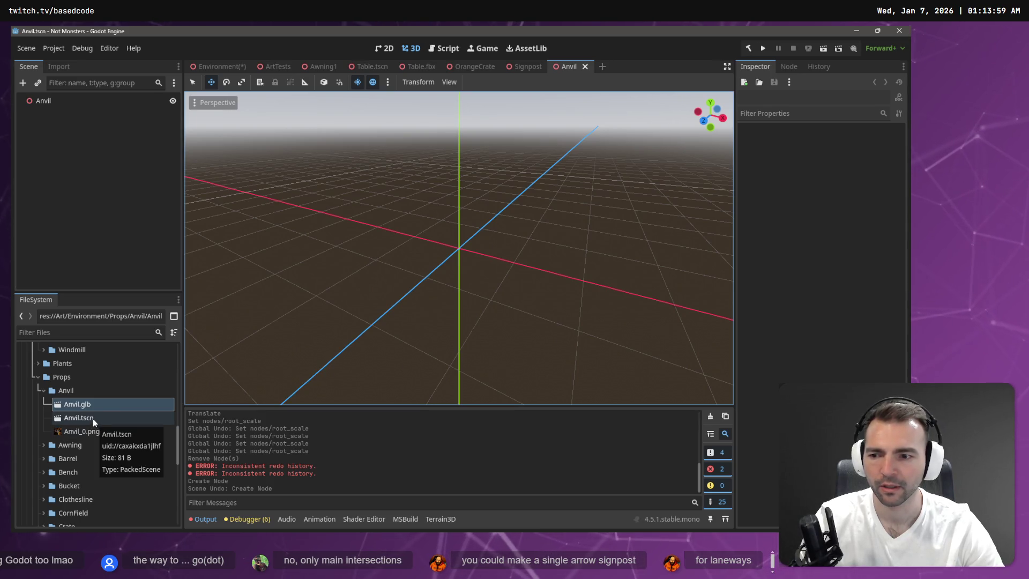
- Add the anvil model to Anvil.tscn at X 0, raise it to Y 0.684, and save
mouse_move(85, 405)
mouse_down()
mouse_move(155, 399)
mouse_move(461, 252)
mouse_up()
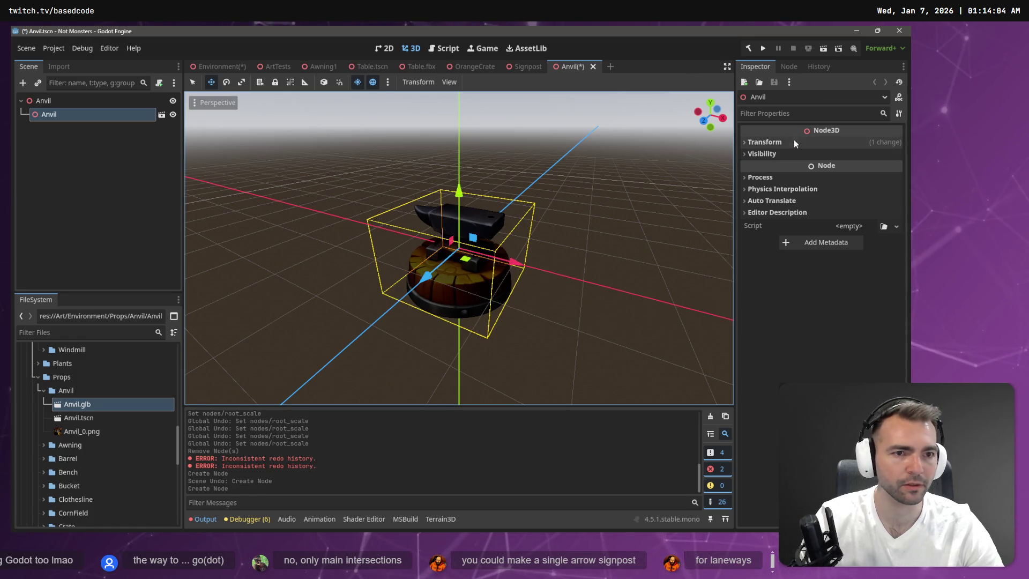
click(786, 144)
click(770, 167)
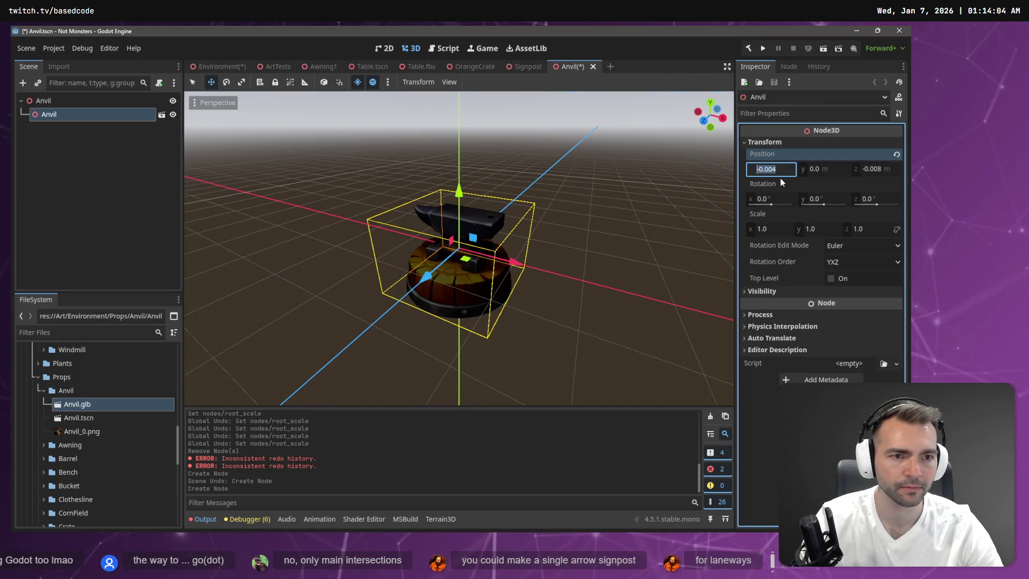
click(779, 201)
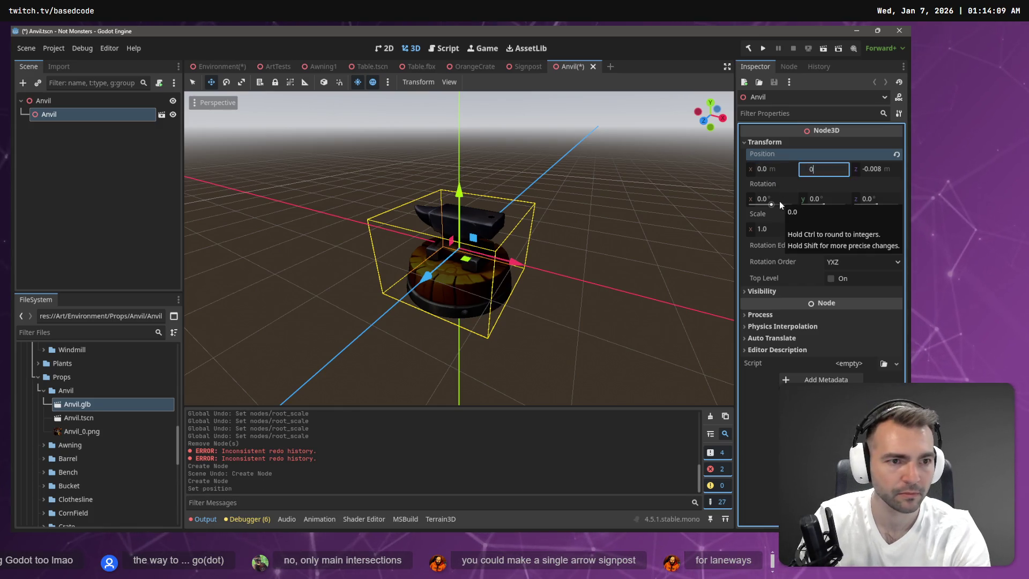
mouse_move(464, 187)
mouse_down()
mouse_move(470, 133)
mouse_move(459, 153)
mouse_up()
key(ctrl+s)
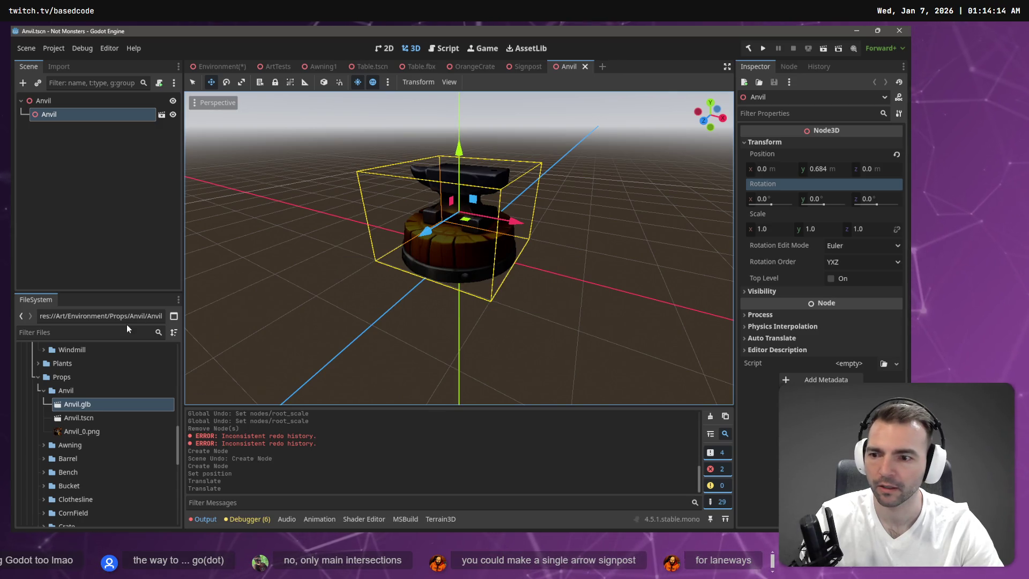
- Open the imported Anvil.glb anyway to reach its geometry_0 mesh
drag(710, 114, 691, 116)
key(f)
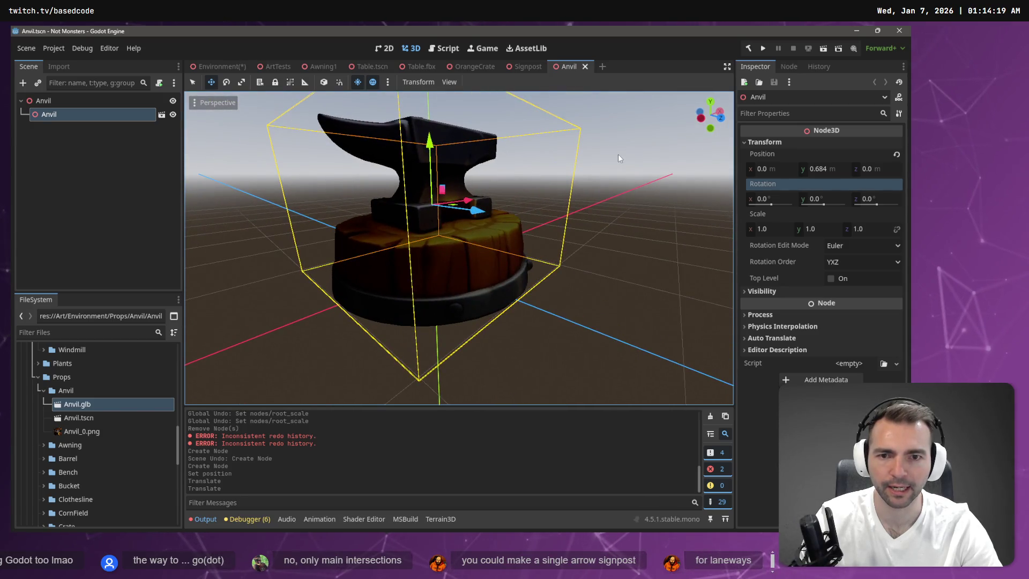
click(618, 158)
scroll(618, 158, down, 5)
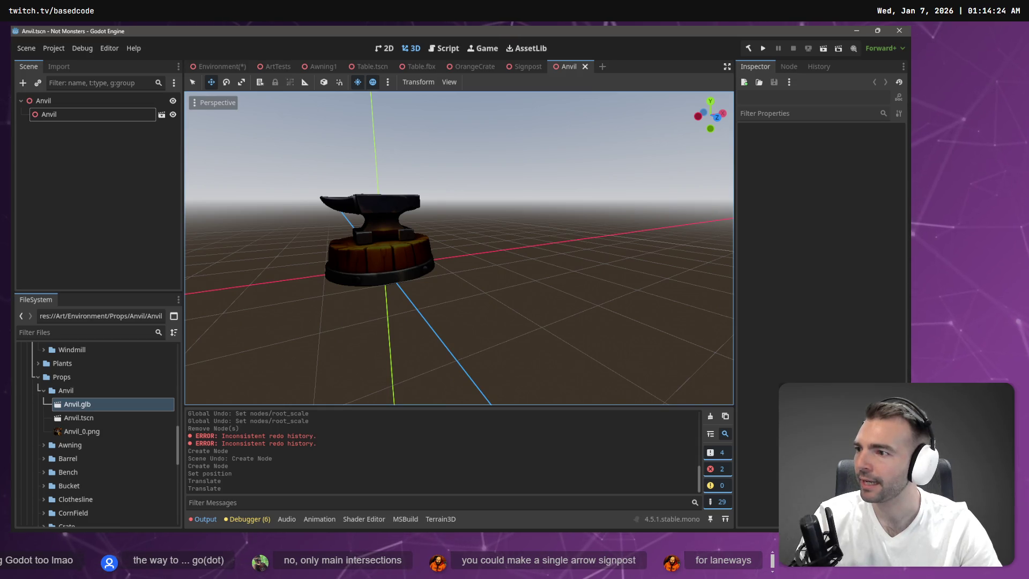
scroll(338, 179, up, 5)
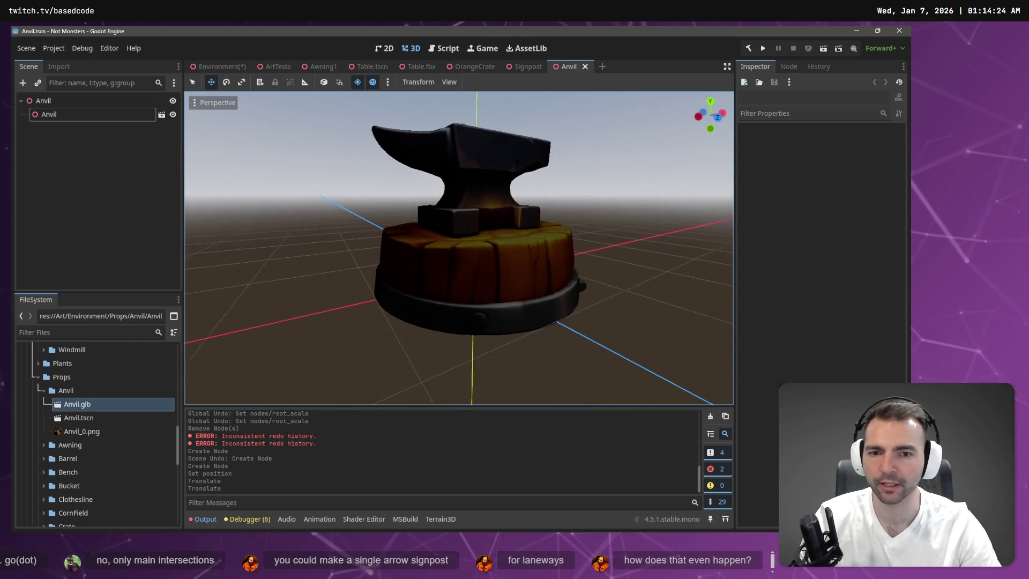
scroll(459, 248, down, 4)
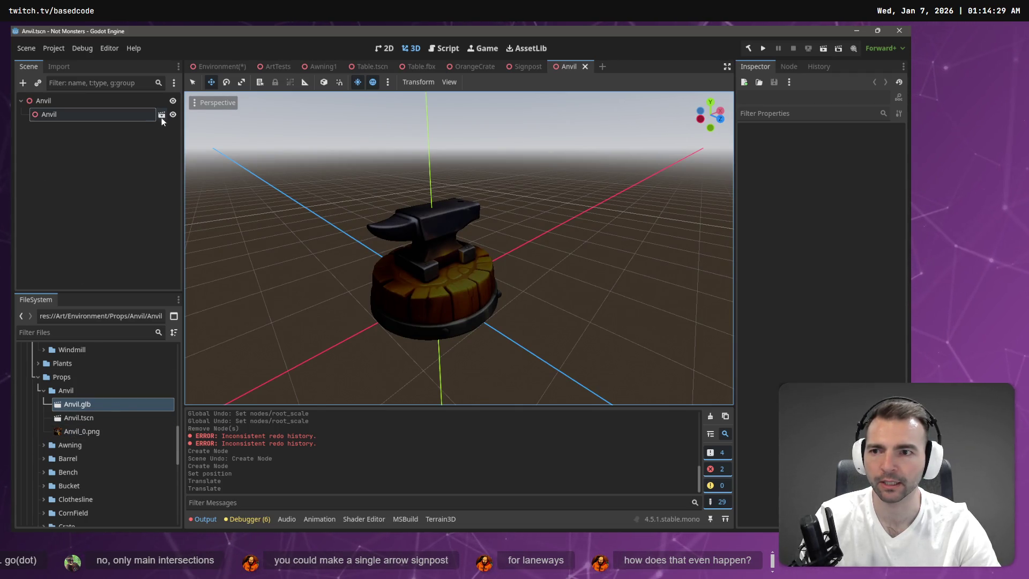
click(161, 116)
click(460, 292)
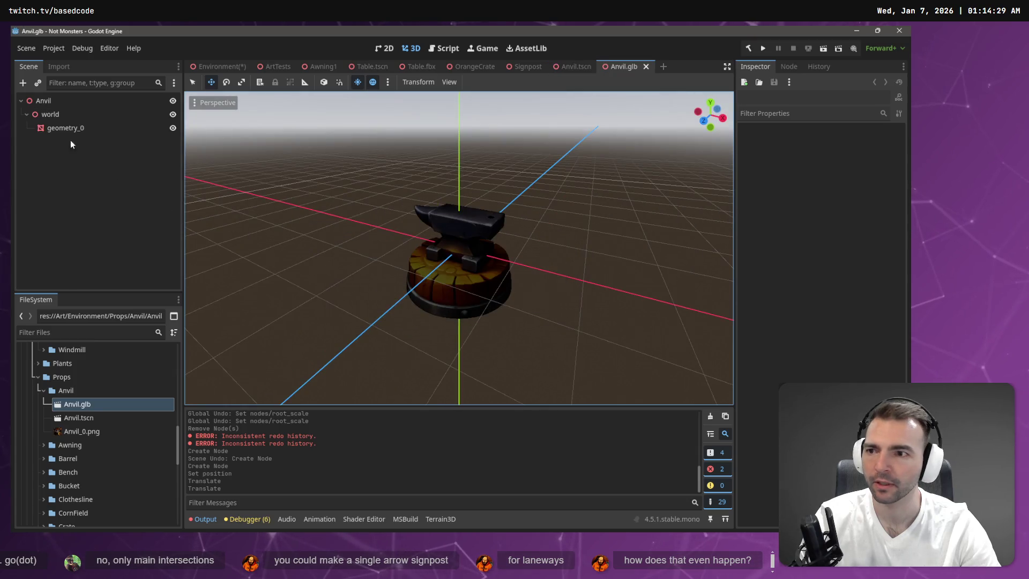
- Select the geometry_0 mesh in Anvil.glb and close that tab to return to Anvil.tscn
click(96, 128)
click(55, 66)
click(29, 66)
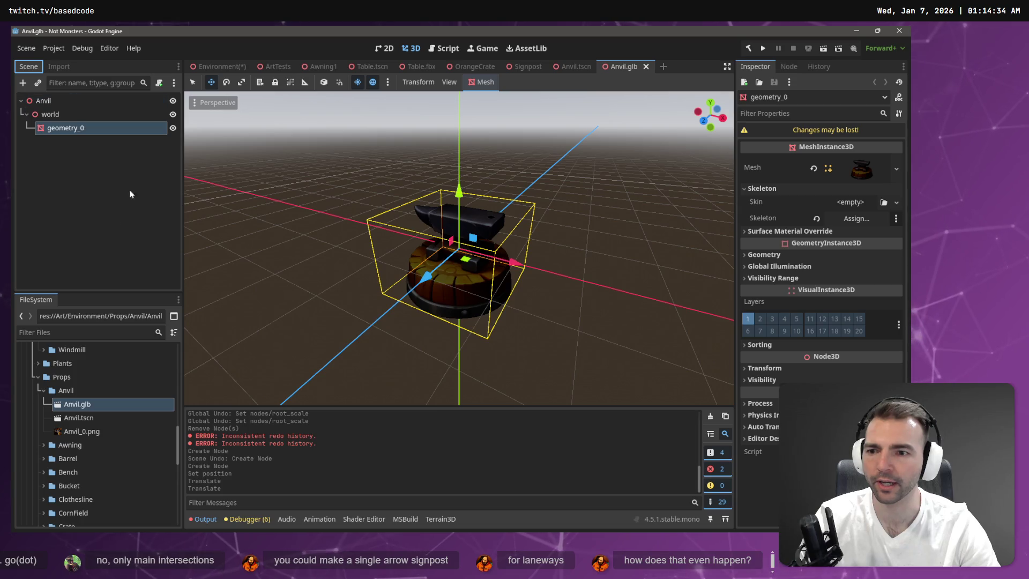
click(646, 66)
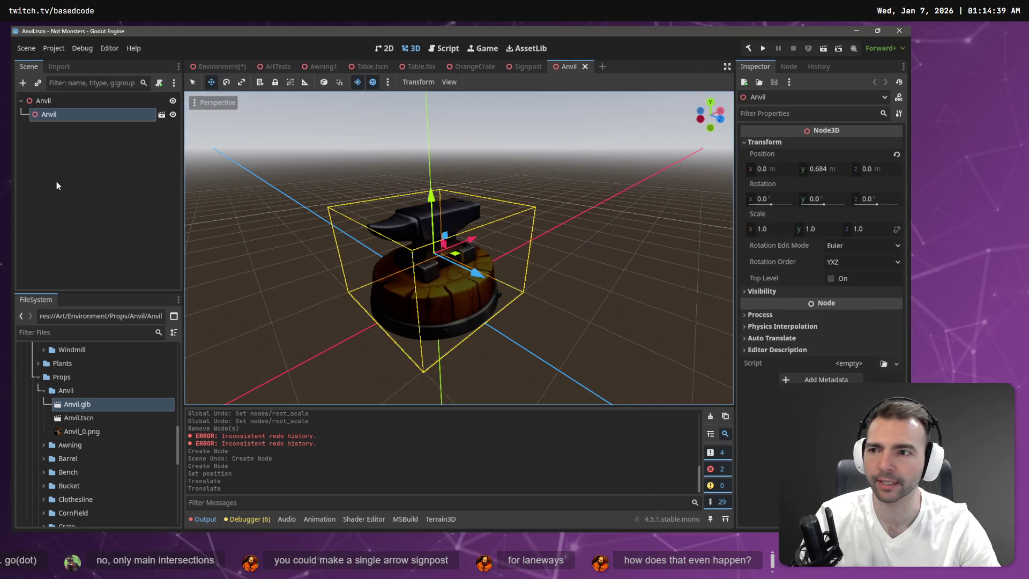
- Paste the geometry_0 mesh into Anvil.tscn and rename it 'Model'
key(ctrl+v)
click(57, 131)
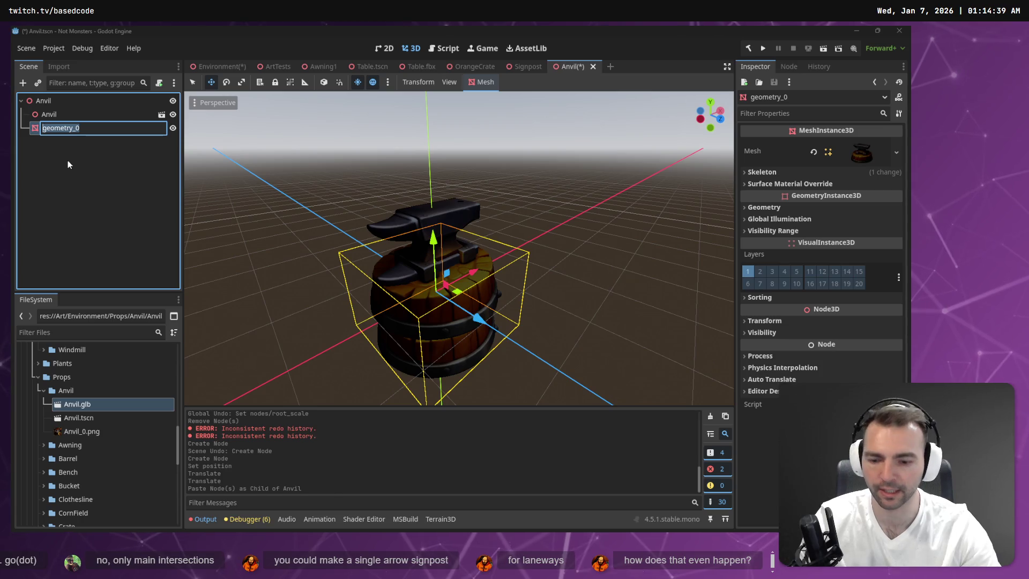
text(Model)
key(Return)
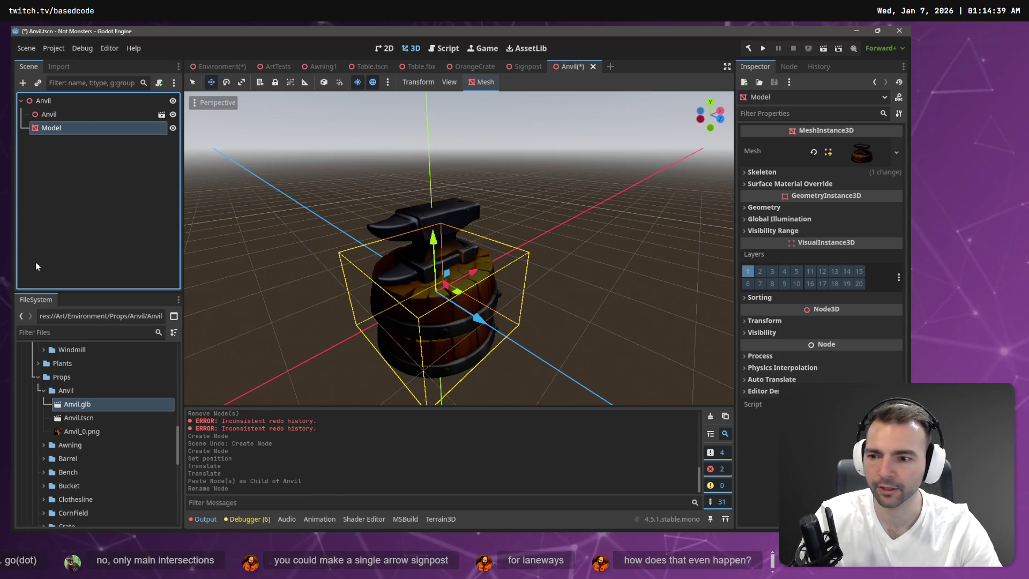
right_click(66, 390)
mouse_move(91, 333)
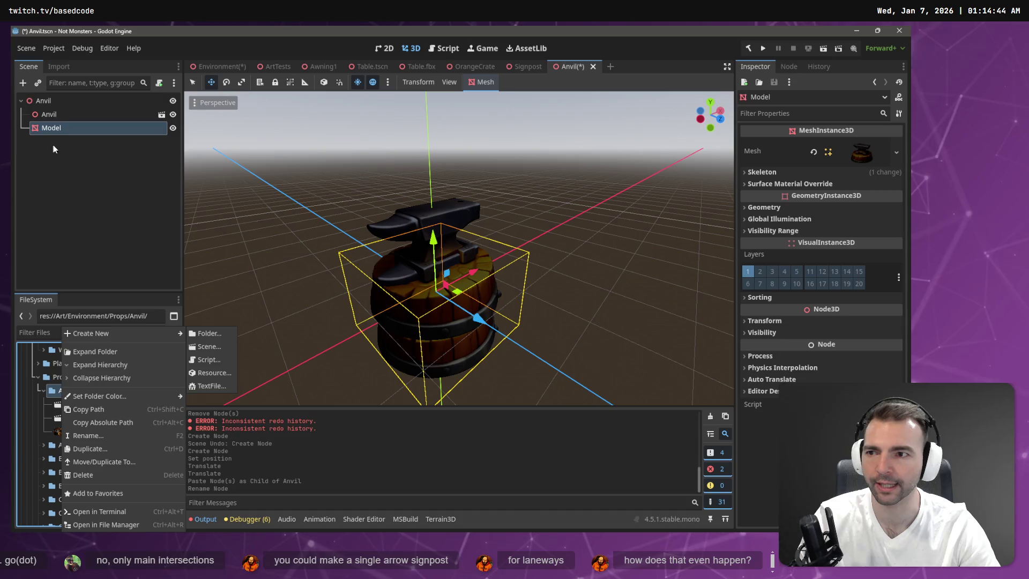
click(55, 149)
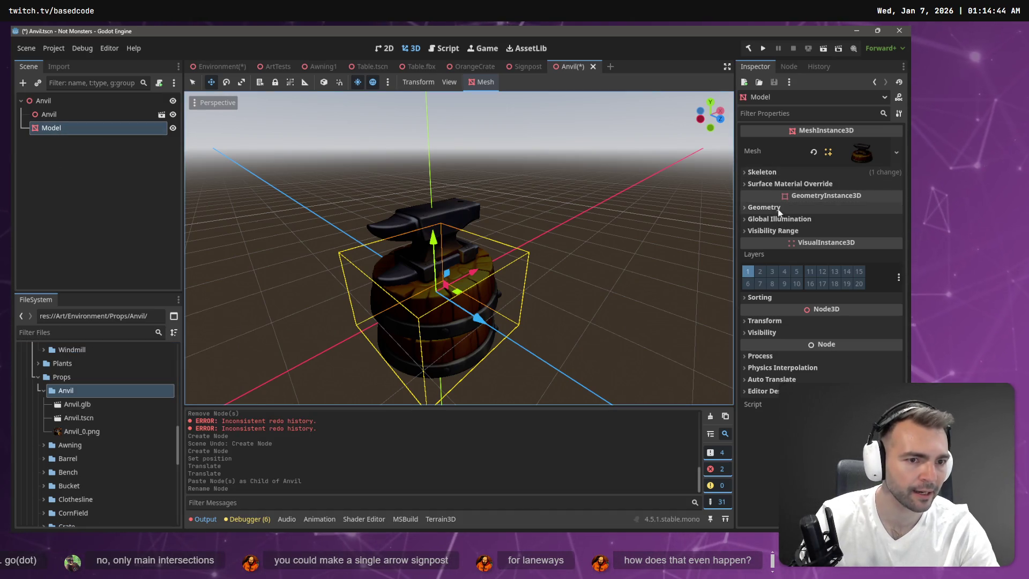
- Give the Model mesh's Surface 0 a new StandardMaterial3D
click(867, 151)
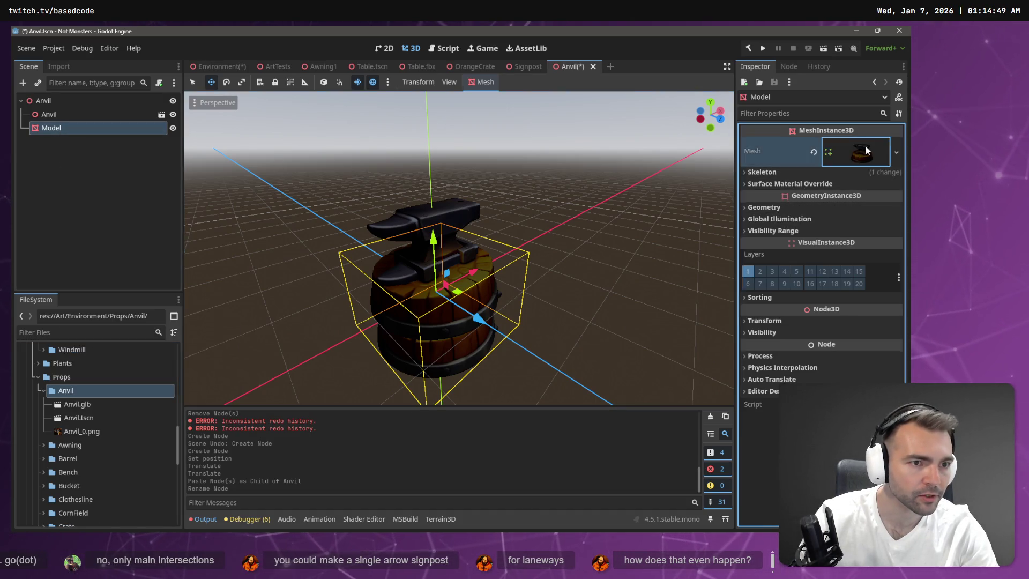
click(867, 150)
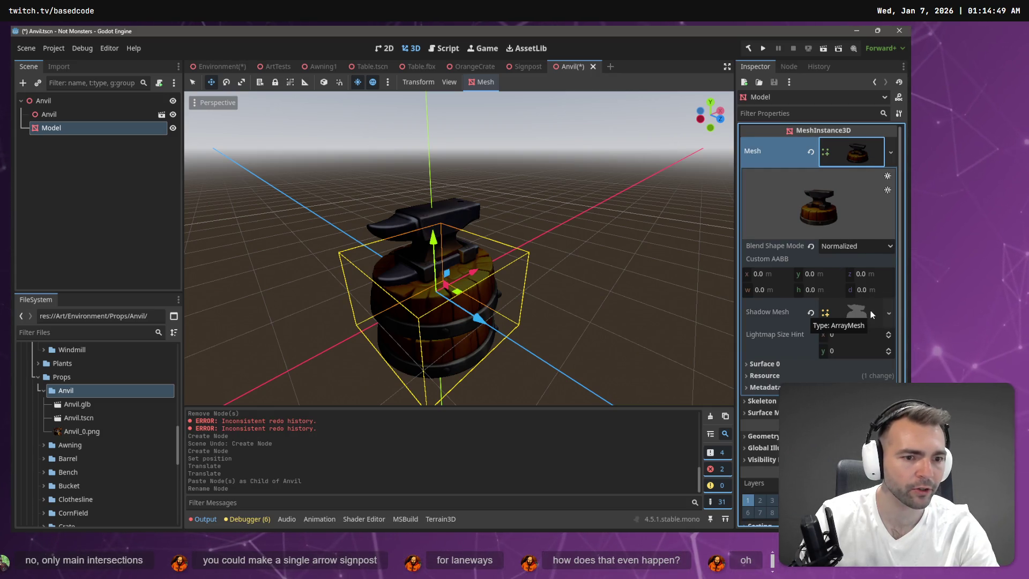
click(769, 364)
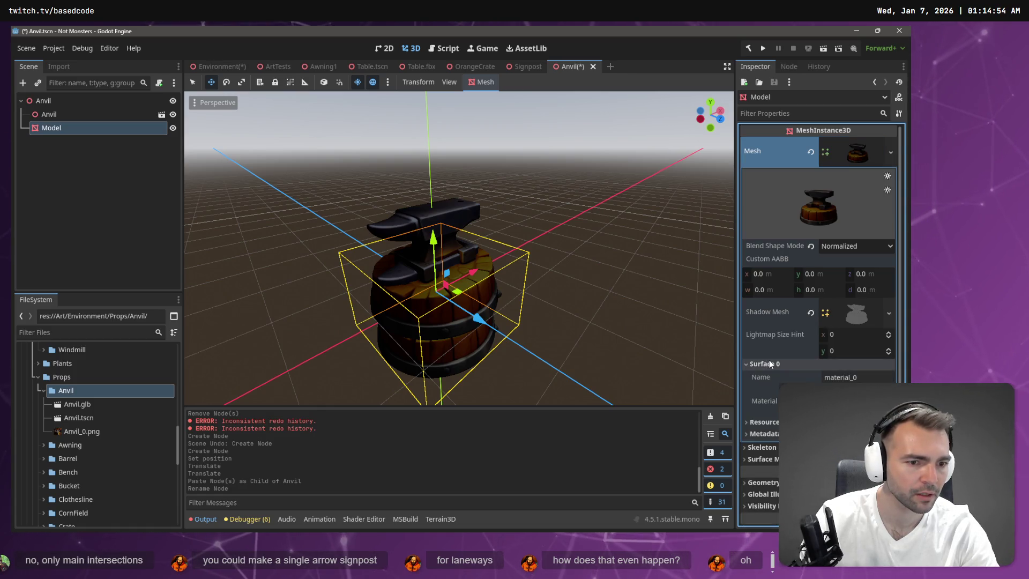
click(851, 400)
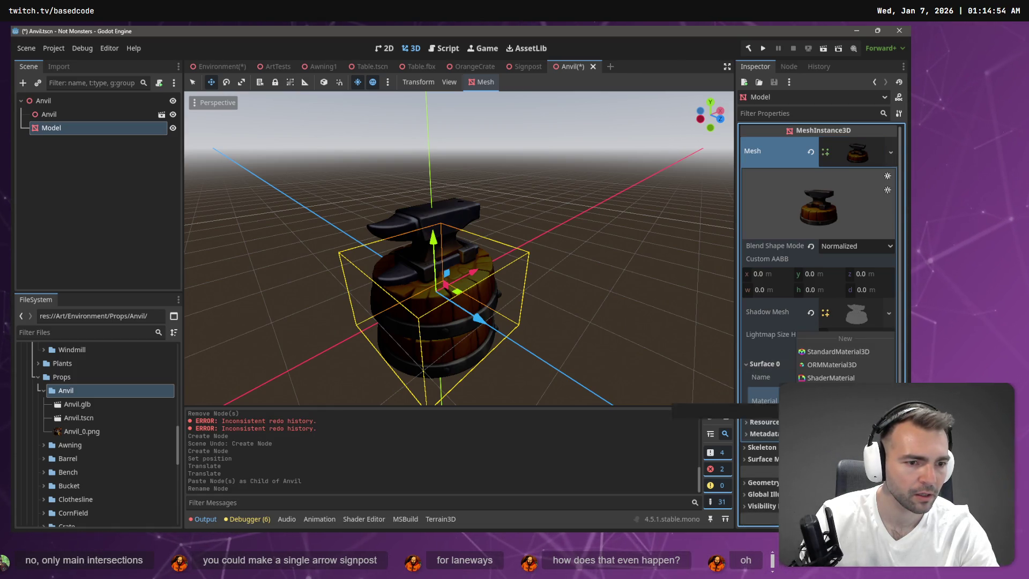
click(873, 353)
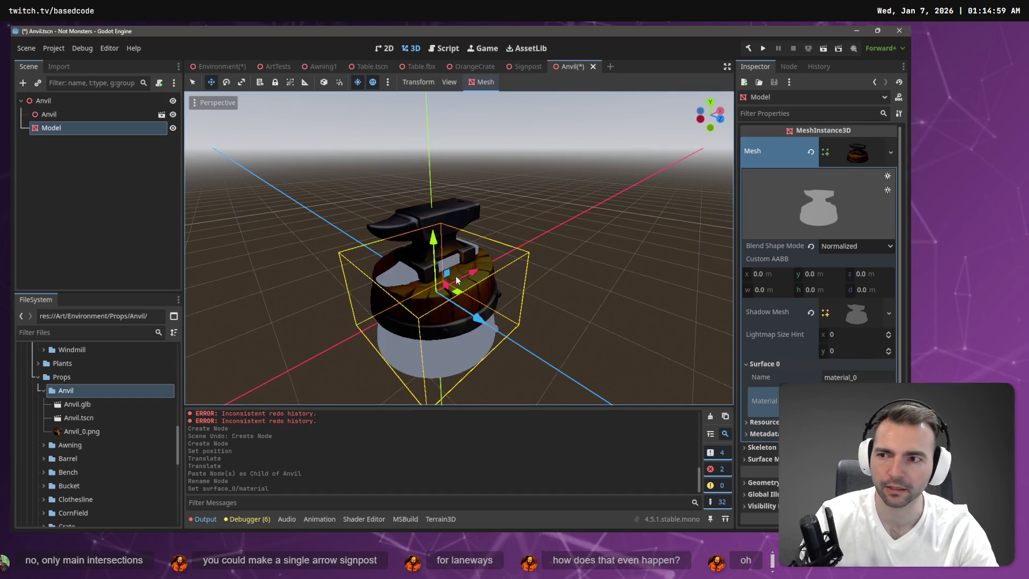
- Hide the original imported Anvil node and reselect Model
click(50, 114)
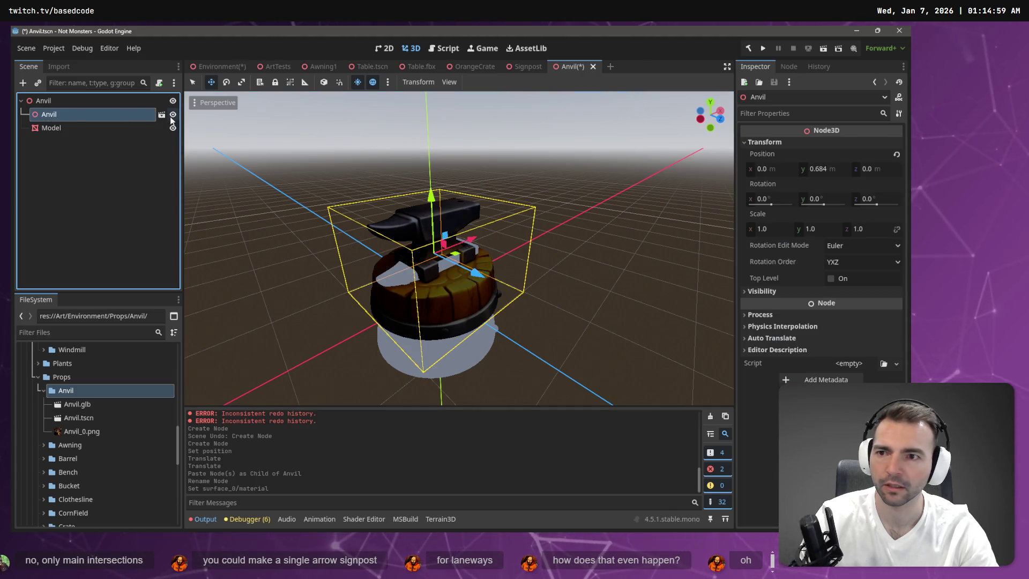
click(172, 114)
click(79, 127)
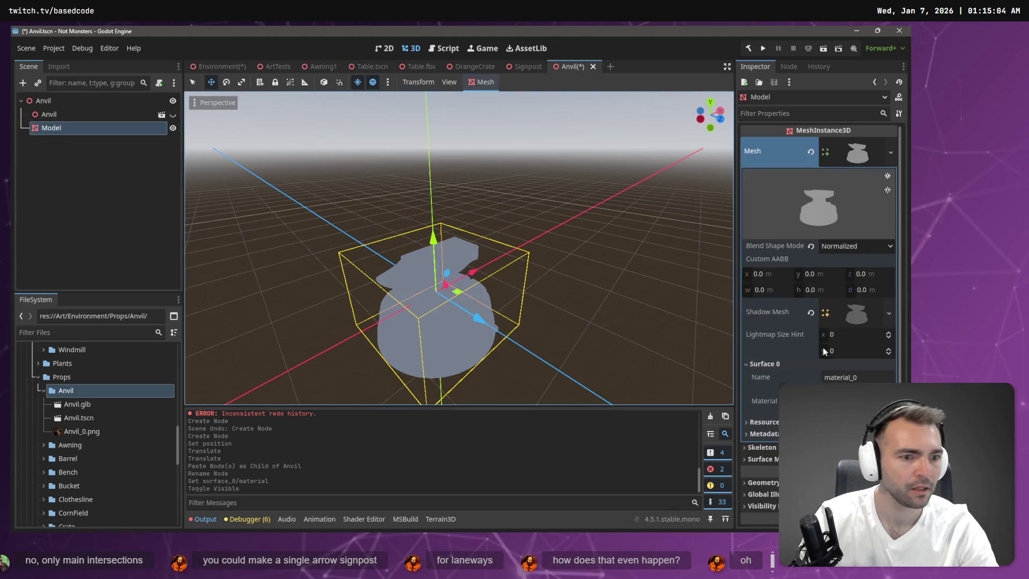
- Set Anvil_0.png as the new material's Albedo Texture
click(837, 364)
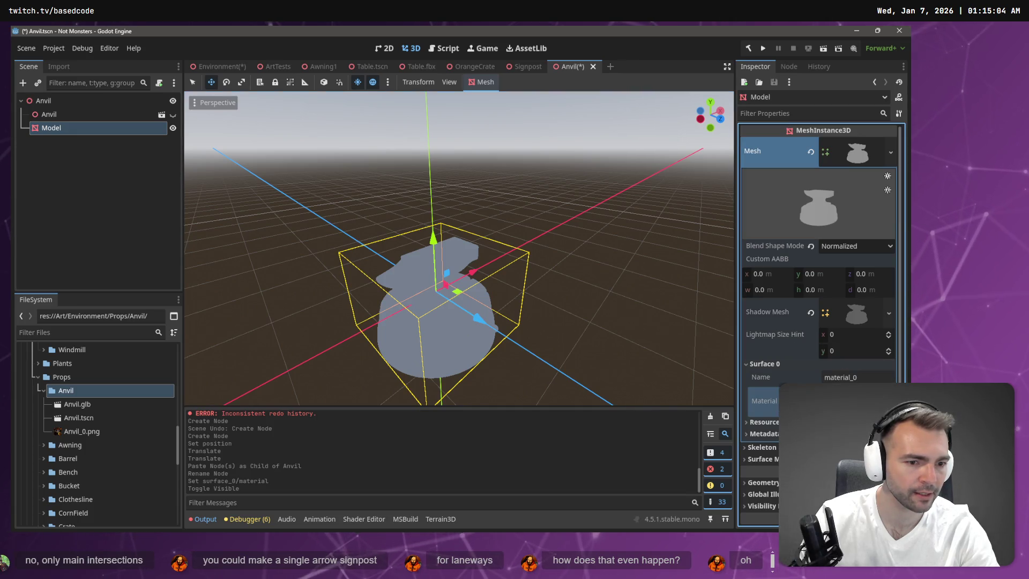
scroll(818, 321, down, 2)
scroll(813, 302, down, 3)
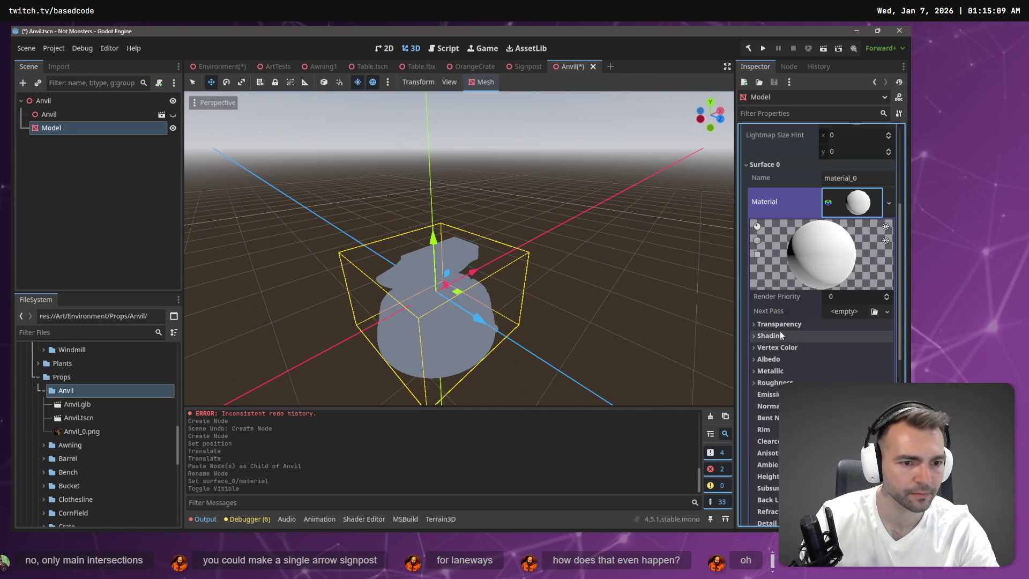
click(767, 359)
drag(81, 431, 845, 387)
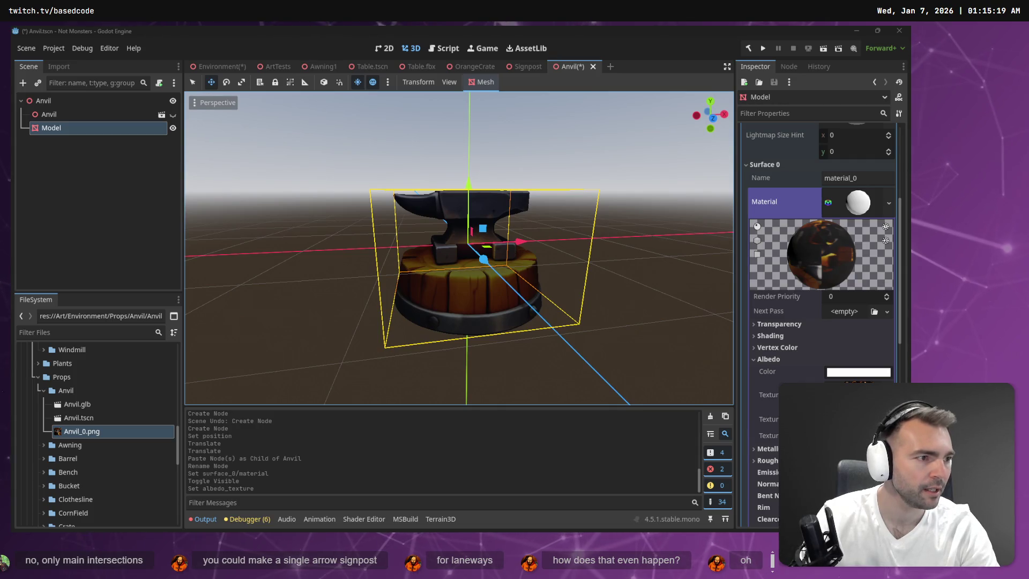
key(alt+Tab)
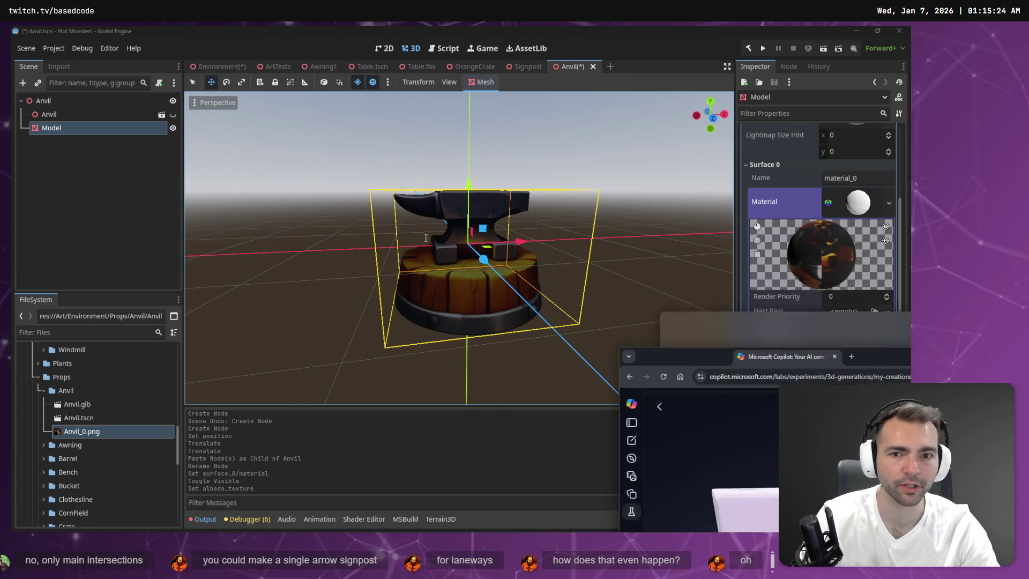
- Toggle the Copilot 3D preview between textured and bare anvil, then orbit Godot's anvil view
click(455, 491)
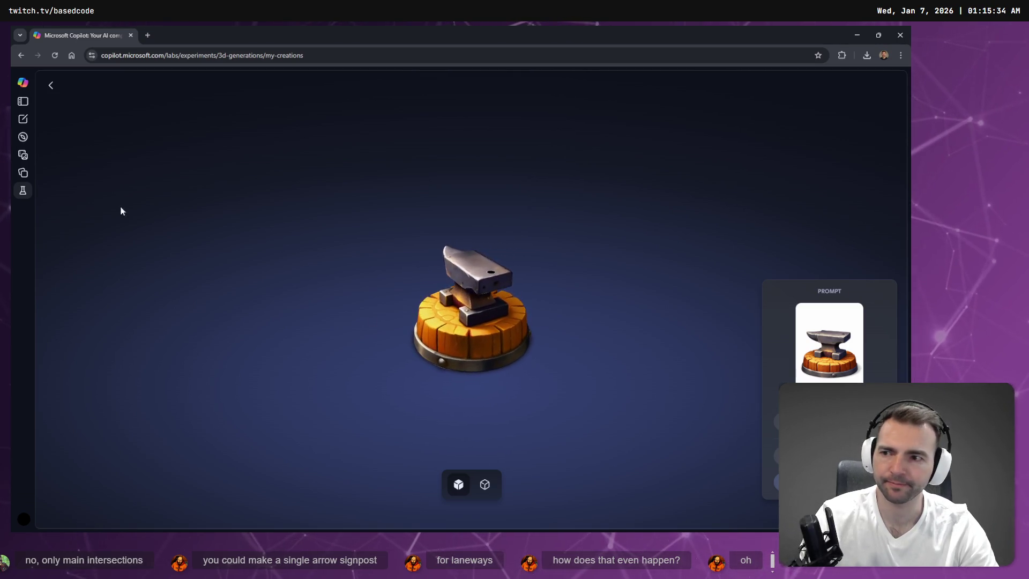
click(484, 485)
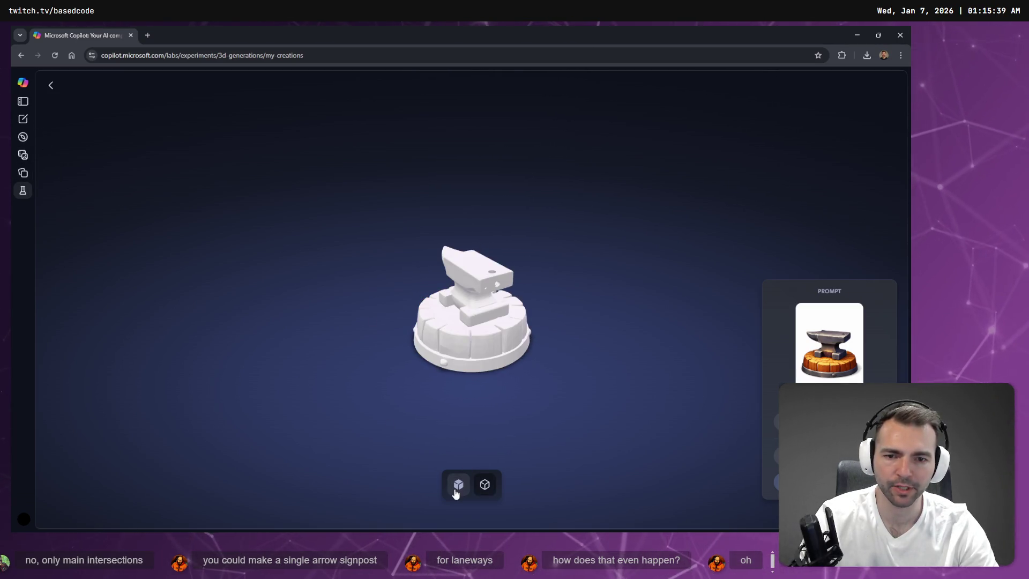
click(455, 490)
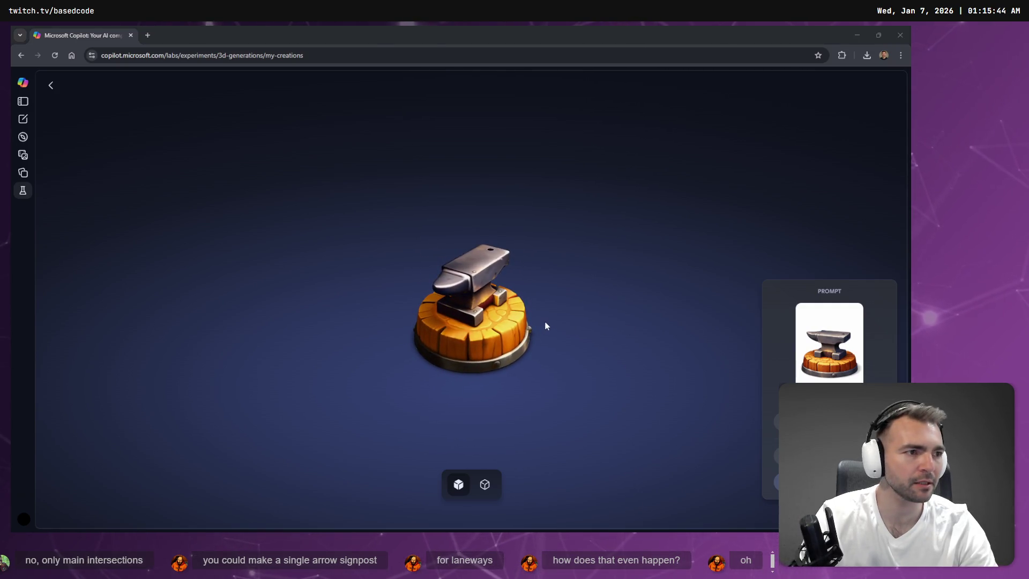
key(alt+Tab)
drag(392, 266, 327, 265)
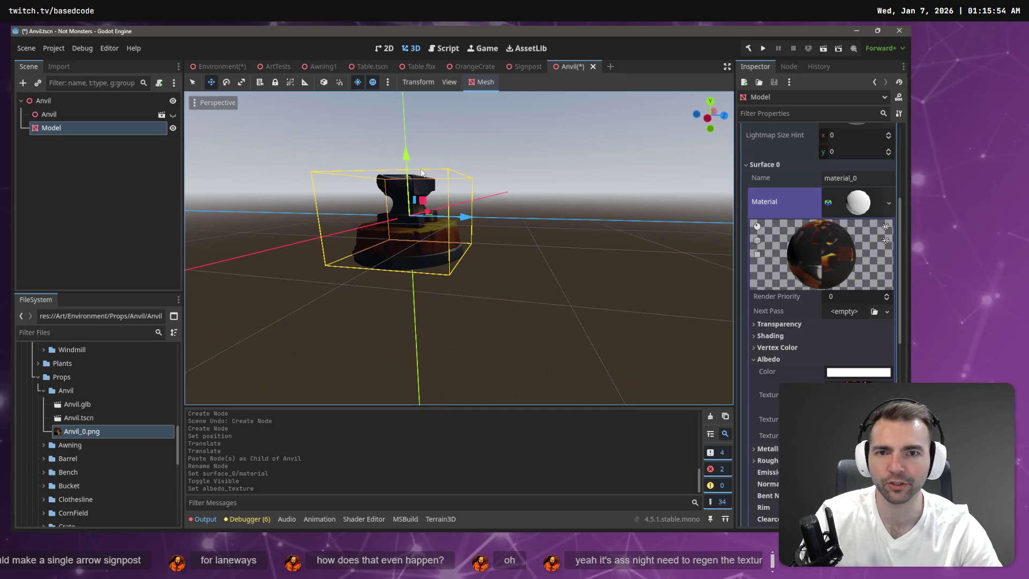
- Raise the anvil model in Anvil.tscn and save that scene
drag(406, 155, 404, 85)
key(ctrl+s)
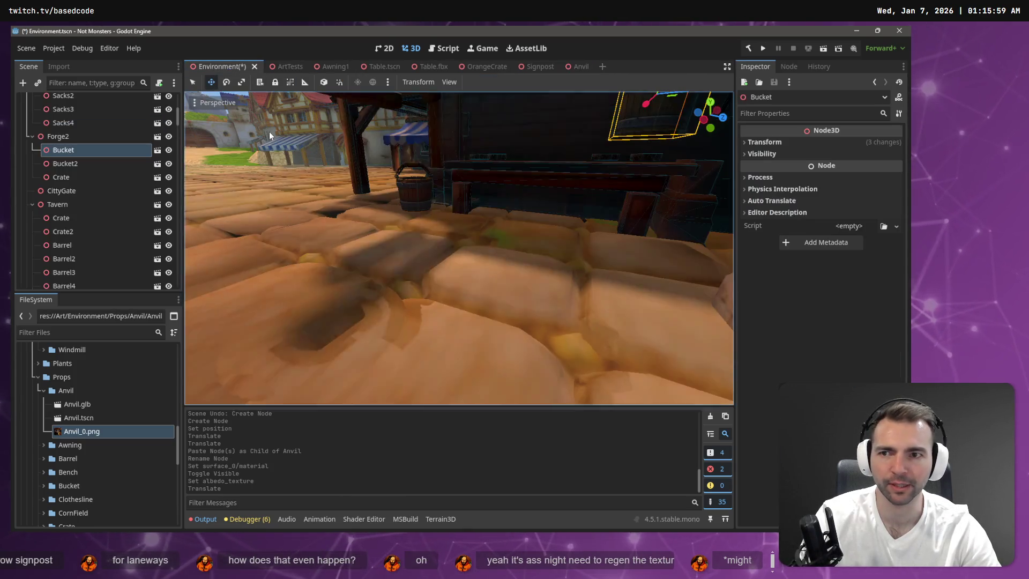
right_click(449, 159)
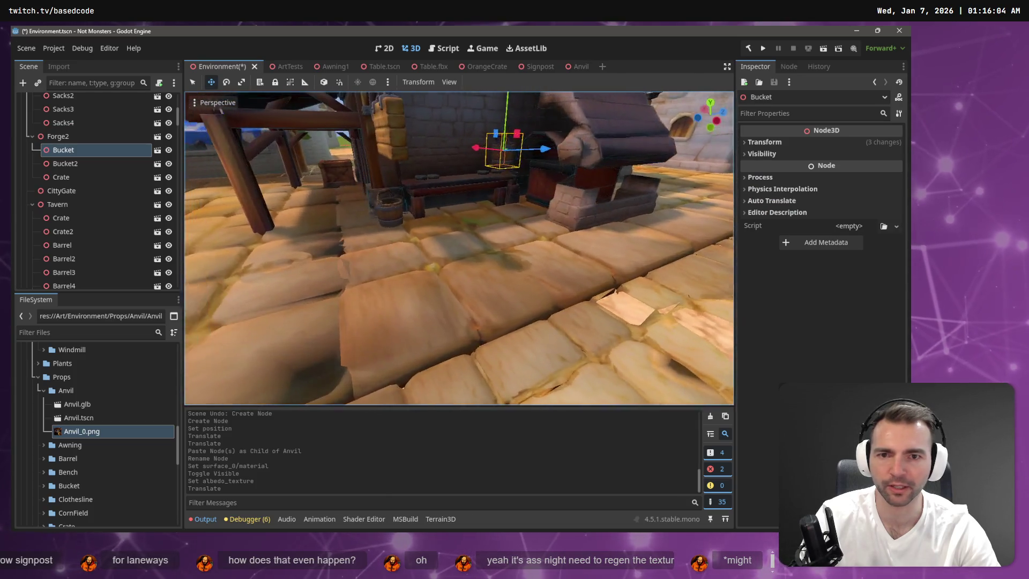
- Place an Anvil.tscn instance beside the forge under Forge2, rotate and lift it, and save Environment.tscn
click(58, 136)
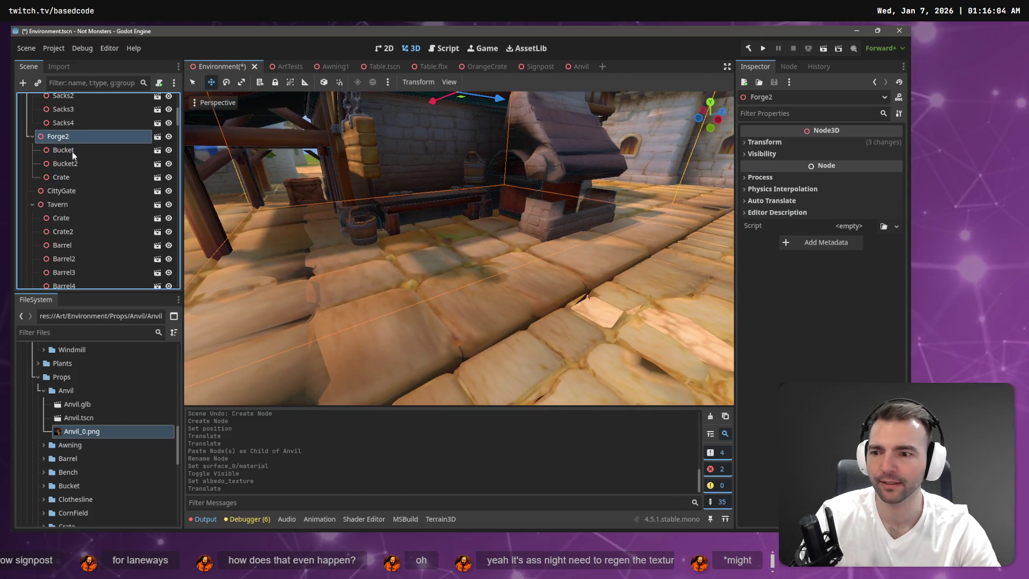
mouse_move(79, 418)
mouse_down()
mouse_move(386, 209)
mouse_move(454, 252)
mouse_move(370, 231)
mouse_move(399, 225)
mouse_up()
key(e)
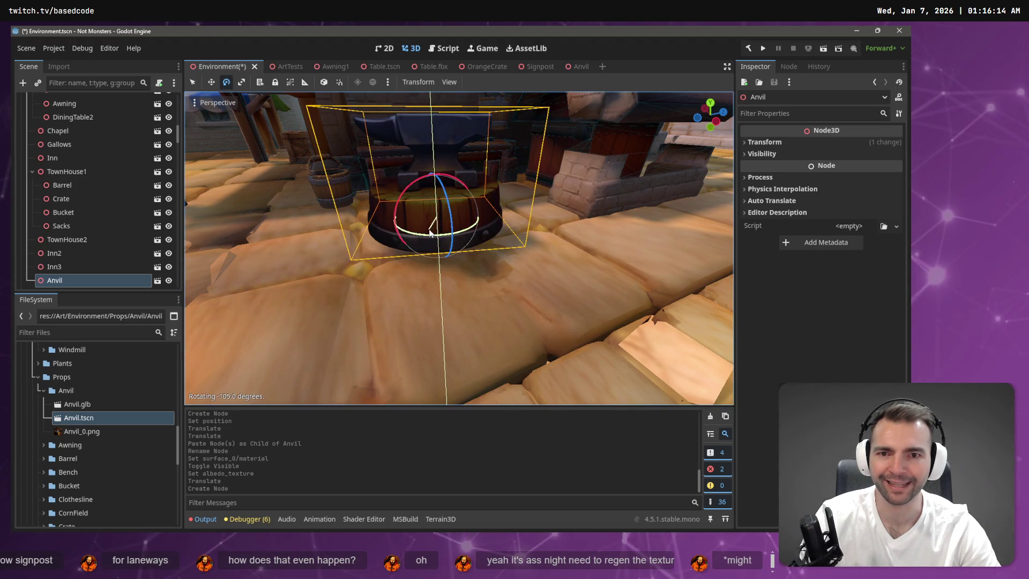
key(w)
drag(434, 168, 439, 185)
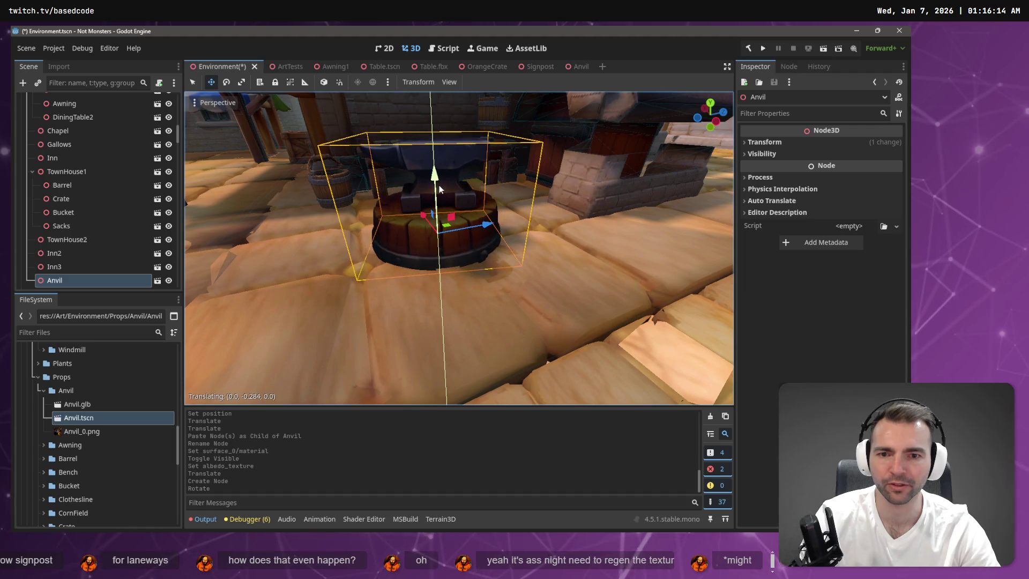
key(f)
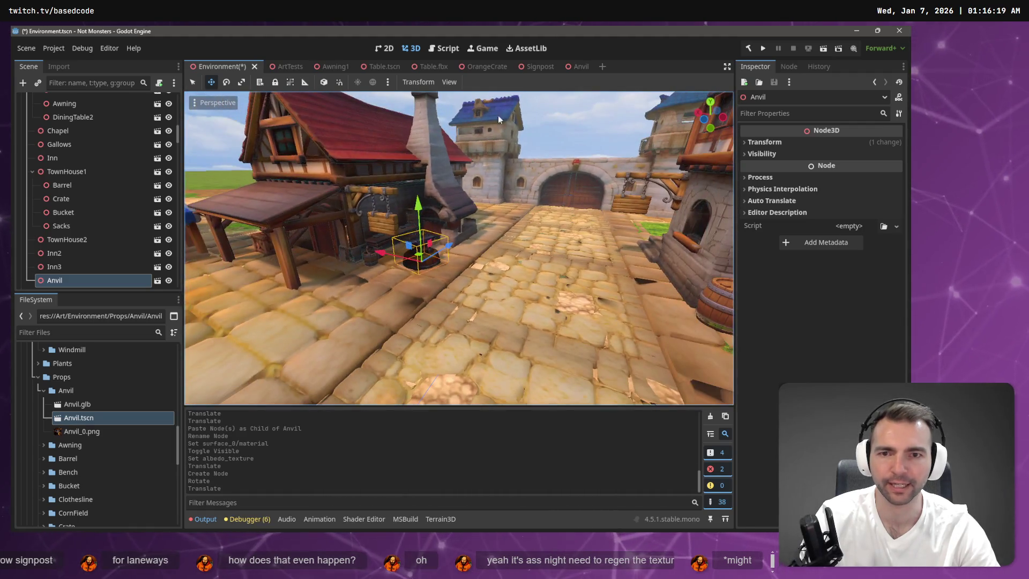
mouse_move(360, 74)
key(ctrl+s)
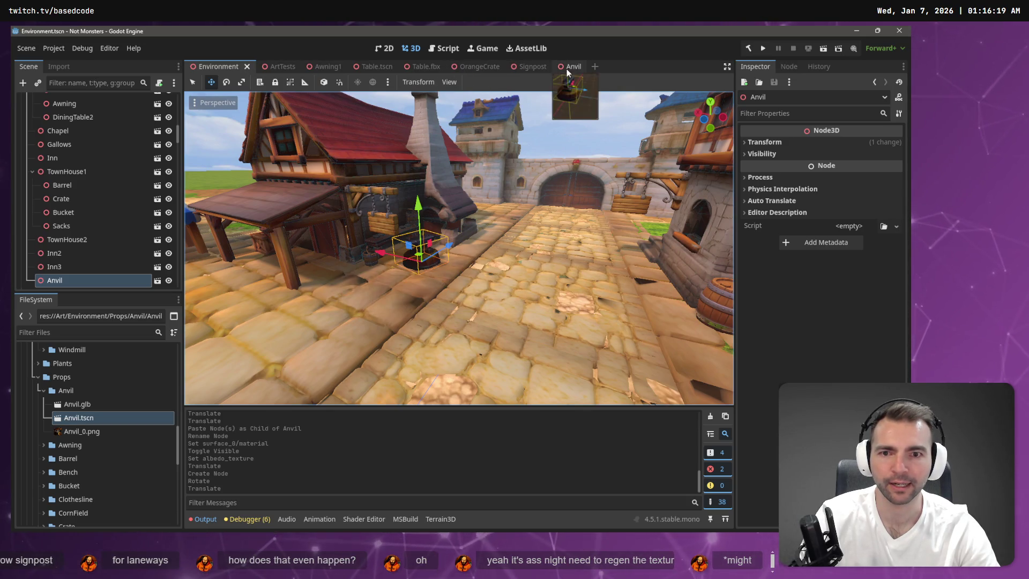
- Switch to Anvil.tscn and open the albedo colour picker, closing it unchanged
click(568, 68)
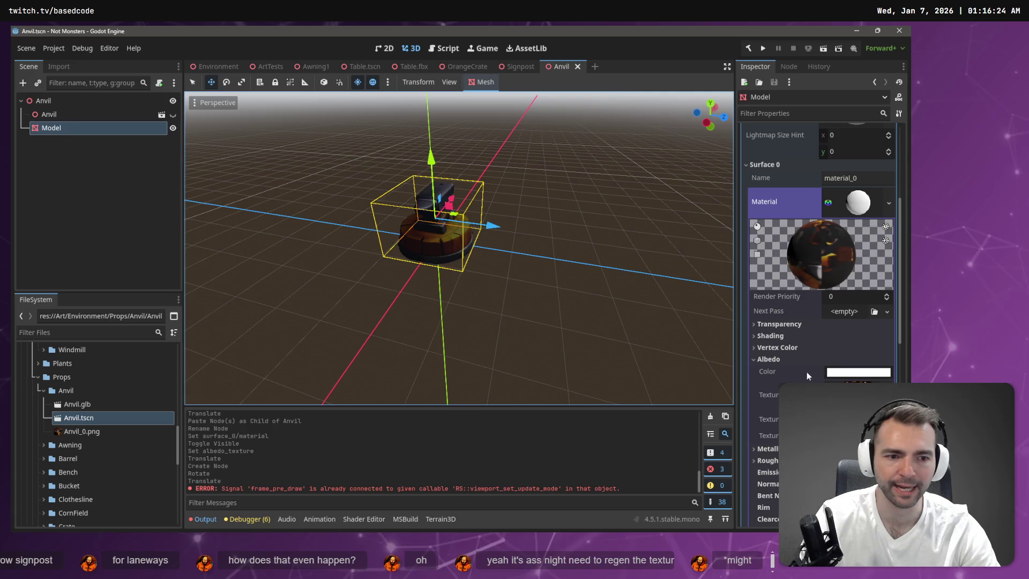
scroll(819, 241, down, 2)
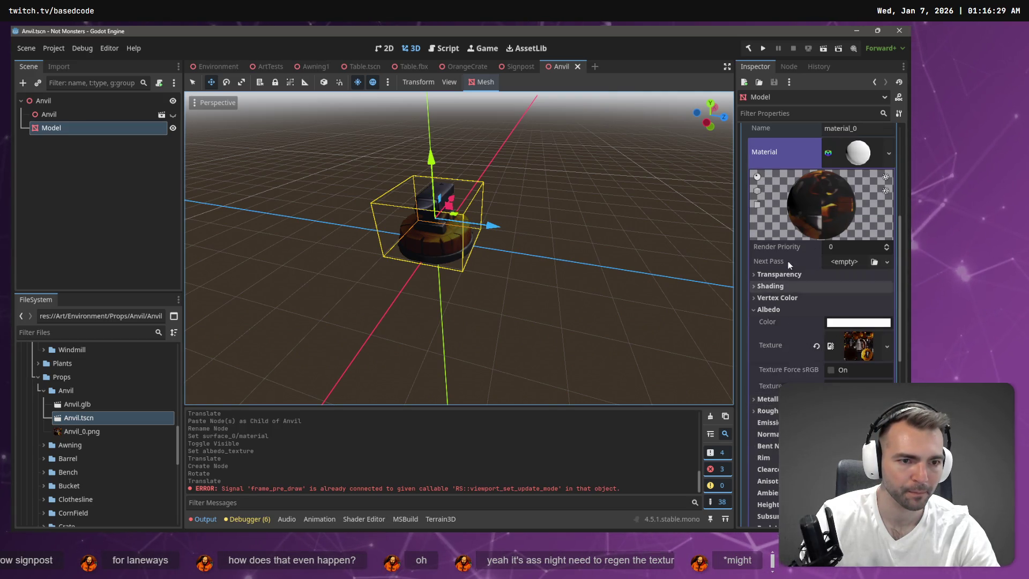
scroll(819, 322, down, 8)
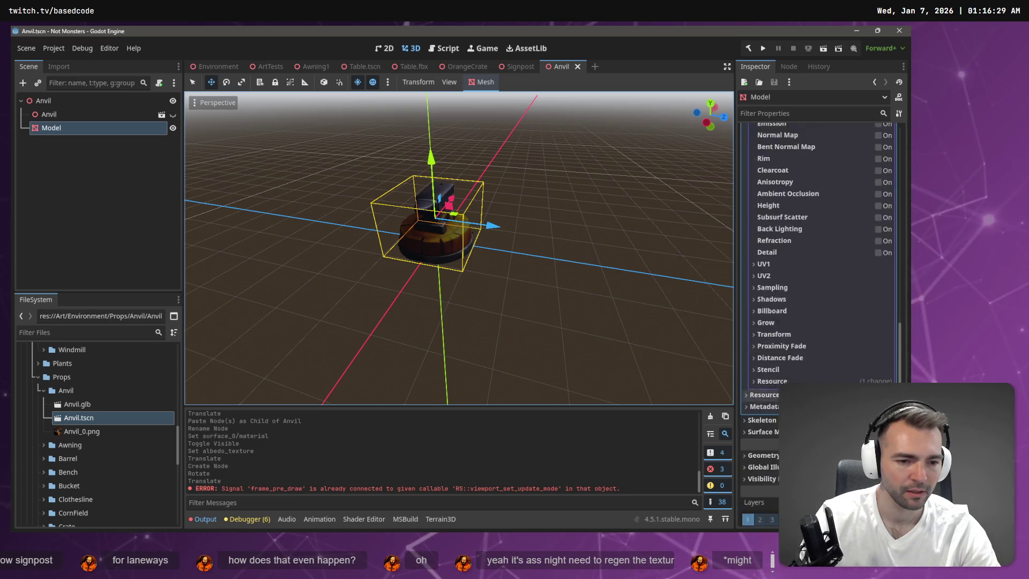
scroll(819, 321, up, 12)
click(857, 471)
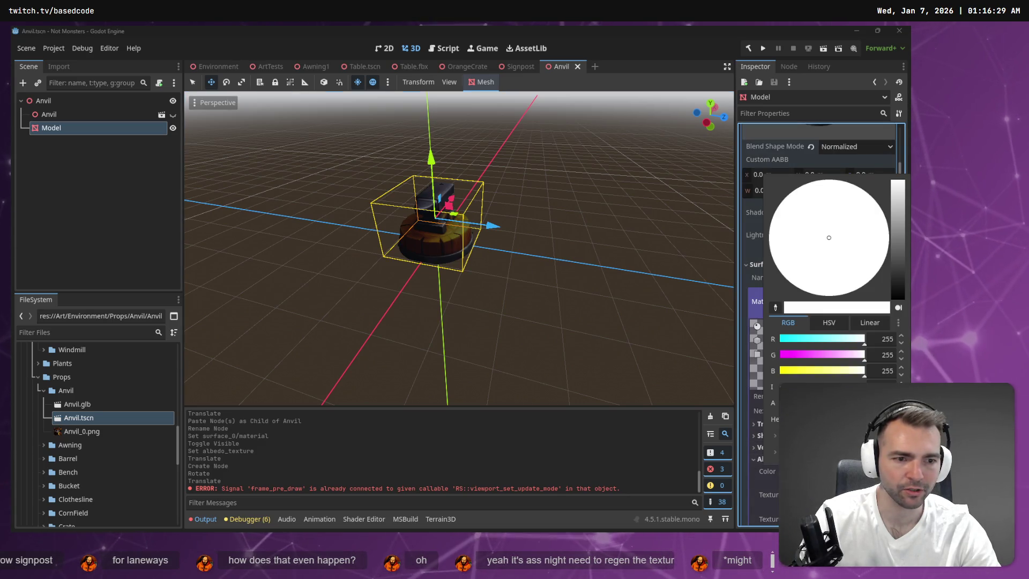
key(Escape)
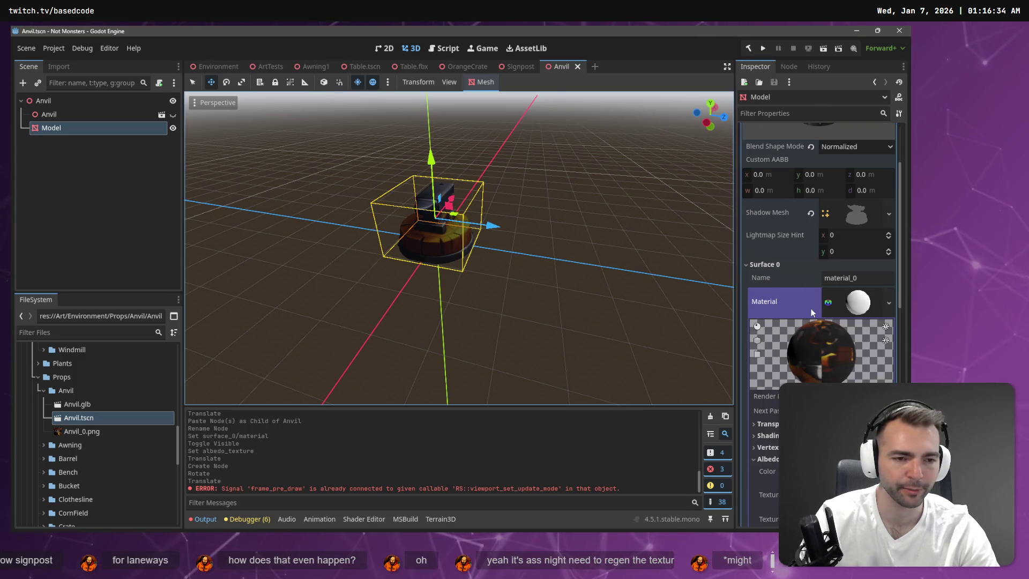
- Toggle Disable Ambient Light and Specular Occlusion on and back off in Shading
scroll(811, 308, down, 1)
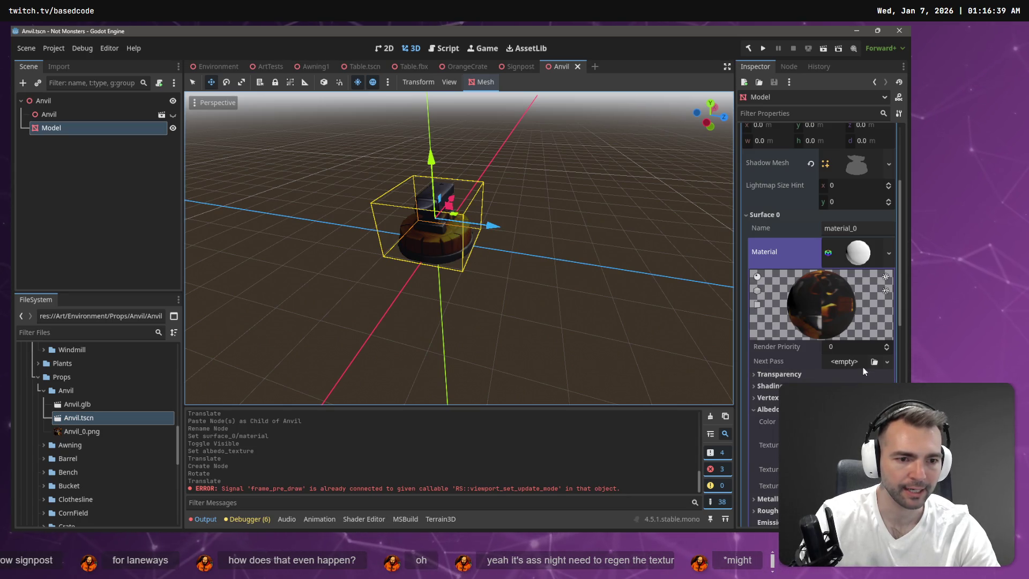
click(857, 385)
scroll(819, 257, down, 1)
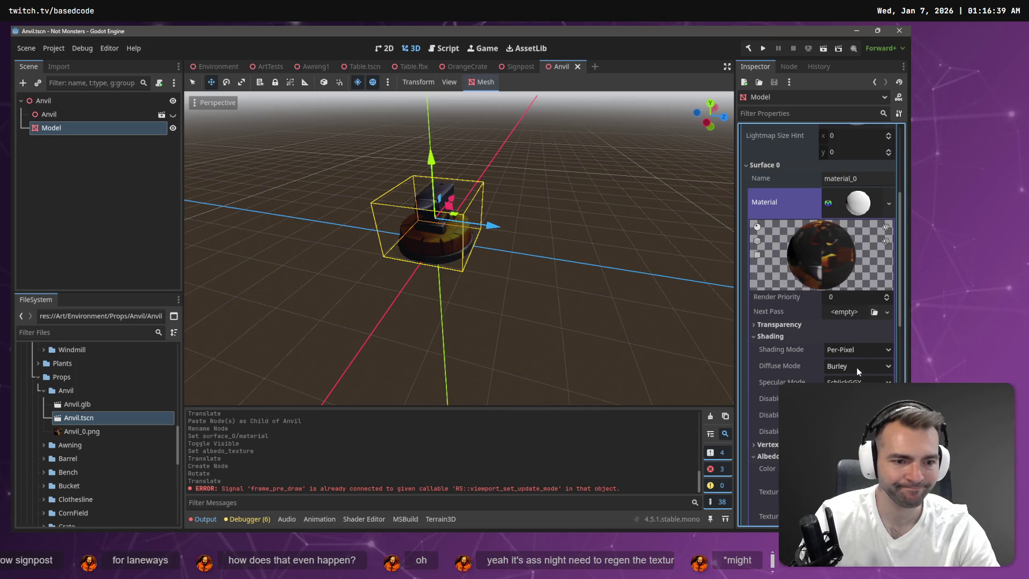
scroll(859, 365, down, 1)
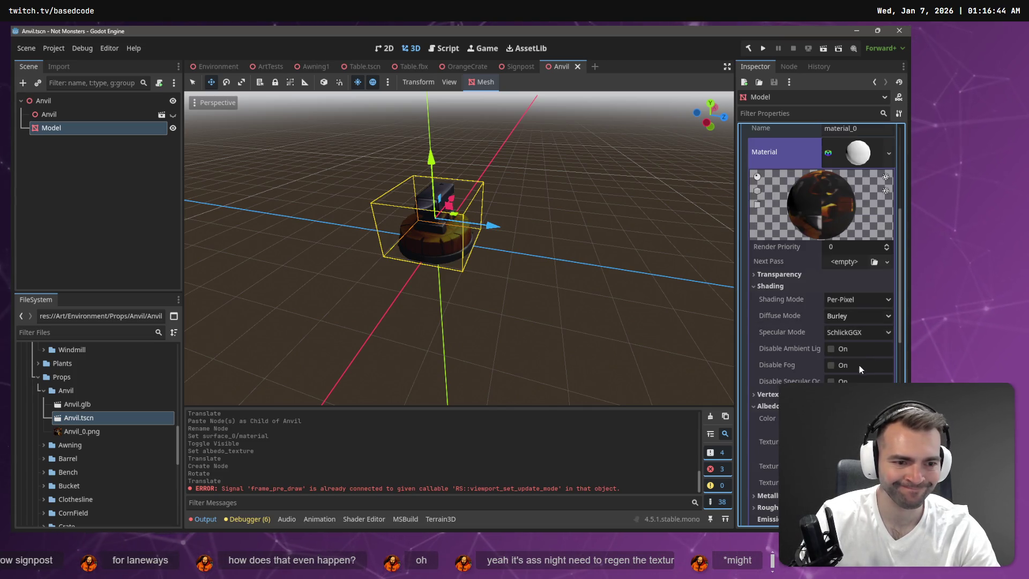
click(830, 349)
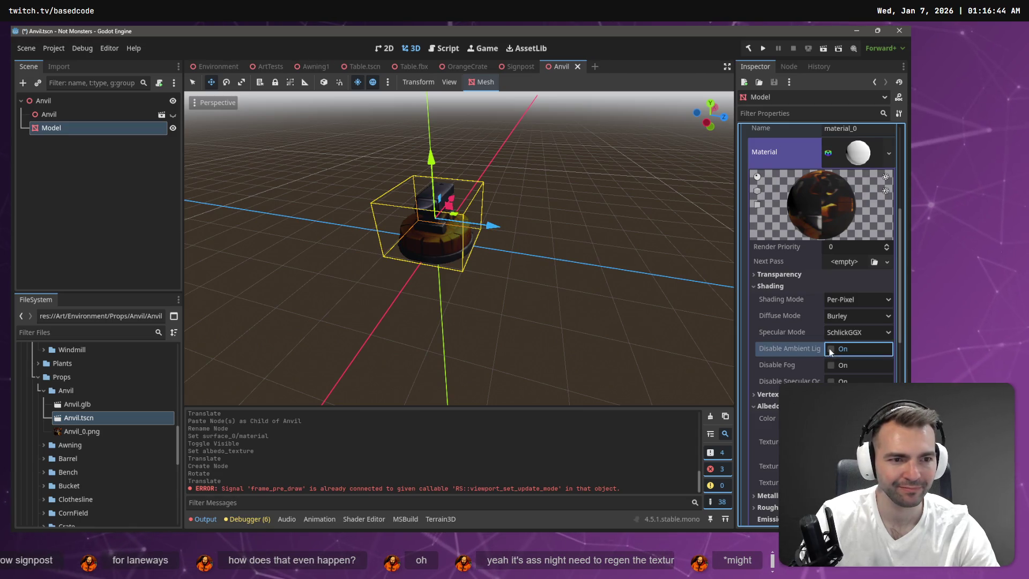
click(830, 349)
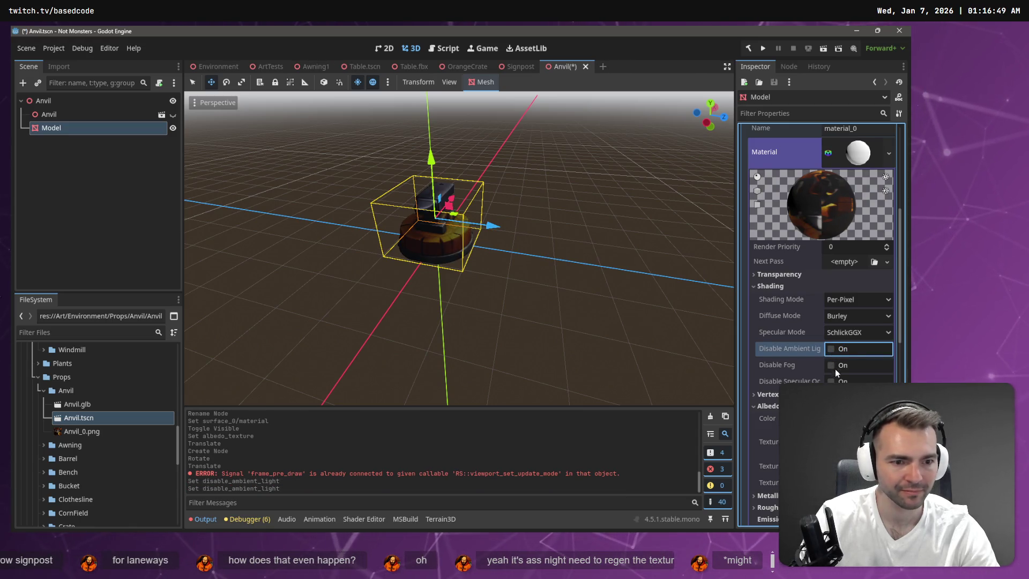
click(830, 381)
click(830, 381)
- Toggle the albedo texture's MSDF and Force sRGB options on and back off
scroll(831, 376, down, 3)
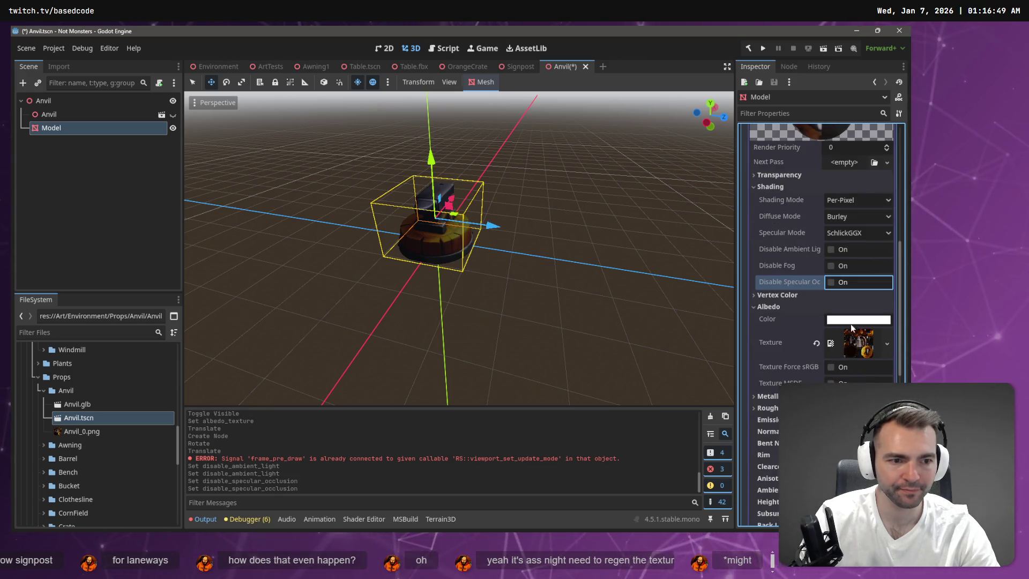
click(831, 382)
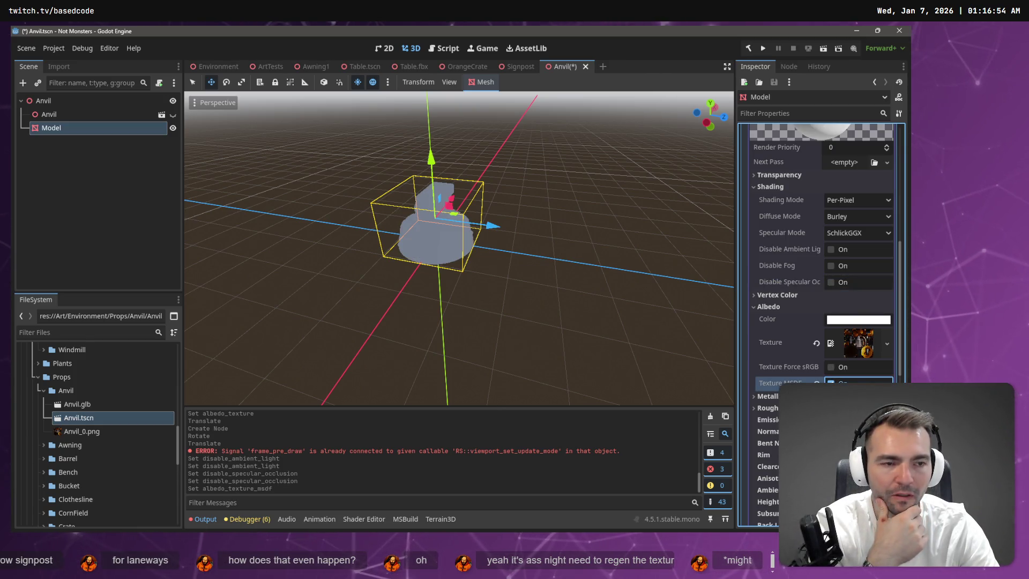
click(831, 382)
click(830, 366)
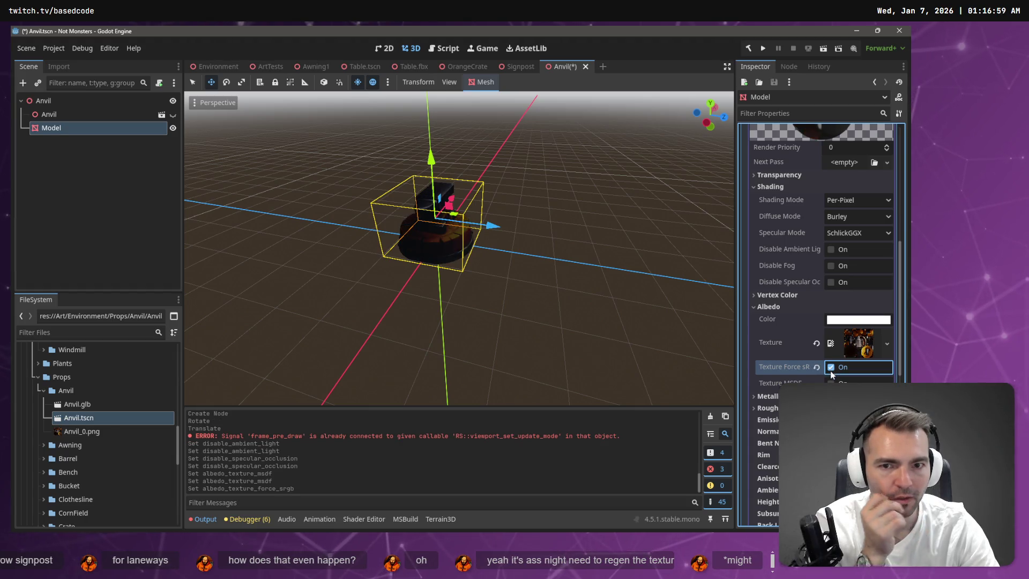
click(830, 368)
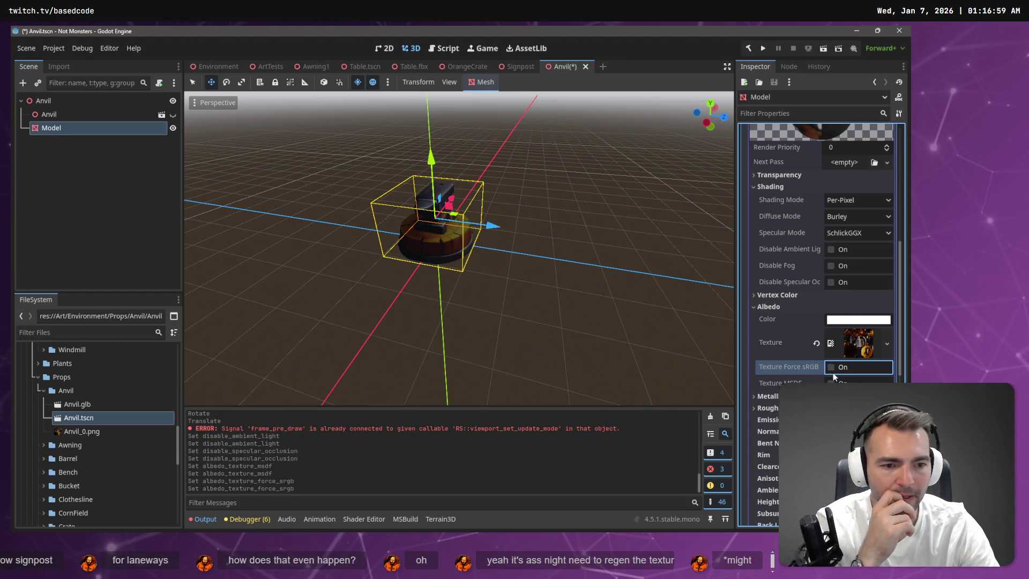
scroll(829, 375, down, 1)
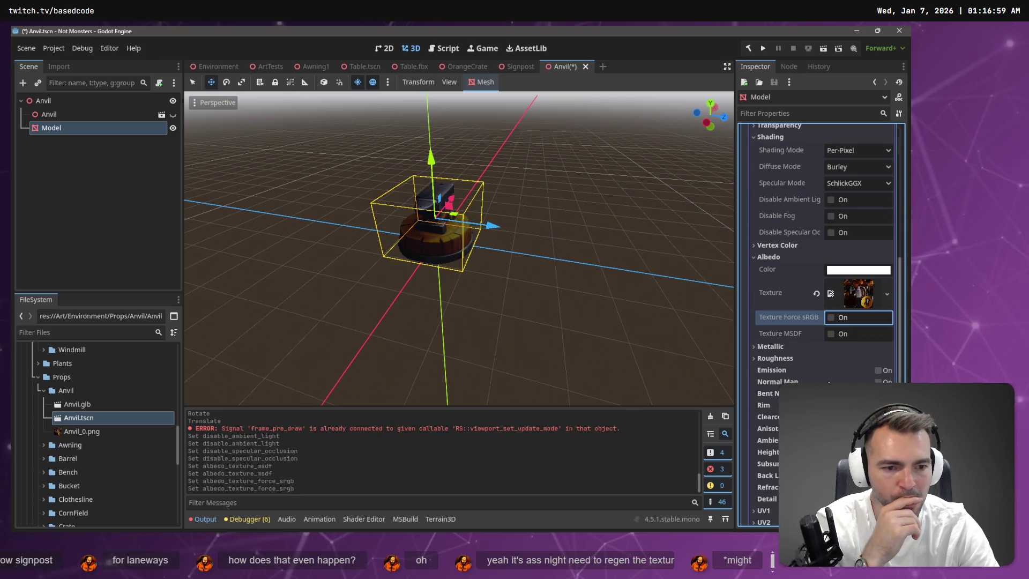
scroll(829, 383, down, 1)
scroll(828, 375, down, 4)
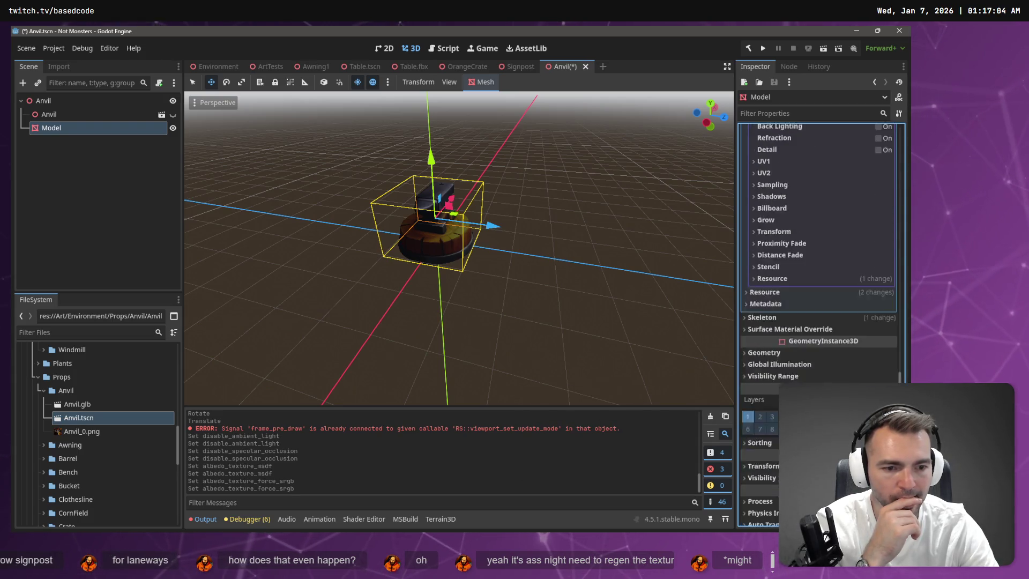
scroll(829, 375, up, 6)
mouse_move(540, 237)
mouse_down()
mouse_move(559, 240)
mouse_move(514, 236)
mouse_up()
- Switch the viewport to Display Wireframe and frame the anvil to inspect its triangles
click(195, 103)
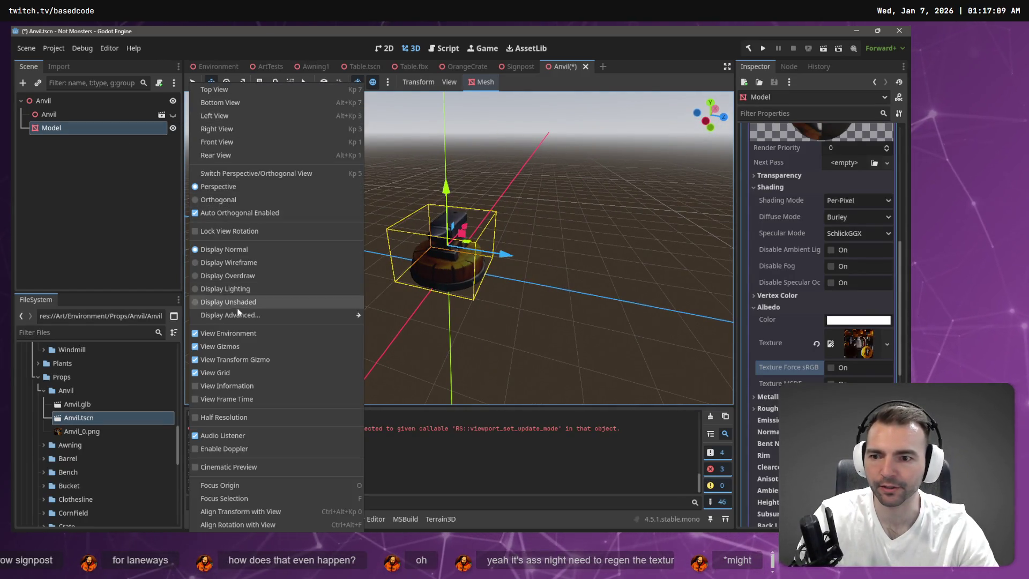
click(268, 262)
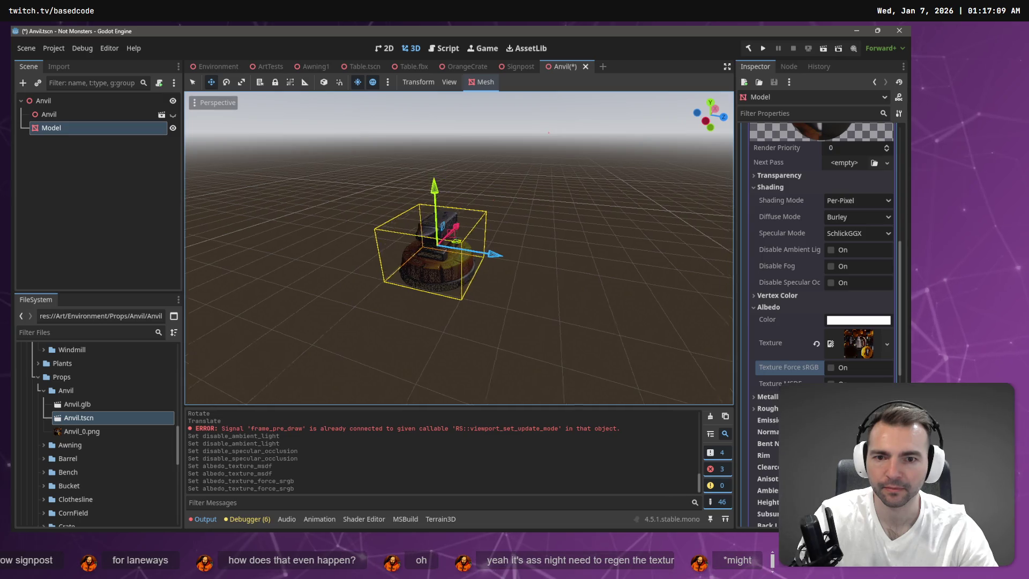
key(f)
scroll(459, 248, up, 5)
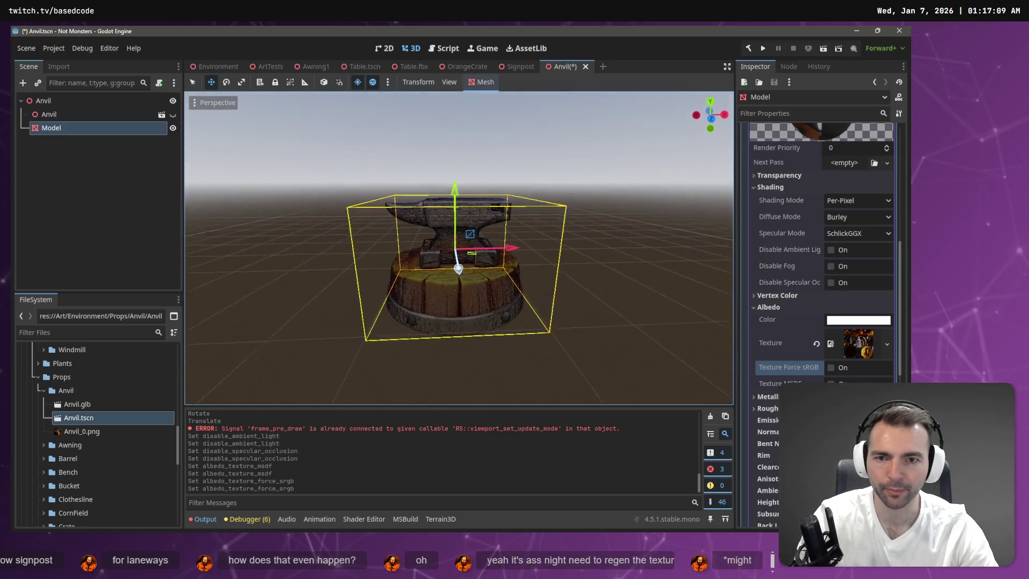
scroll(458, 248, down, 5)
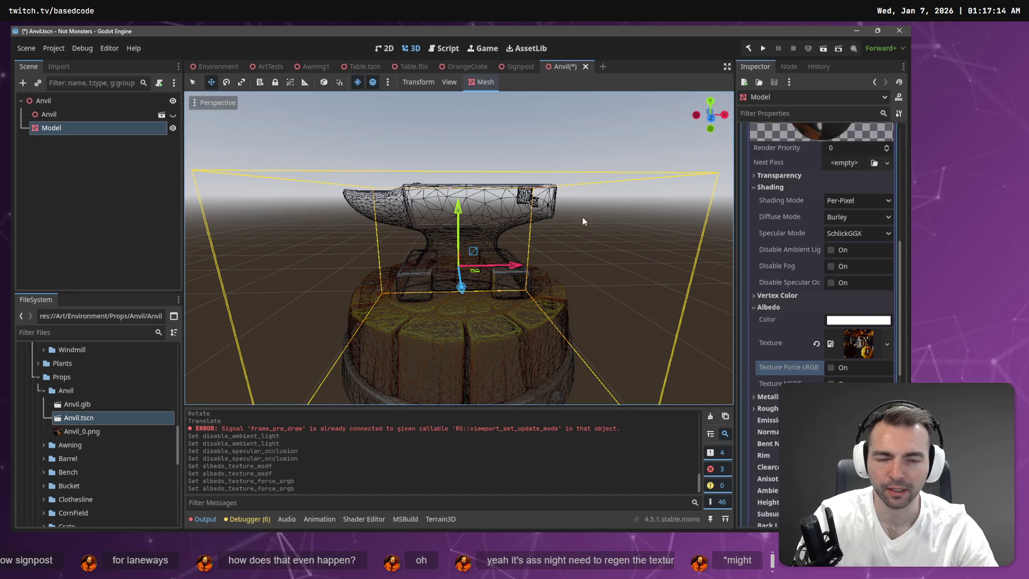